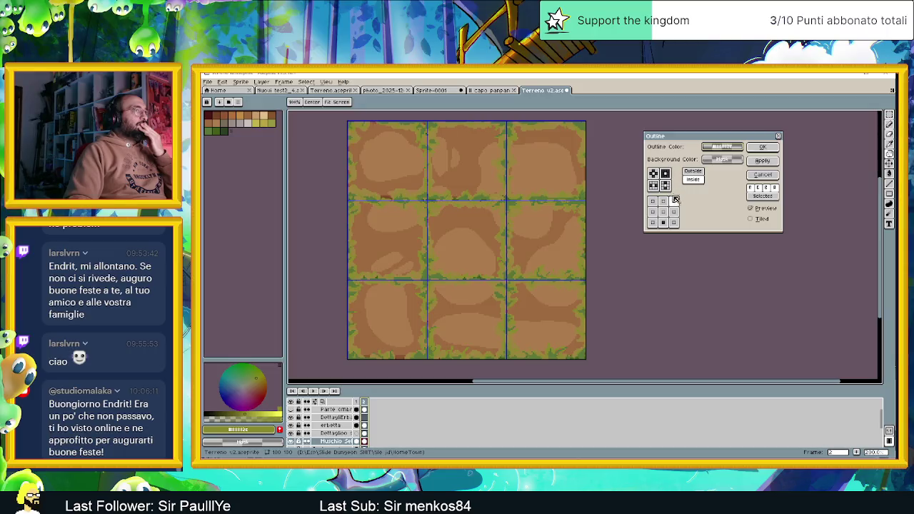
Step: Set the Outline matrix to all eight neighbouring pixels and apply it to the moss layer
click(669, 174)
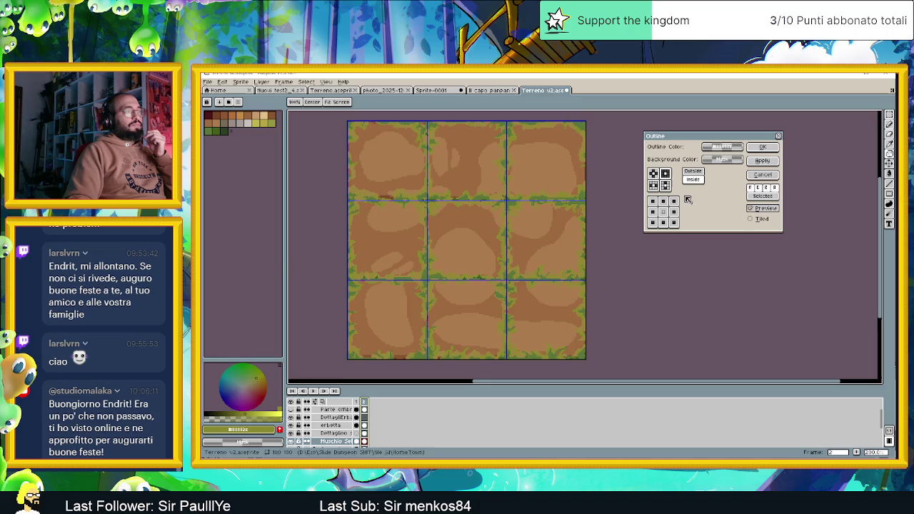
scroll(557, 272, down, 1)
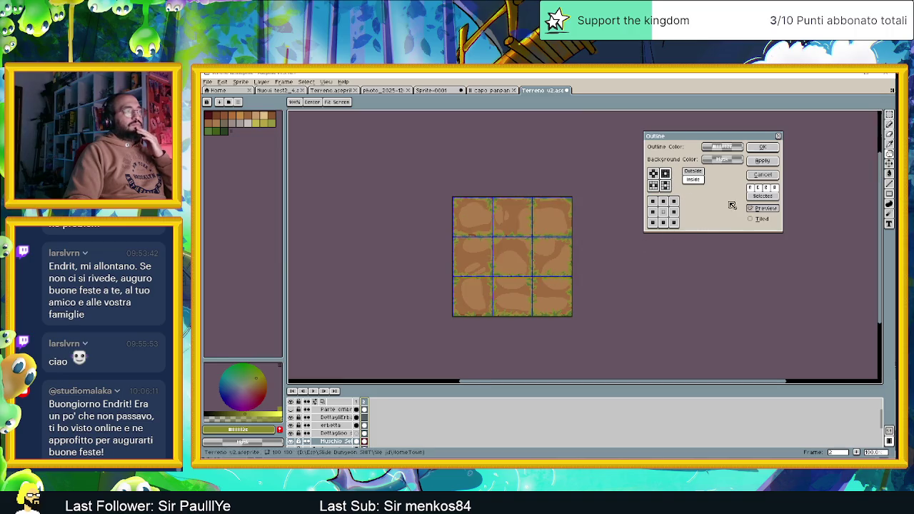
click(762, 147)
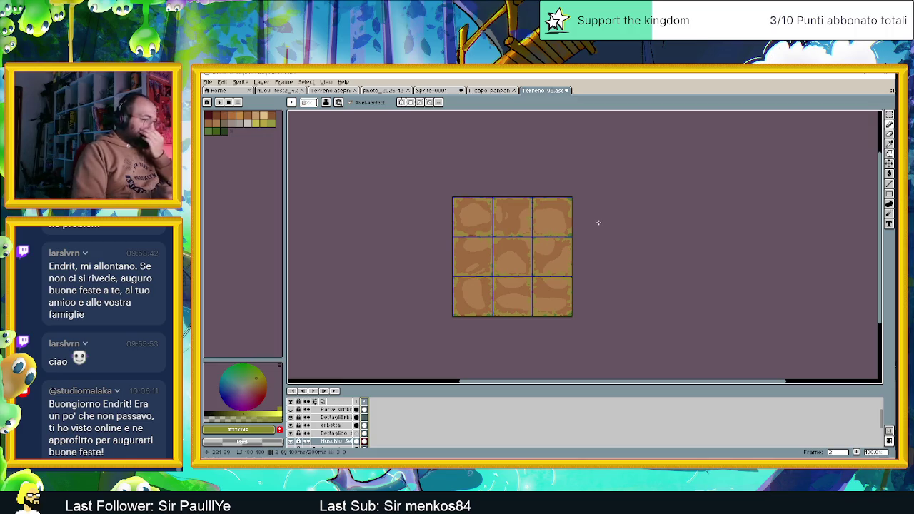
Step: Zoom in and out to inspect the newly outlined grass edges of the tiles
scroll(489, 317, up, 1)
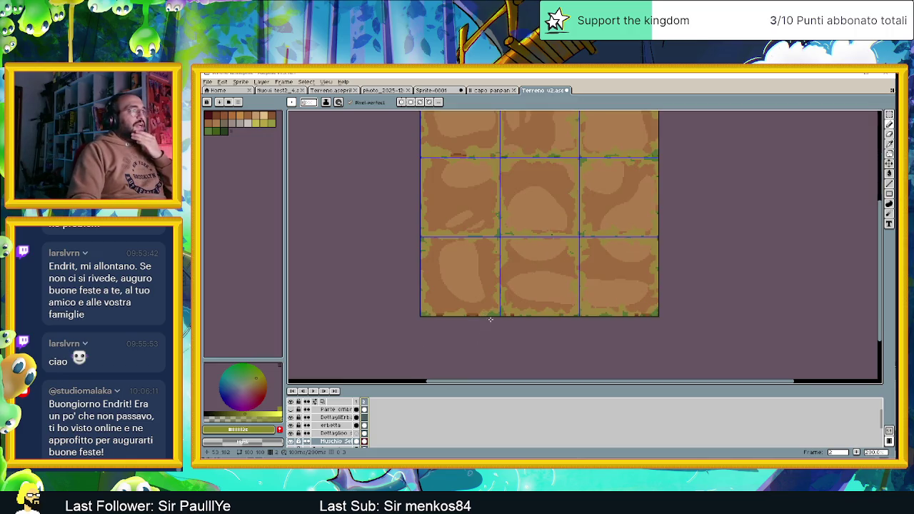
scroll(515, 284, up, 1)
scroll(540, 276, down, 2)
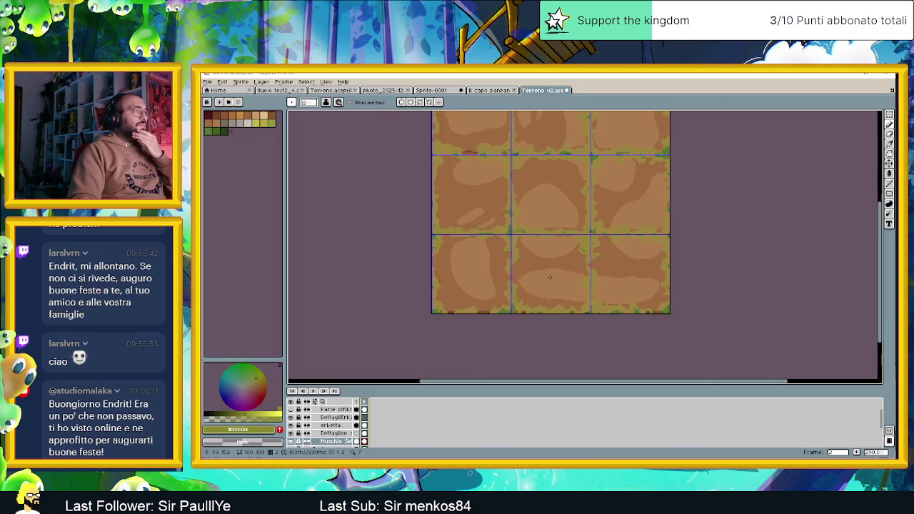
scroll(553, 271, up, 1)
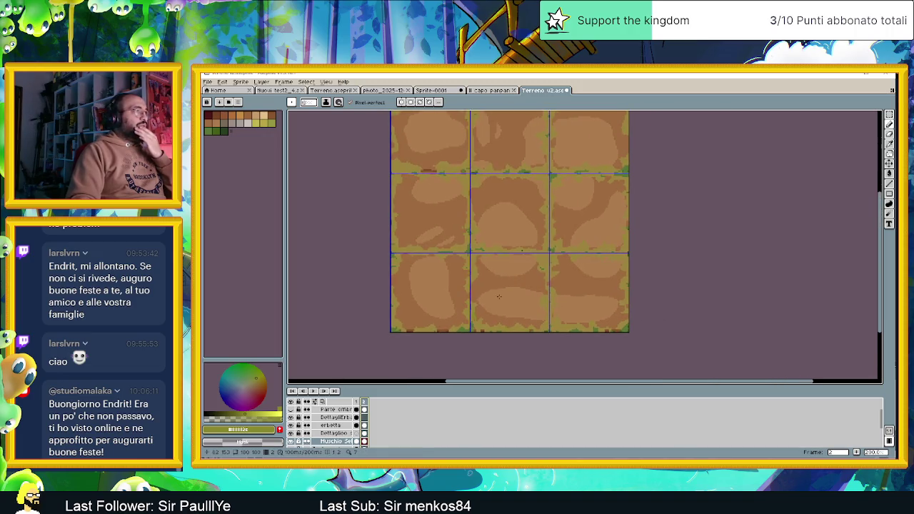
scroll(484, 260, up, 1)
scroll(484, 261, down, 1)
scroll(485, 257, up, 1)
scroll(485, 259, down, 1)
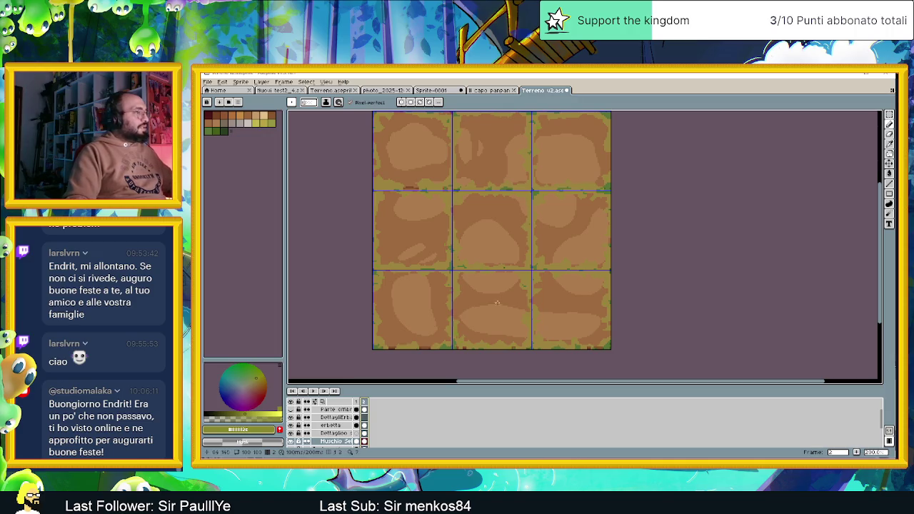
scroll(329, 437, up, 1)
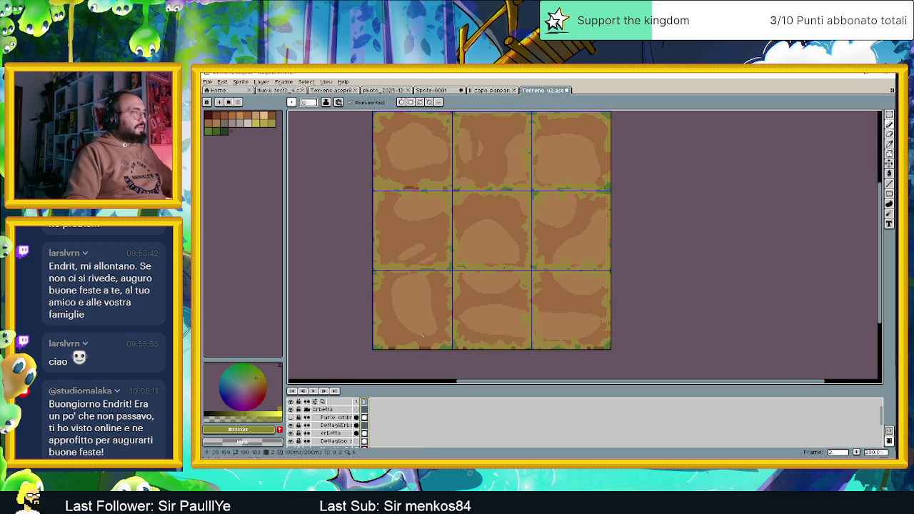
scroll(503, 285, down, 1)
scroll(506, 288, up, 1)
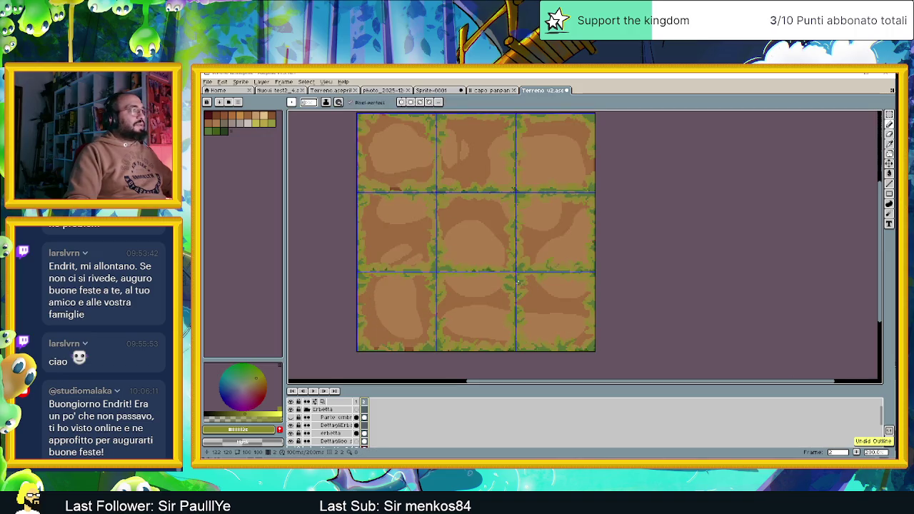
Step: Compare with and without the outline using Ctrl+Y/Ctrl+Z, leaving it undone
key(ctrl+y)
key(ctrl+z)
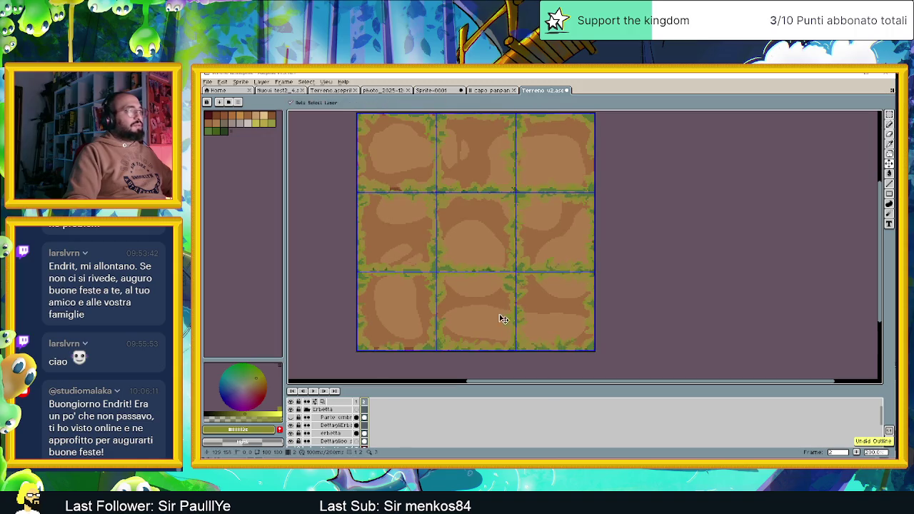
key(ctrl+y)
key(ctrl+z)
scroll(410, 348, down, 1)
scroll(410, 348, up, 1)
scroll(336, 427, down, 1)
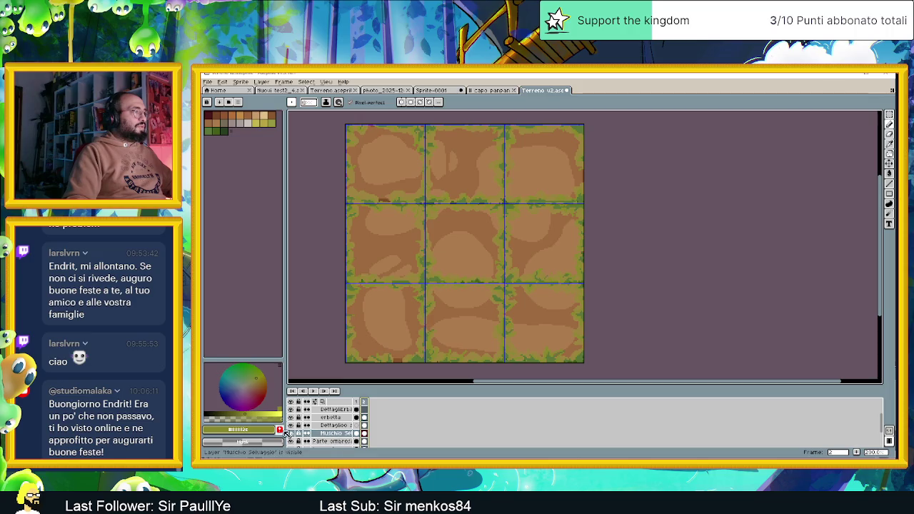
Step: Toggle the moss layer's visibility to compare, ending with it visible
click(291, 434)
click(291, 434)
click(291, 433)
click(291, 433)
click(292, 434)
click(291, 433)
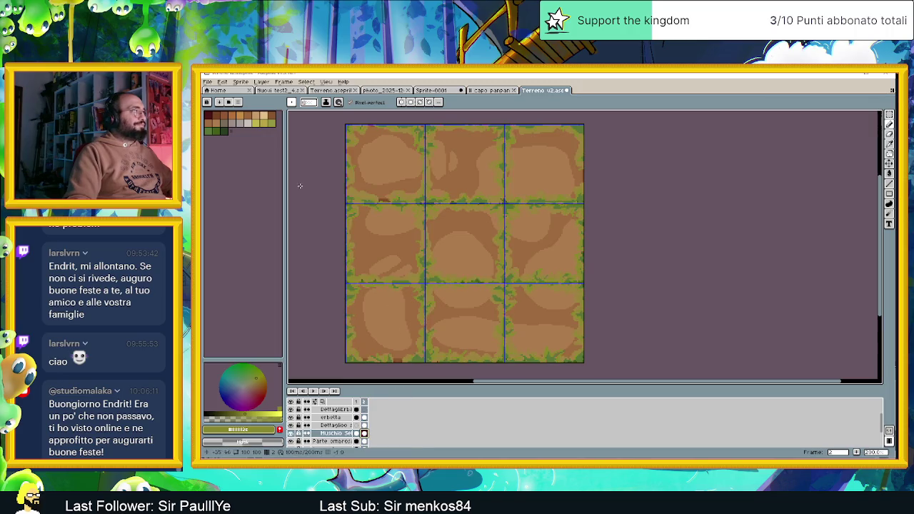
Step: Apply an Outline with colour alpha 72, square shape and preview off
click(222, 82)
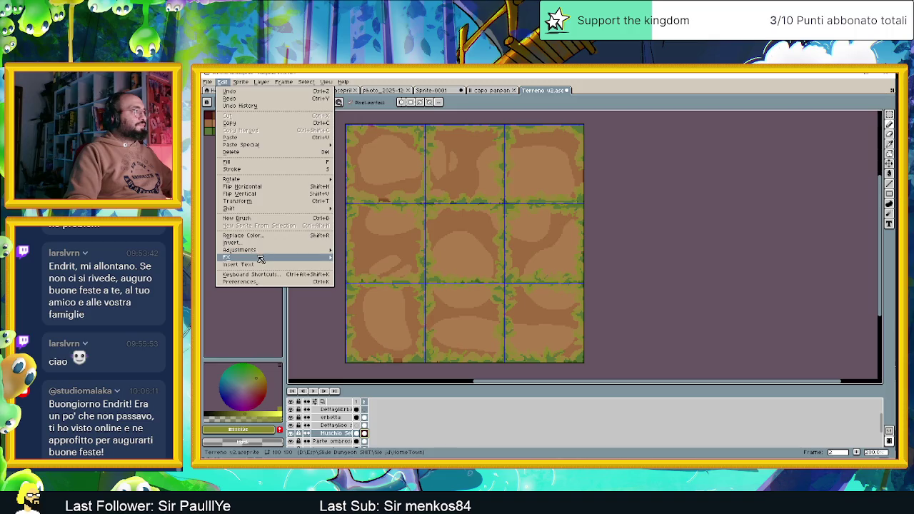
mouse_move(235, 257)
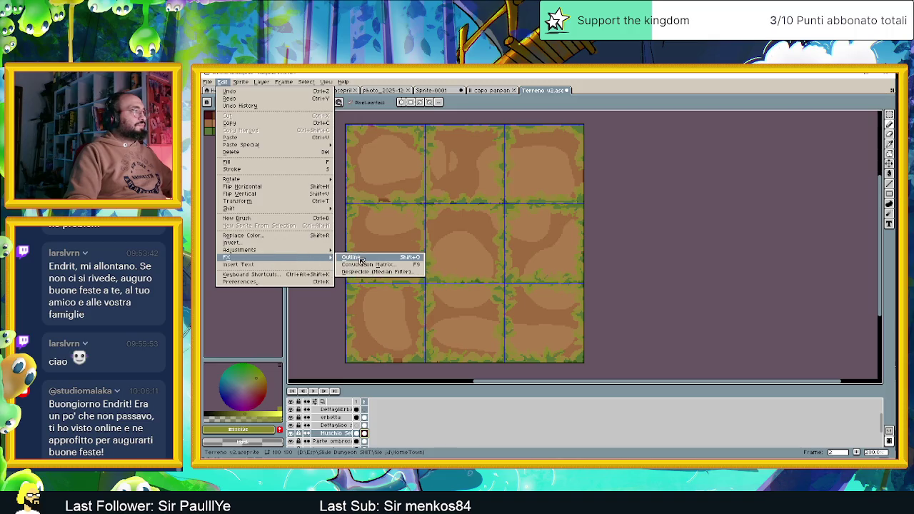
click(354, 257)
click(720, 148)
click(720, 148)
click(719, 147)
click(751, 205)
click(659, 211)
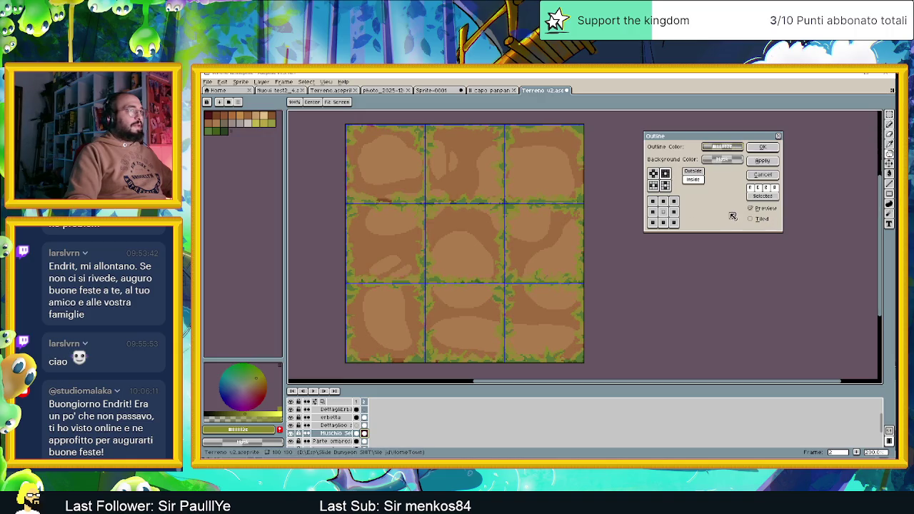
click(665, 173)
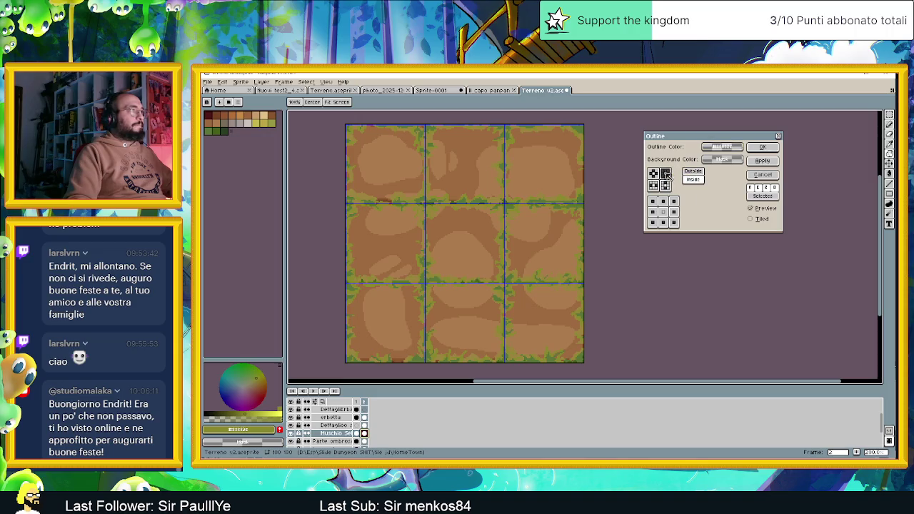
click(769, 210)
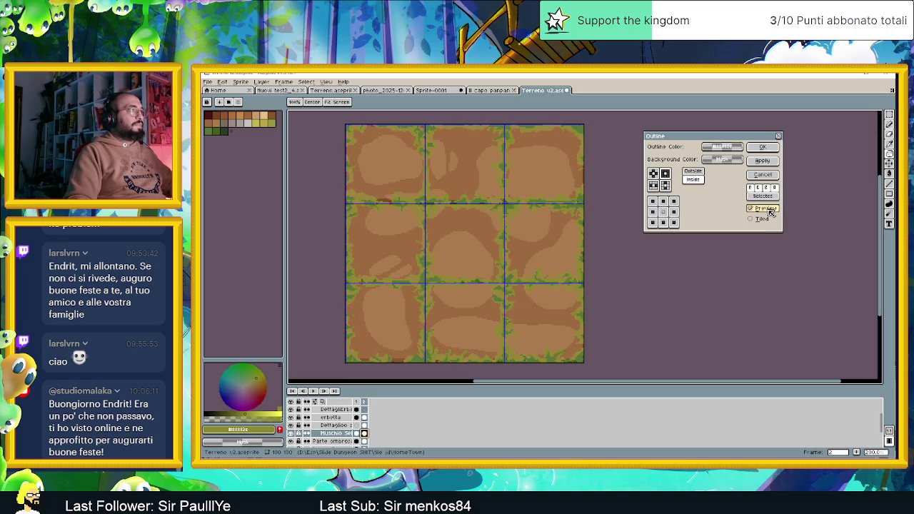
click(762, 148)
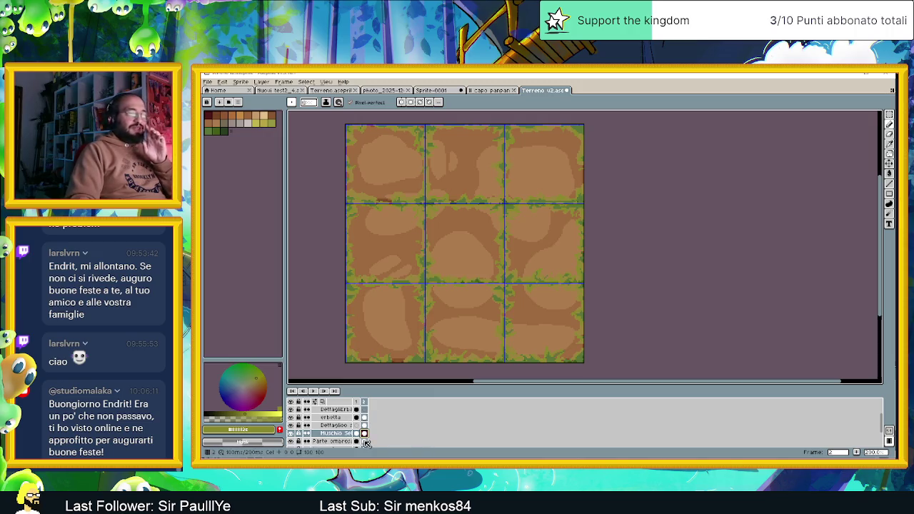
Step: Zoom around the canvas and switch to frame 1 of the tileset
scroll(486, 284, down, 1)
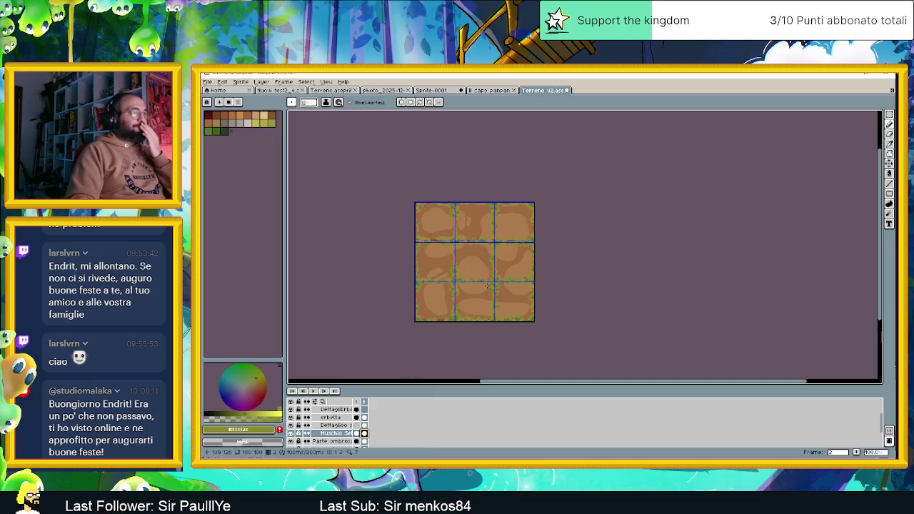
scroll(504, 299, up, 1)
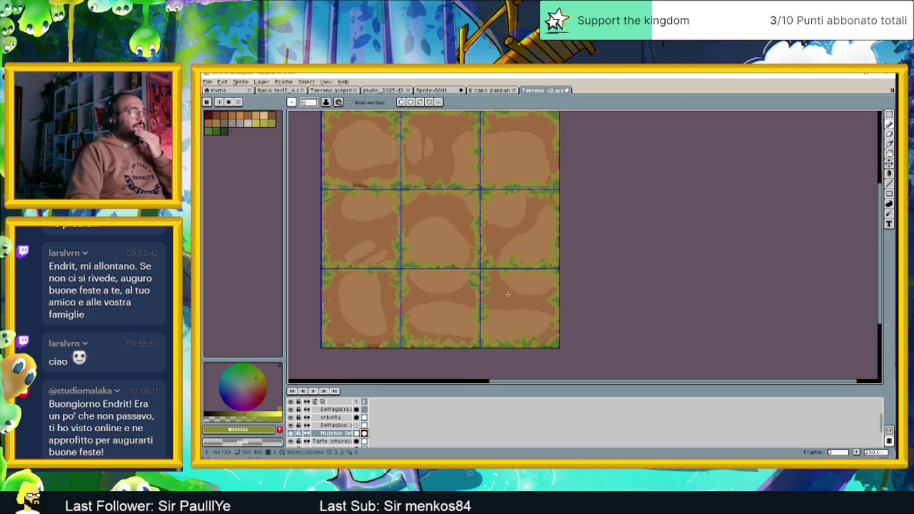
scroll(422, 187, up, 1)
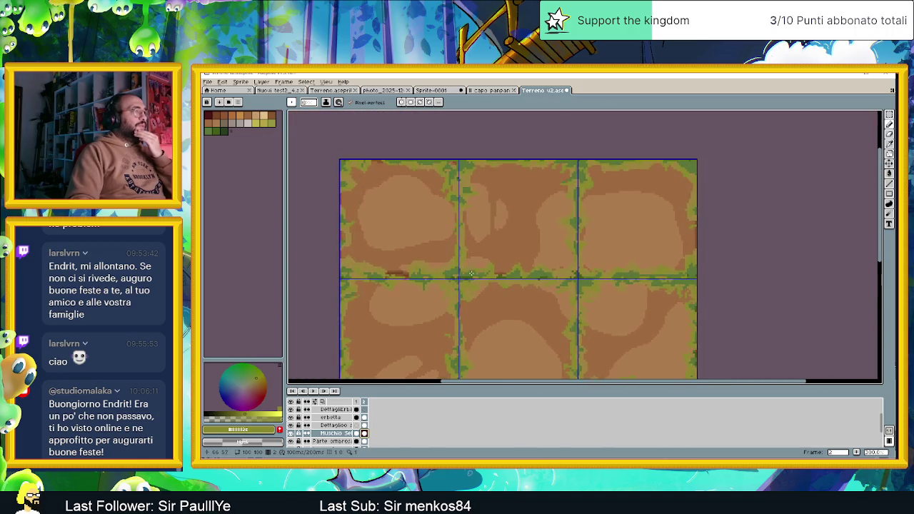
scroll(443, 273, up, 1)
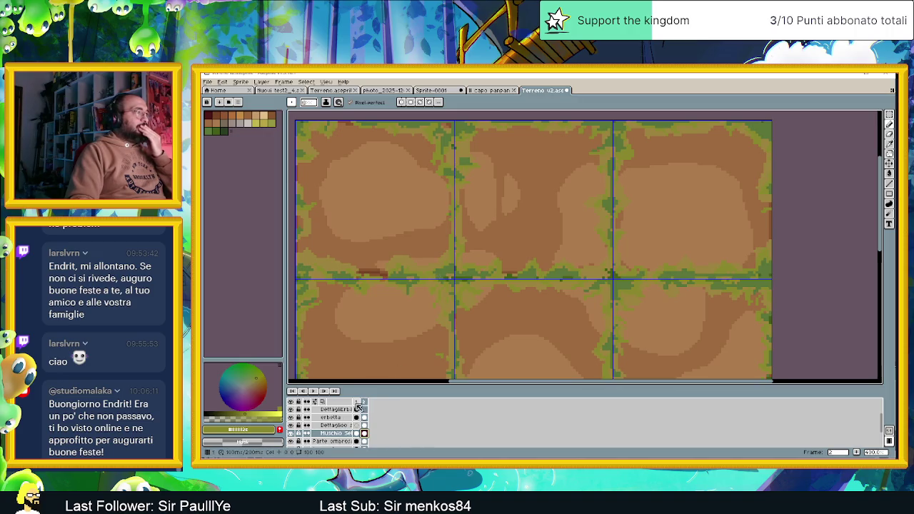
click(357, 402)
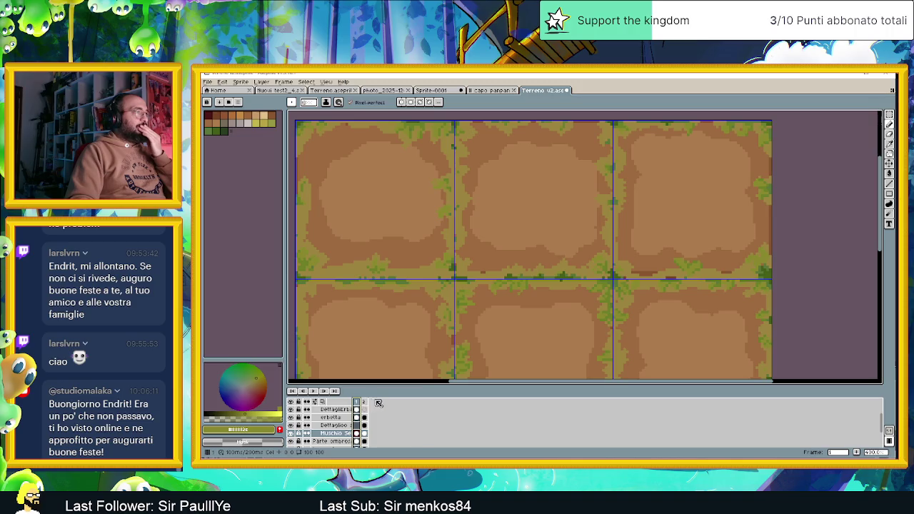
Step: Eyedrop the grass green #445e17 from the tiles, then return to frame 2
scroll(439, 329, down, 1)
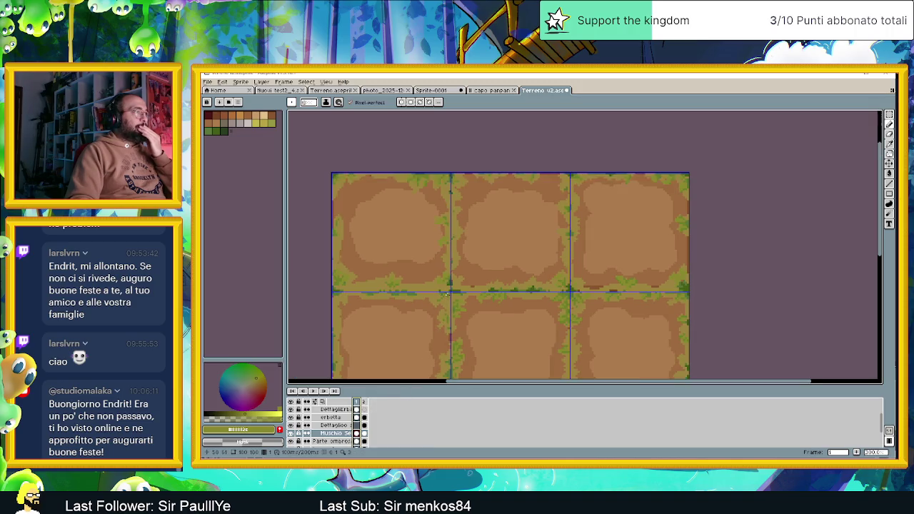
scroll(447, 293, up, 1)
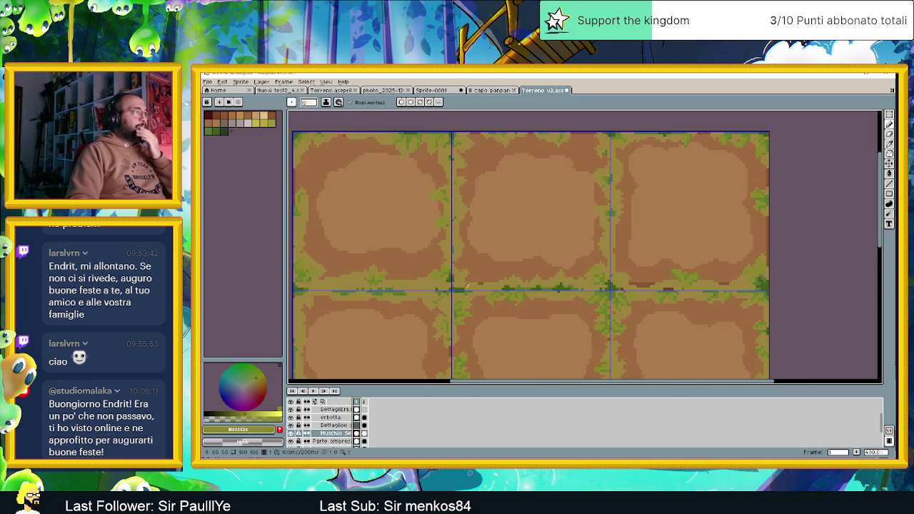
scroll(463, 286, up, 1)
key(alt)
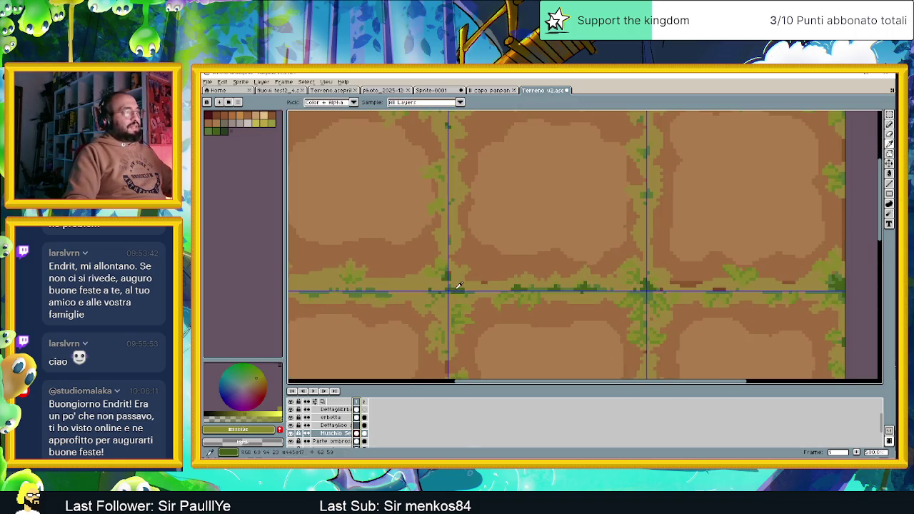
alt+click(459, 286)
scroll(462, 288, down, 1)
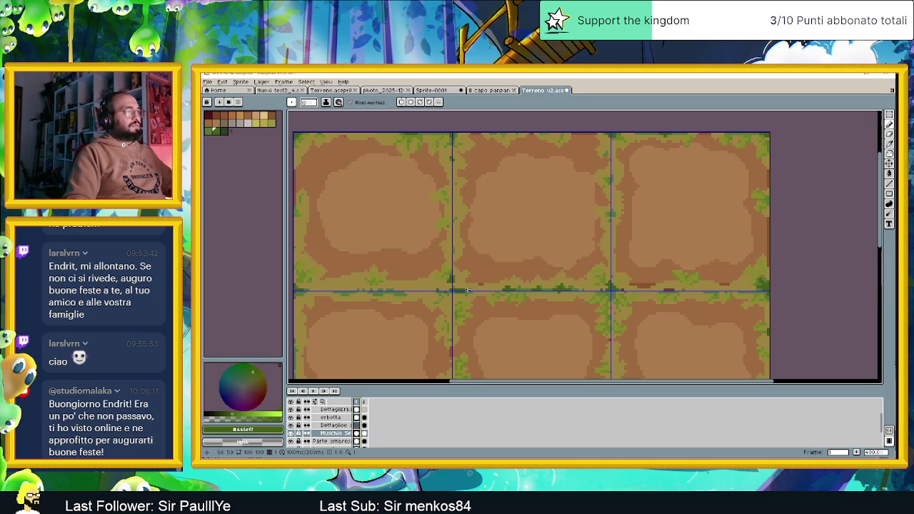
scroll(468, 289, down, 1)
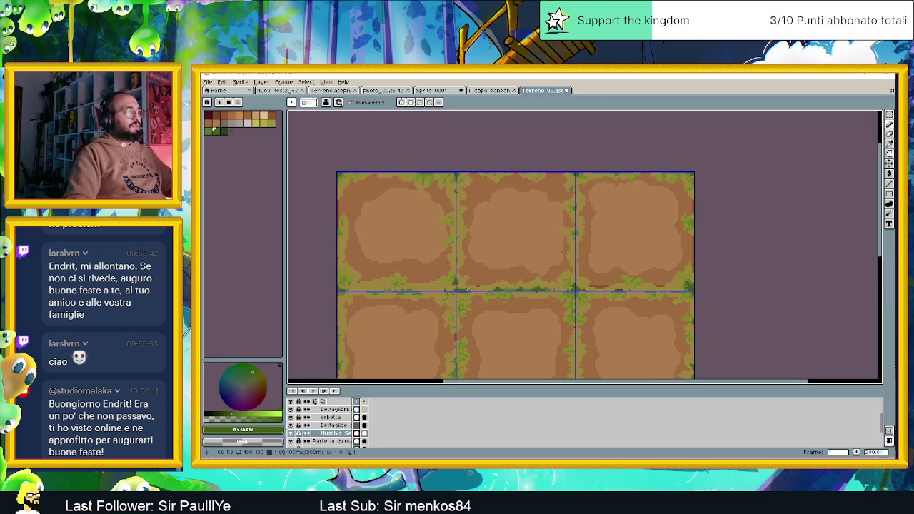
click(365, 401)
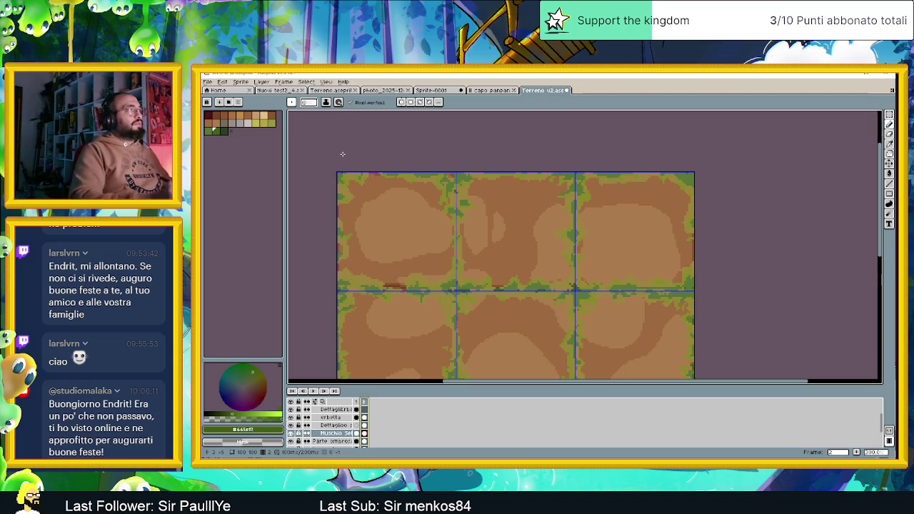
key(ctrl+f)
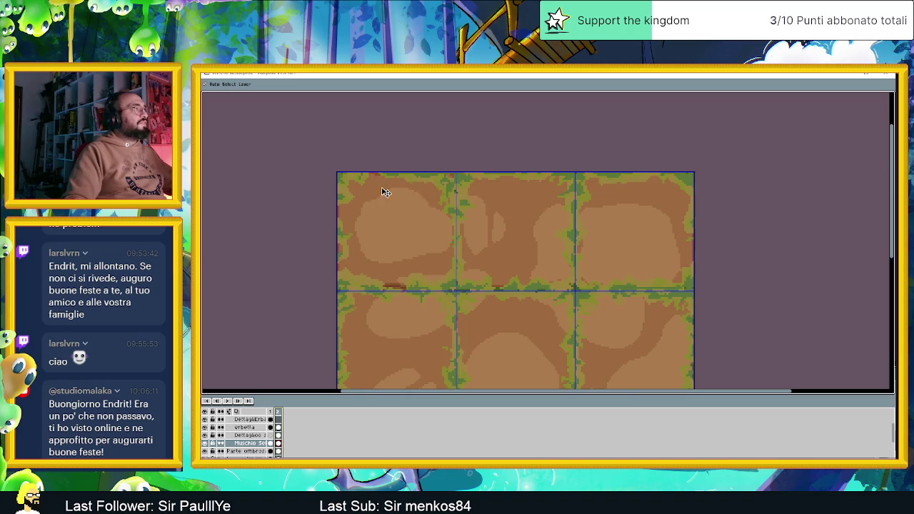
key(ctrl+f)
scroll(346, 180, up, 1)
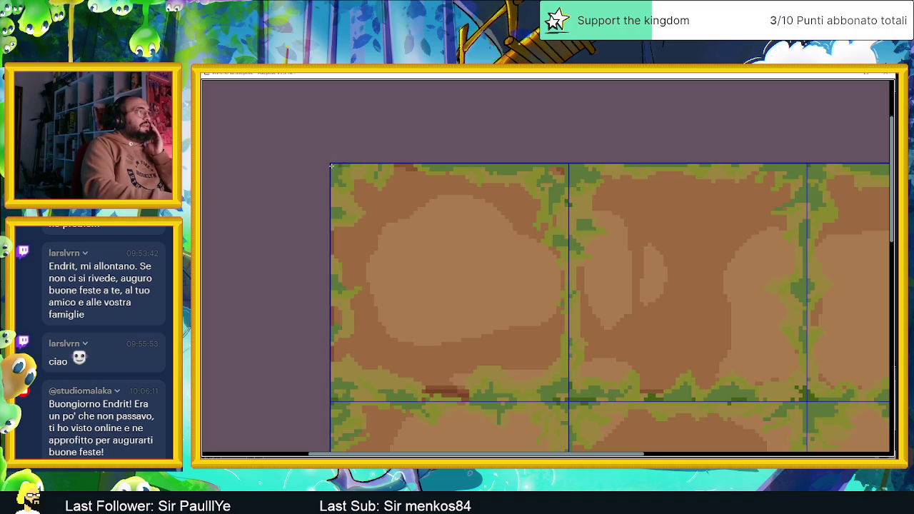
key(ctrl+f)
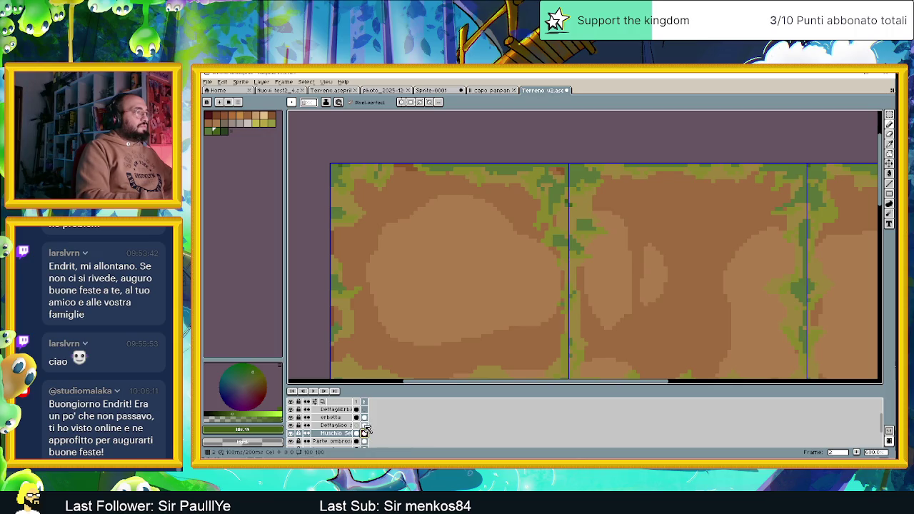
Step: Toggle the Dettaglio and erbetta layers off and on, then make erbetta active
click(364, 425)
click(290, 425)
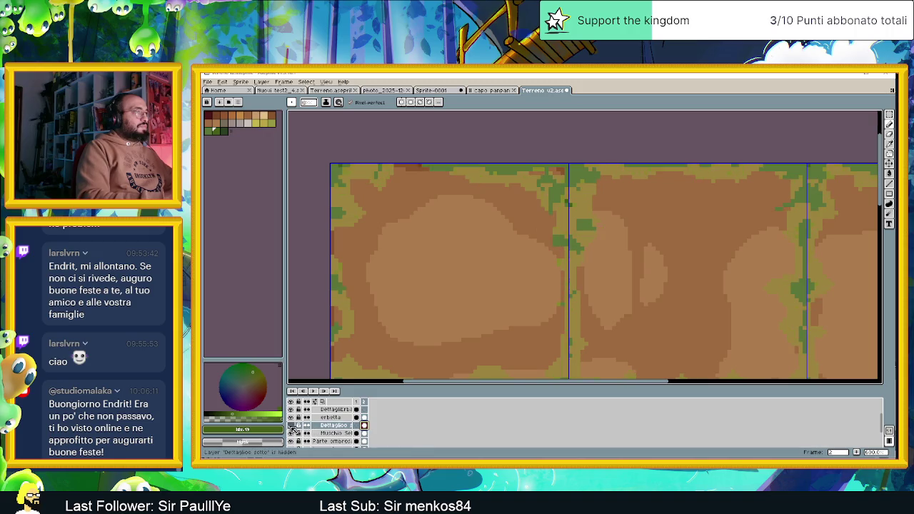
click(291, 426)
click(290, 418)
click(290, 418)
click(290, 419)
click(290, 419)
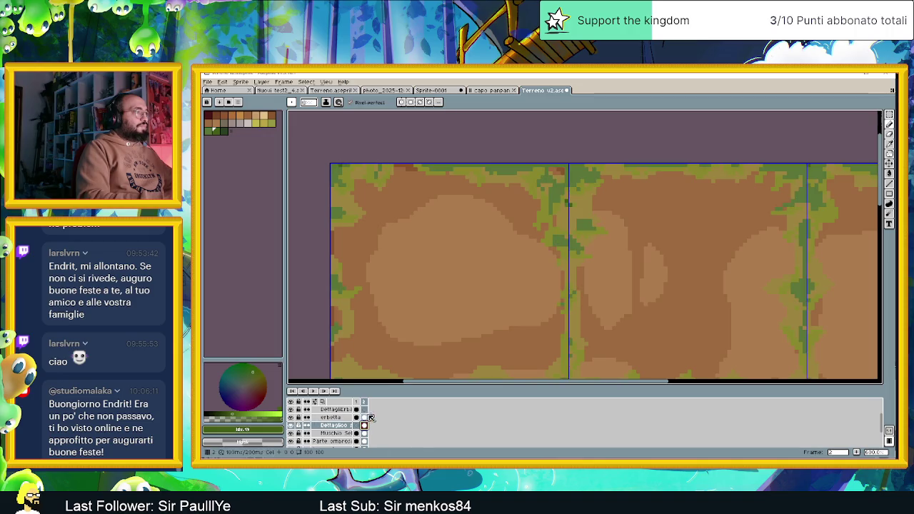
click(346, 418)
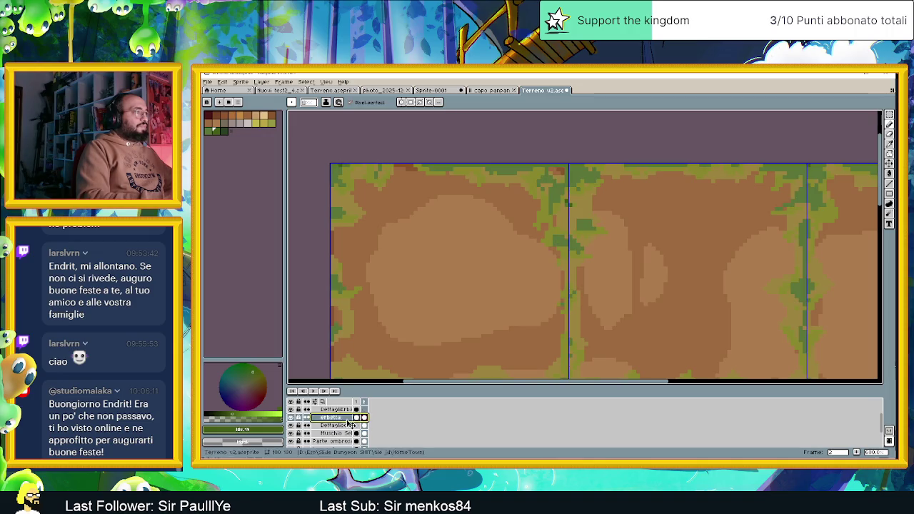
Step: Recheck the erbetta grass visibility and make the DettagliErba layer active for painting
click(291, 418)
click(290, 417)
click(299, 418)
click(364, 409)
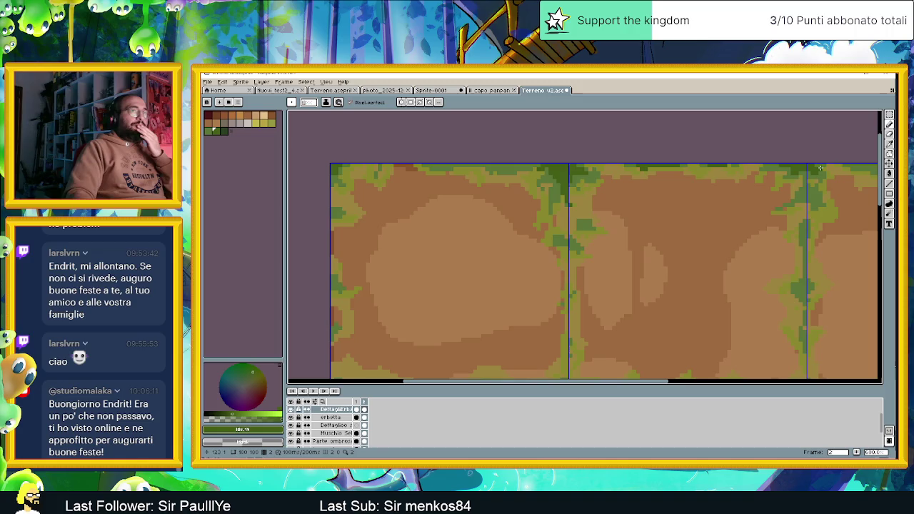
scroll(666, 206, down, 1)
scroll(643, 206, down, 1)
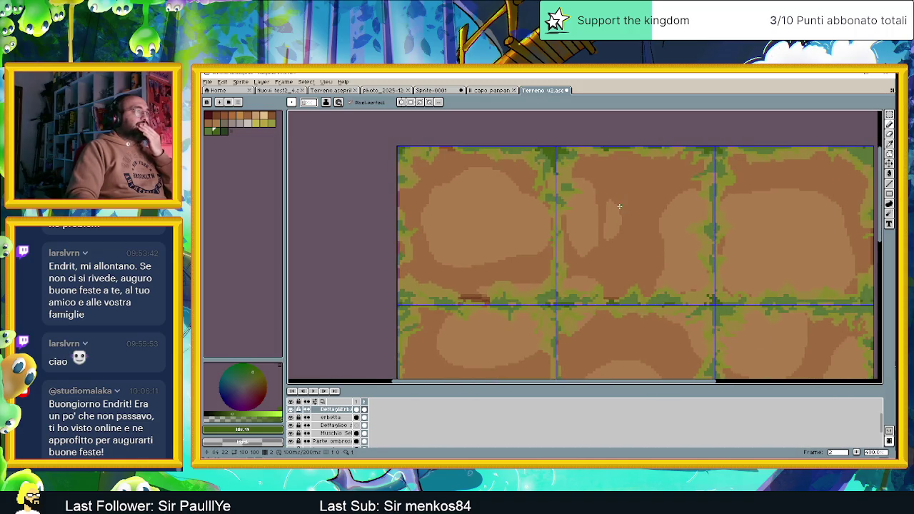
scroll(619, 206, up, 1)
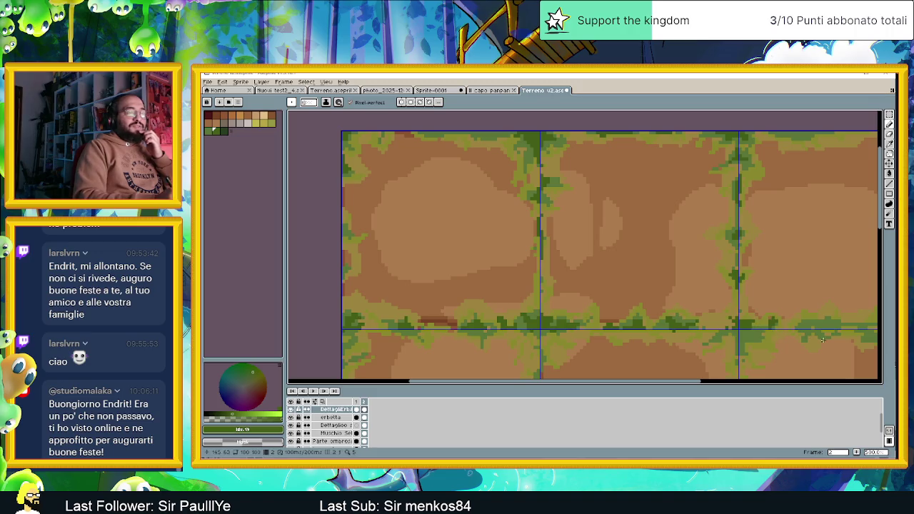
drag(656, 387, 744, 384)
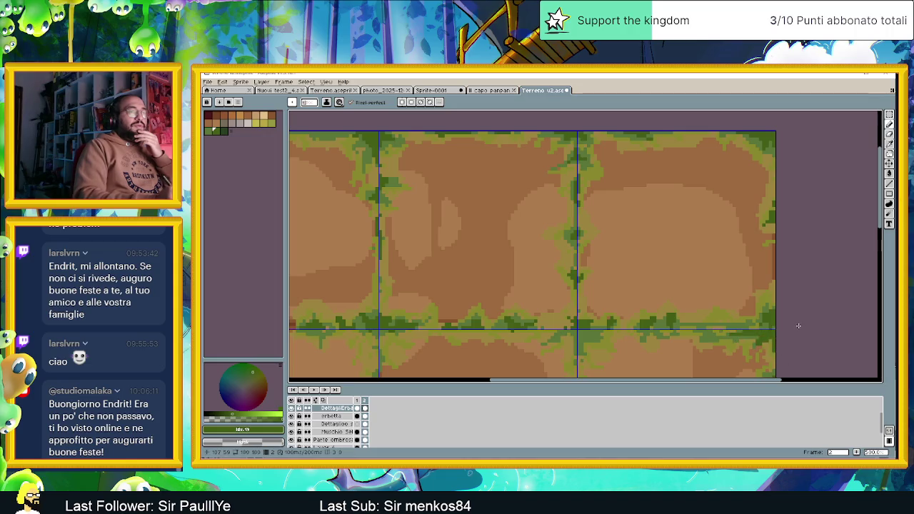
scroll(798, 325, left, 2)
scroll(743, 202, left, 2)
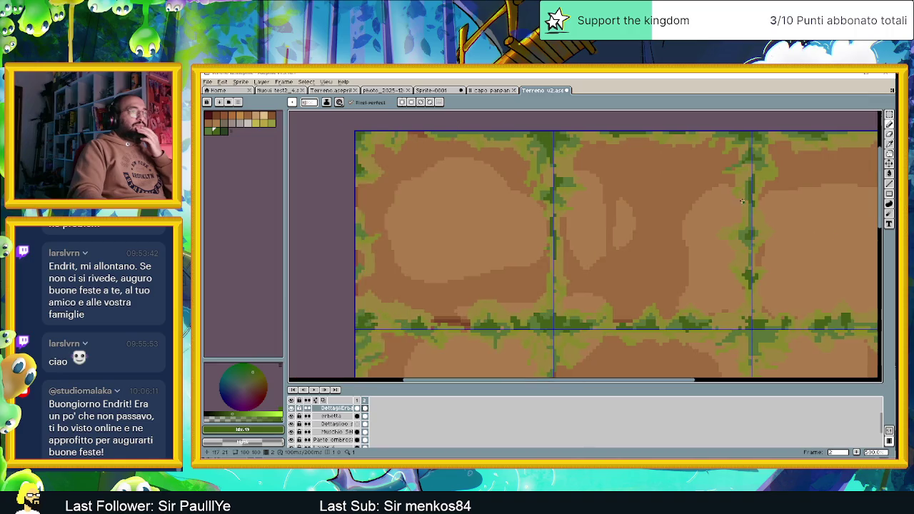
scroll(743, 201, down, 3)
scroll(743, 201, down, 1)
scroll(719, 267, up, 2)
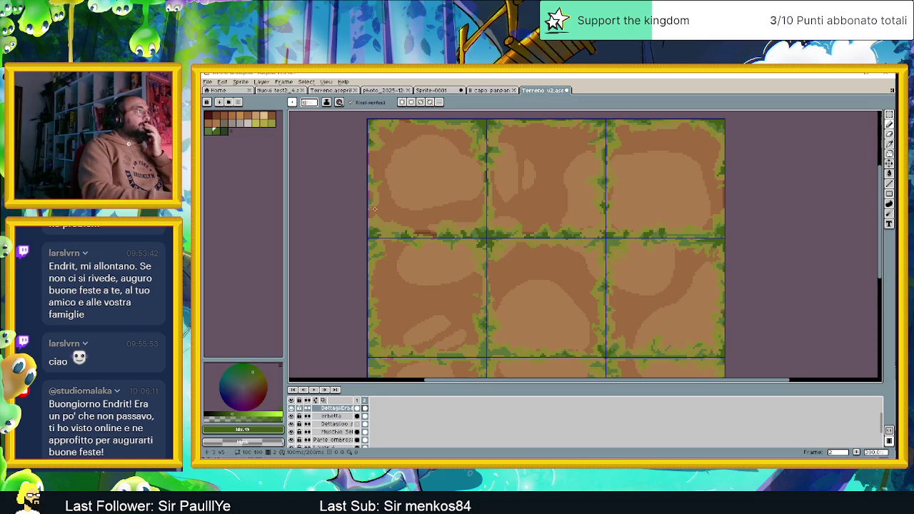
Step: Set the pencil brush size to 1 pixel
click(292, 102)
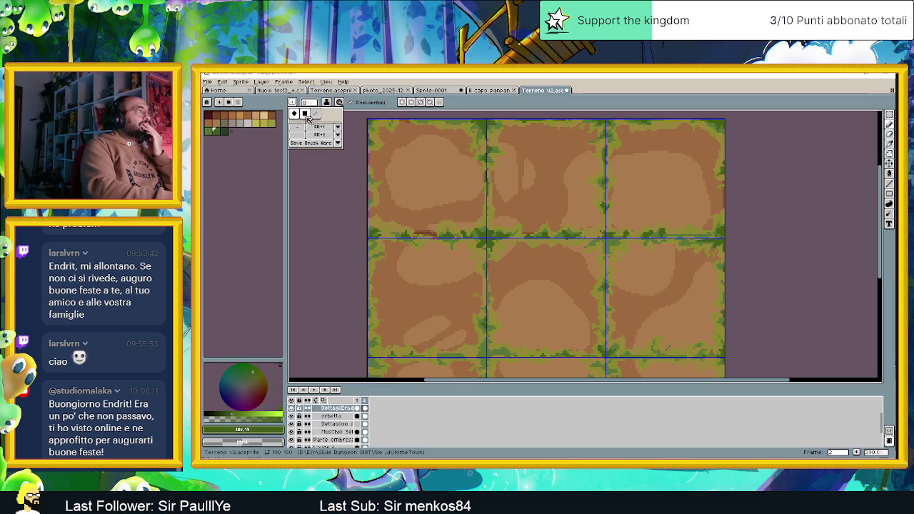
click(305, 113)
click(310, 103)
drag(312, 115, 303, 114)
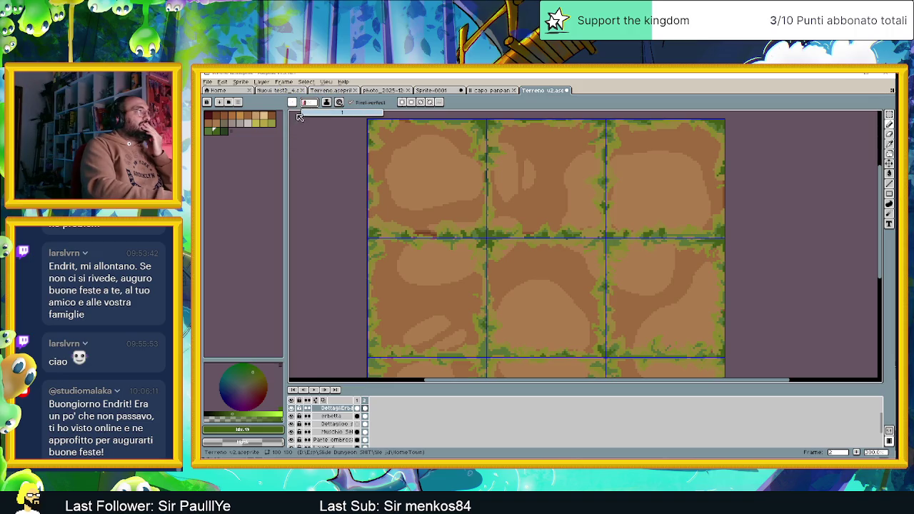
click(367, 241)
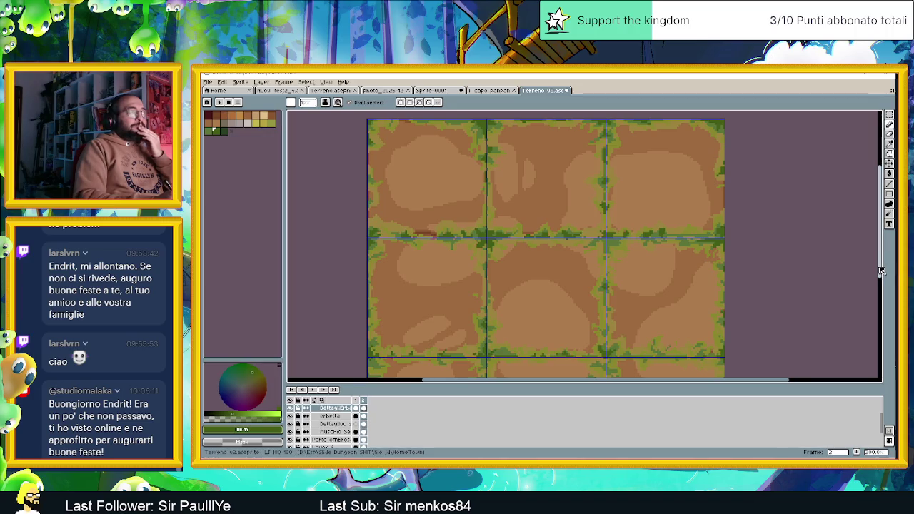
Step: Draw a dark green line down the tile seam, undoing the unwanted strokes
drag(881, 272, 846, 310)
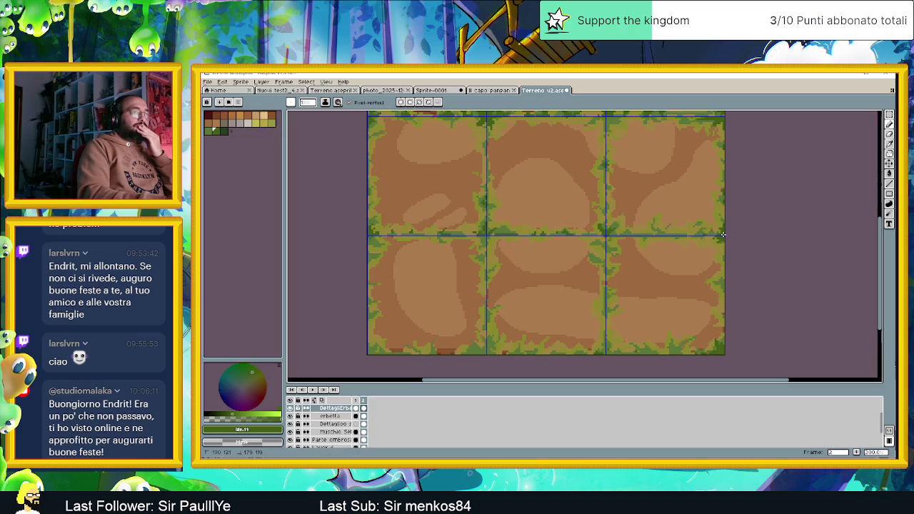
drag(719, 239, 723, 240)
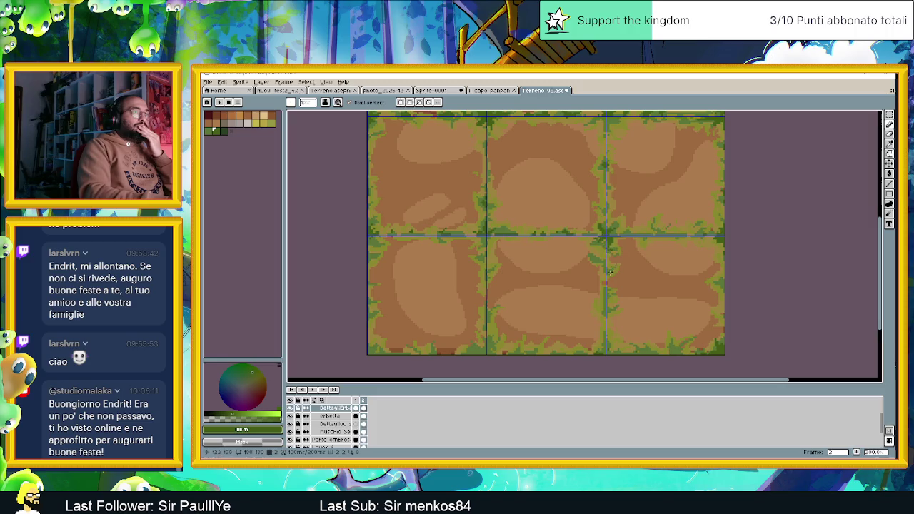
drag(602, 269, 603, 309)
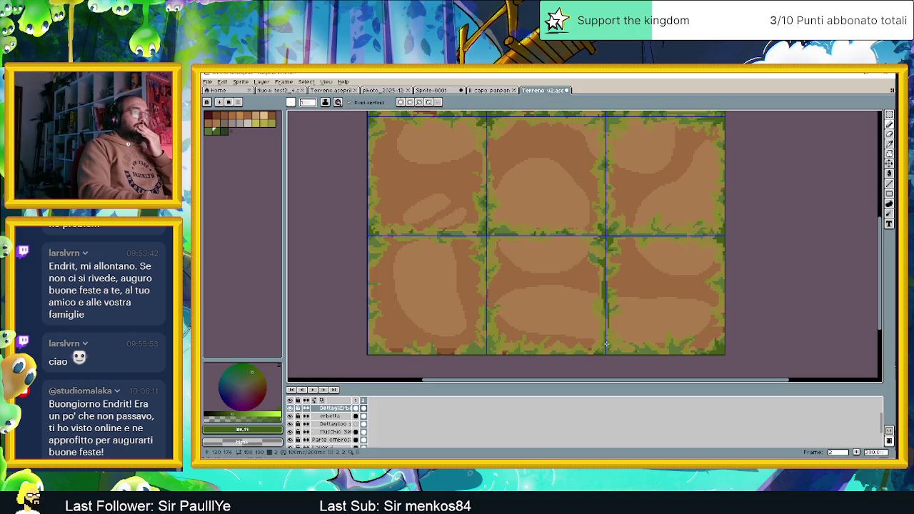
drag(607, 310, 604, 357)
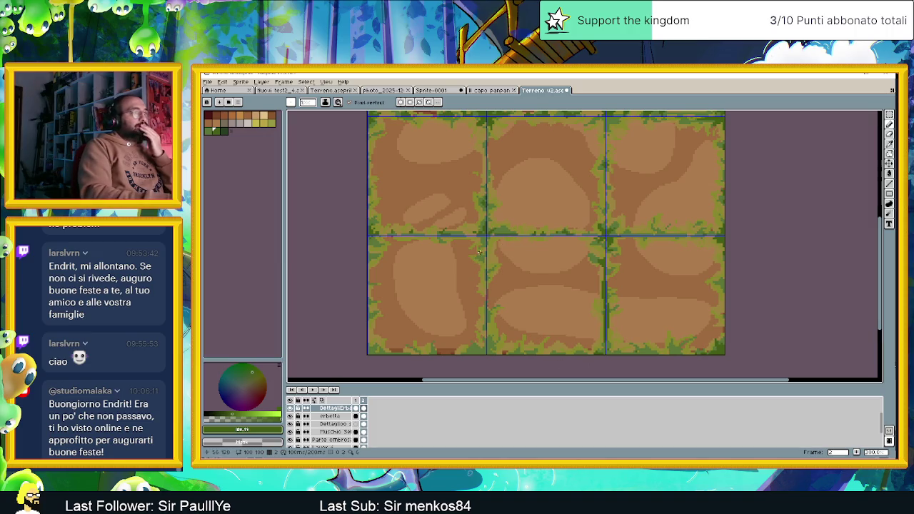
drag(487, 240, 482, 318)
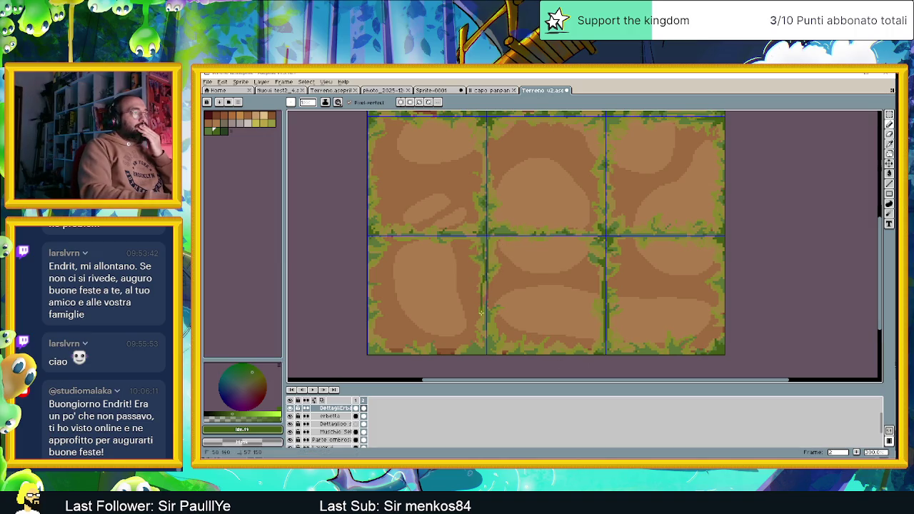
key(ctrl+z)
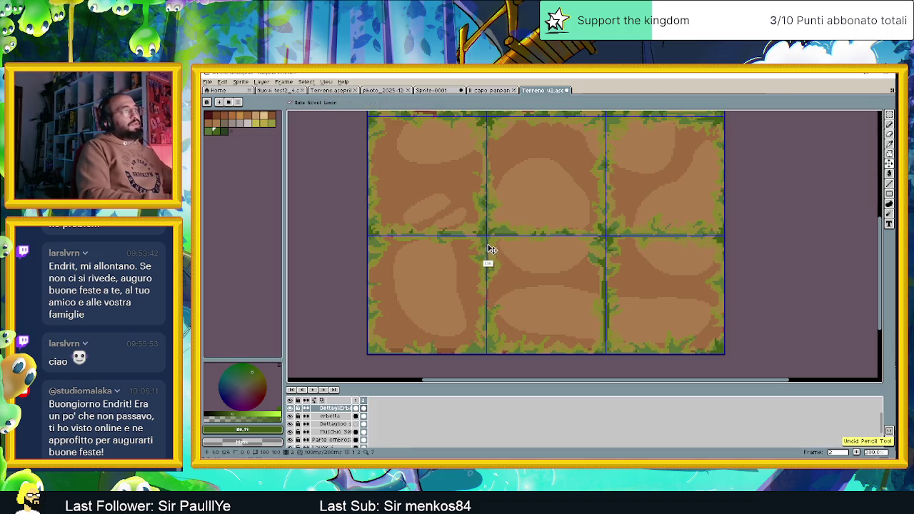
drag(487, 242, 488, 301)
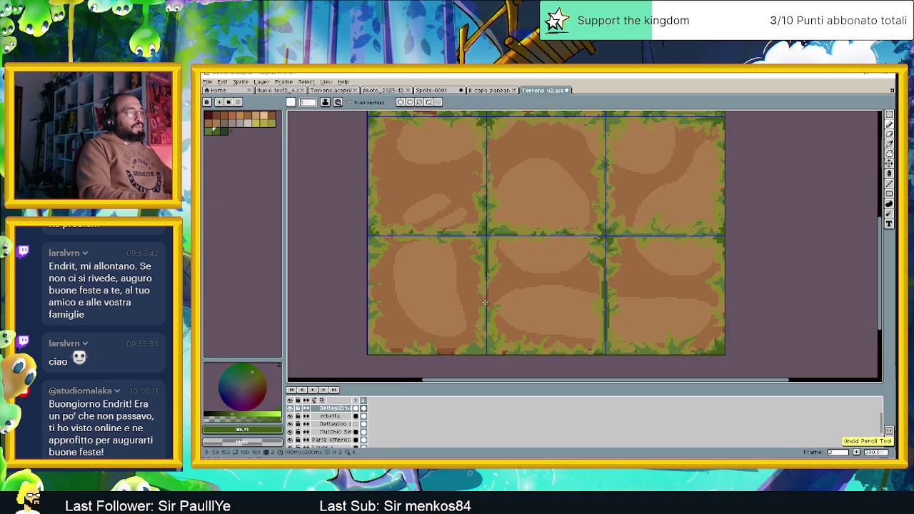
key(ctrl+z)
ctrl+click(495, 345)
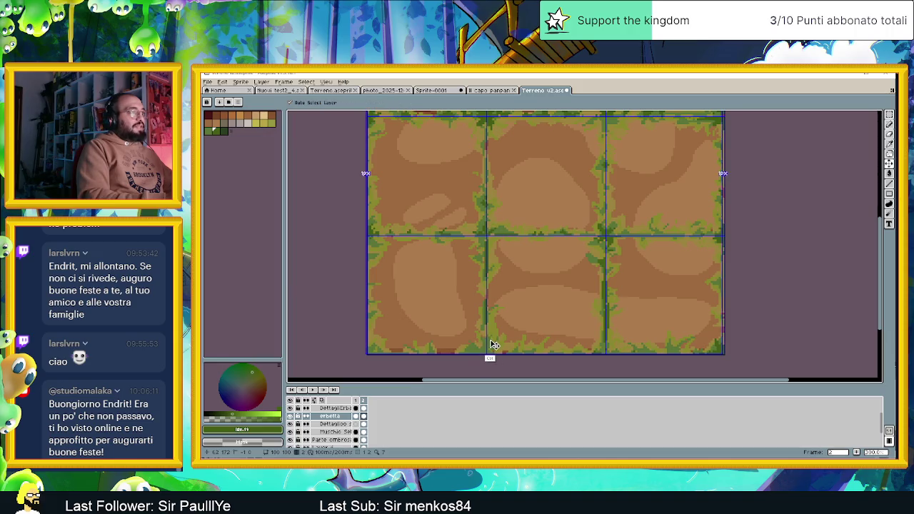
key(ctrl+z)
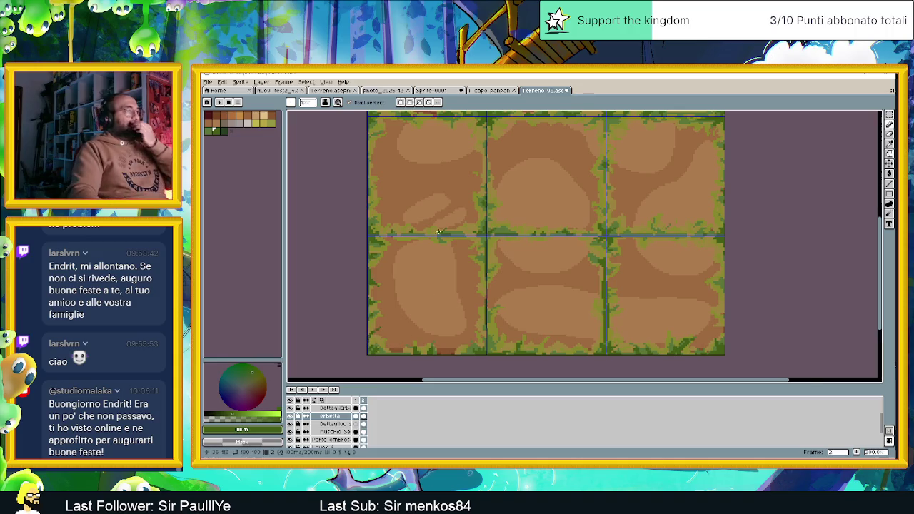
Step: Zoom around the tiles and undo the last pencil stroke
scroll(439, 233, down, 5)
scroll(551, 293, up, 4)
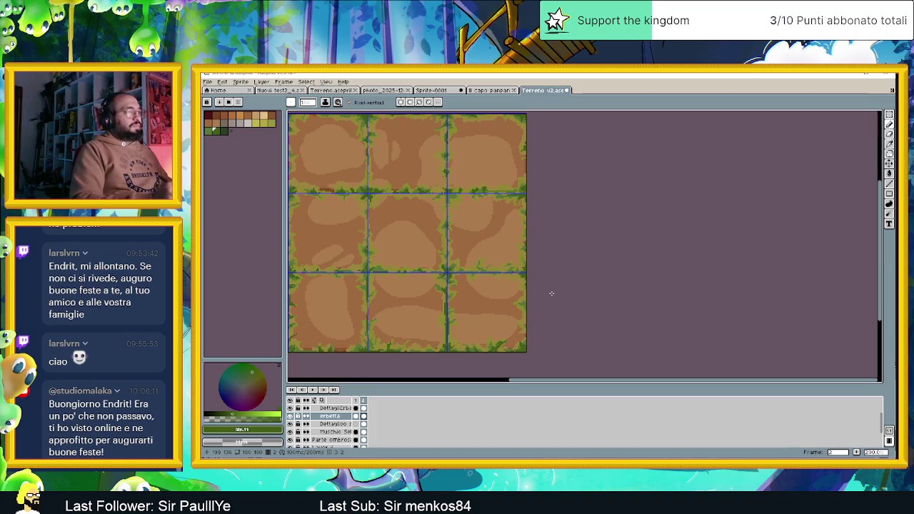
scroll(547, 302, up, 1)
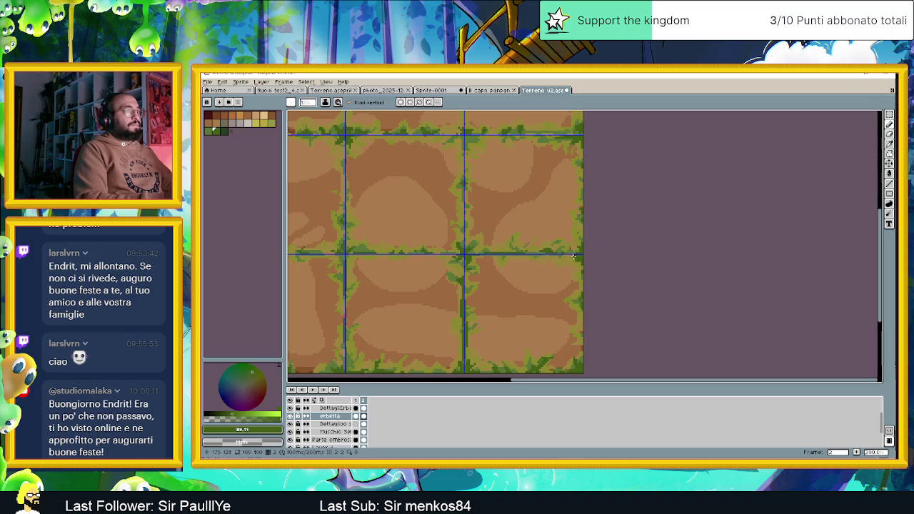
scroll(571, 258, down, 1)
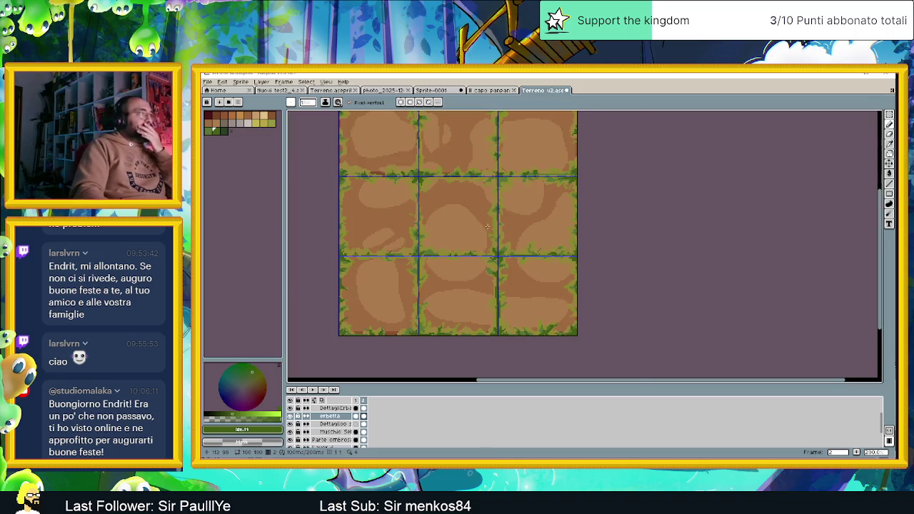
scroll(449, 187, up, 1)
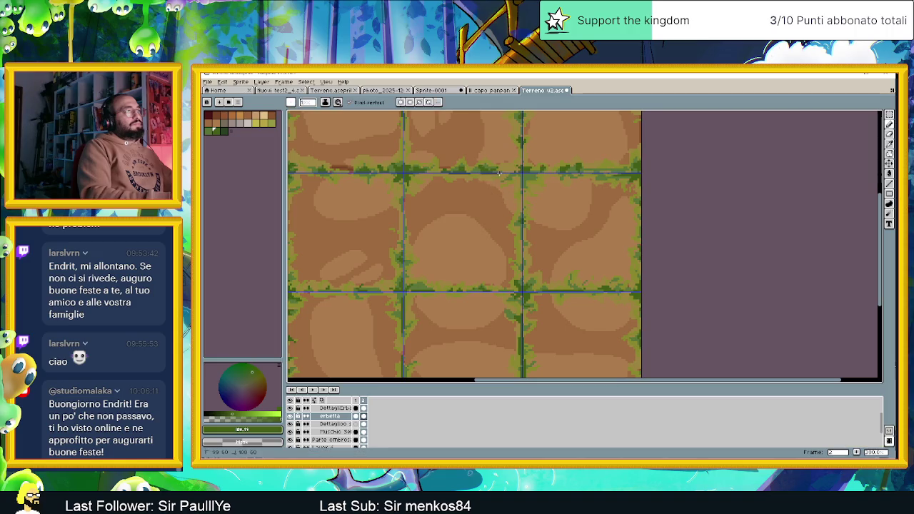
key(ctrl+z)
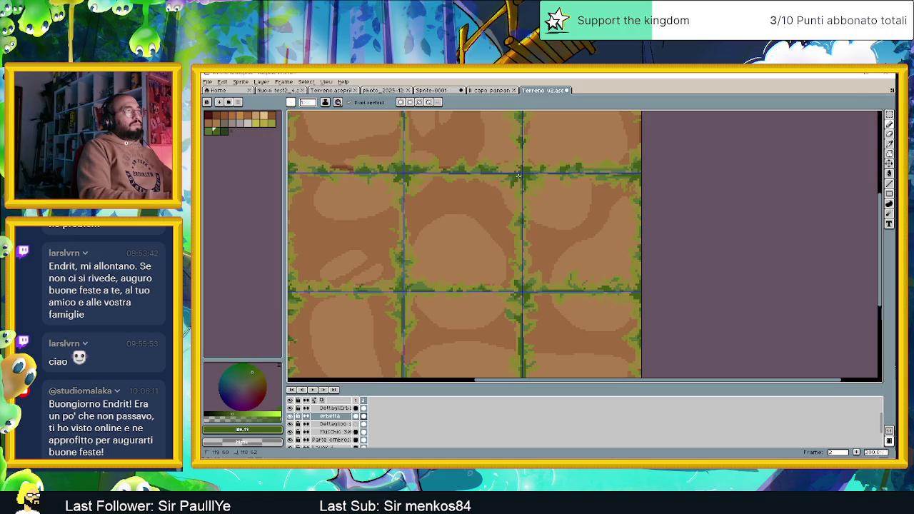
Step: Pan and zoom the view, then show frame 1's tile variant
drag(524, 178, 522, 173)
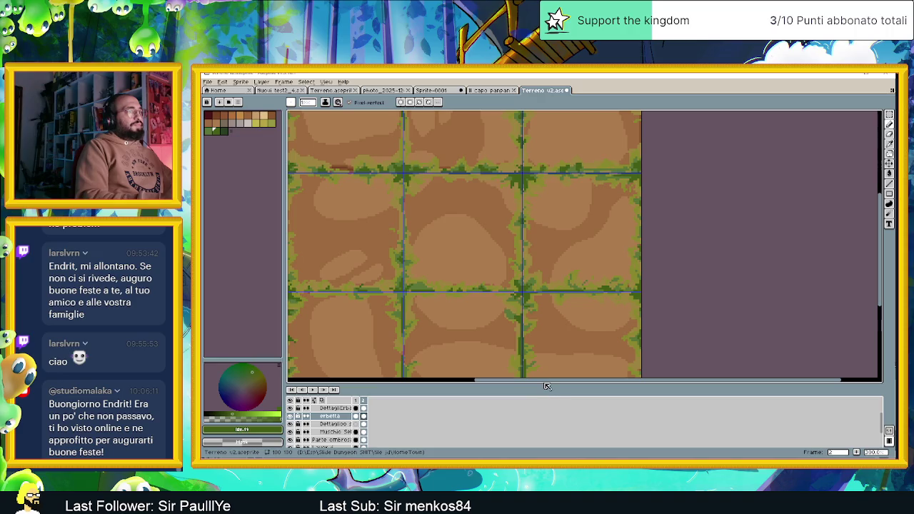
drag(528, 384, 478, 386)
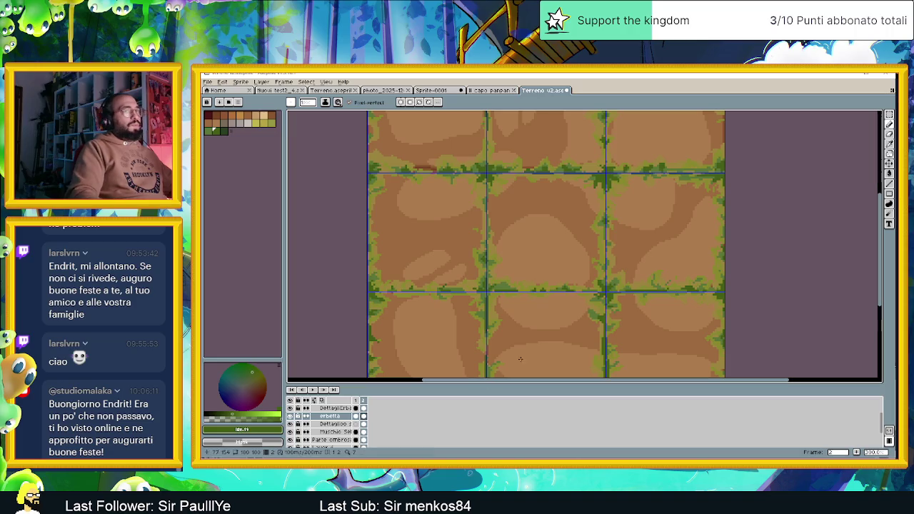
scroll(599, 283, down, 3)
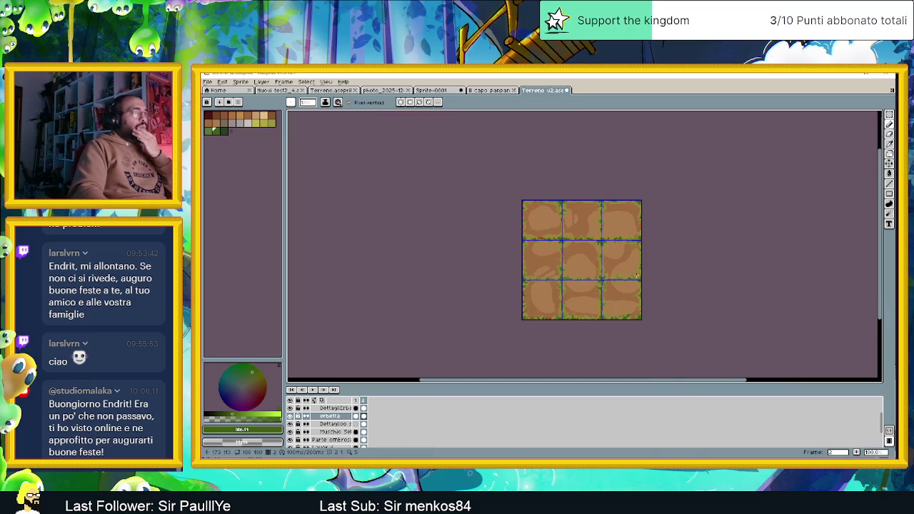
scroll(630, 285, up, 1)
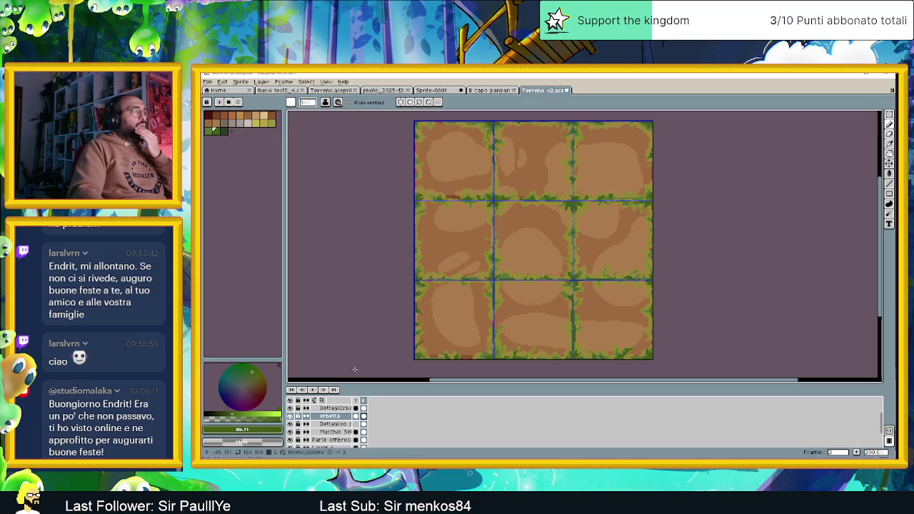
click(359, 402)
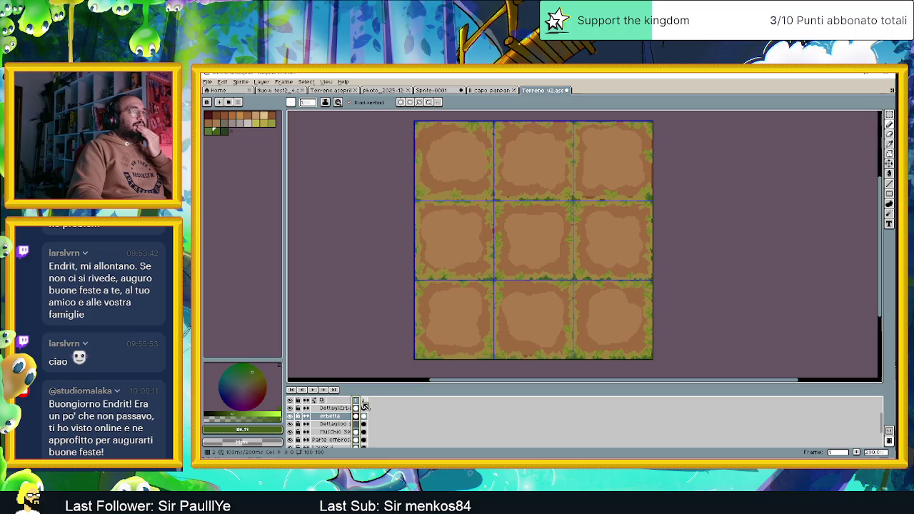
Step: Return to frame 2 and turn off the grid display via View > Show > Grid
click(364, 402)
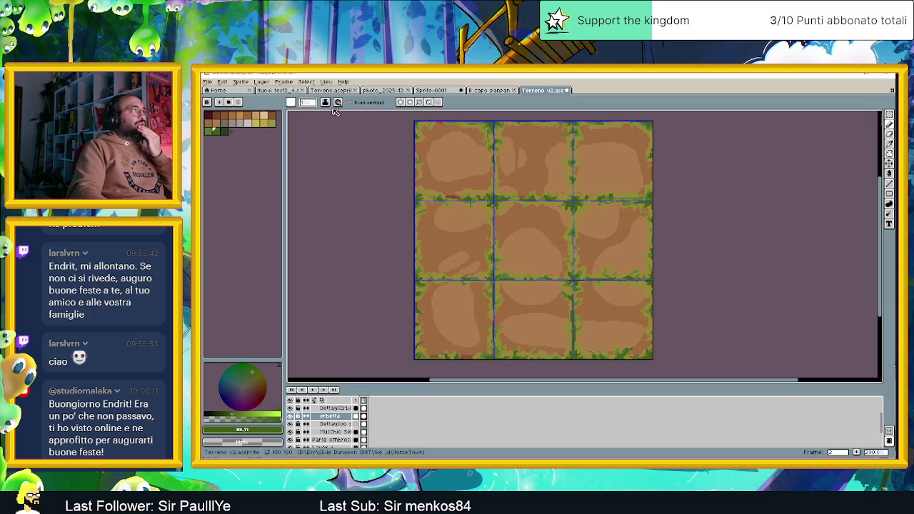
click(326, 82)
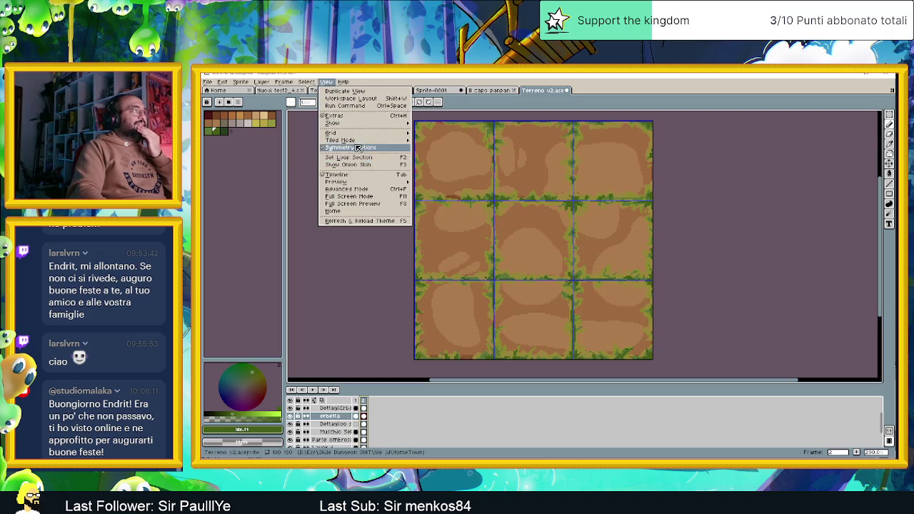
mouse_move(333, 123)
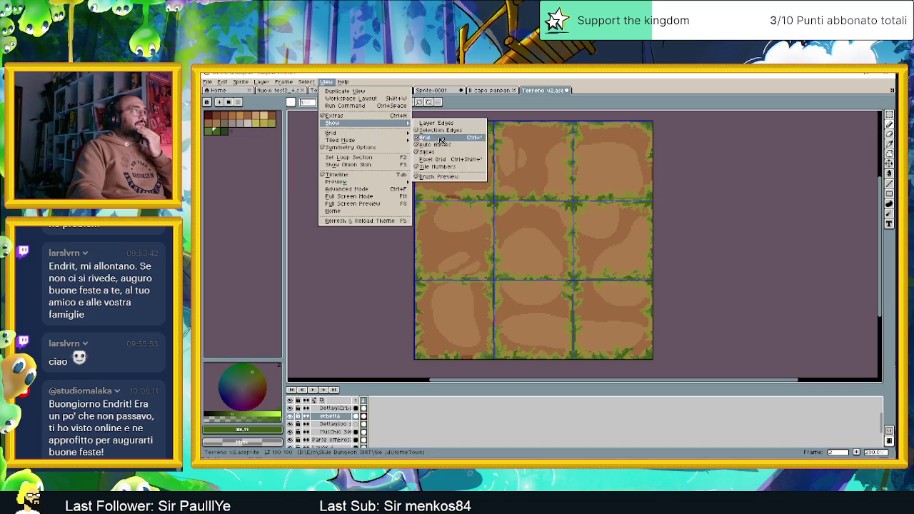
click(437, 137)
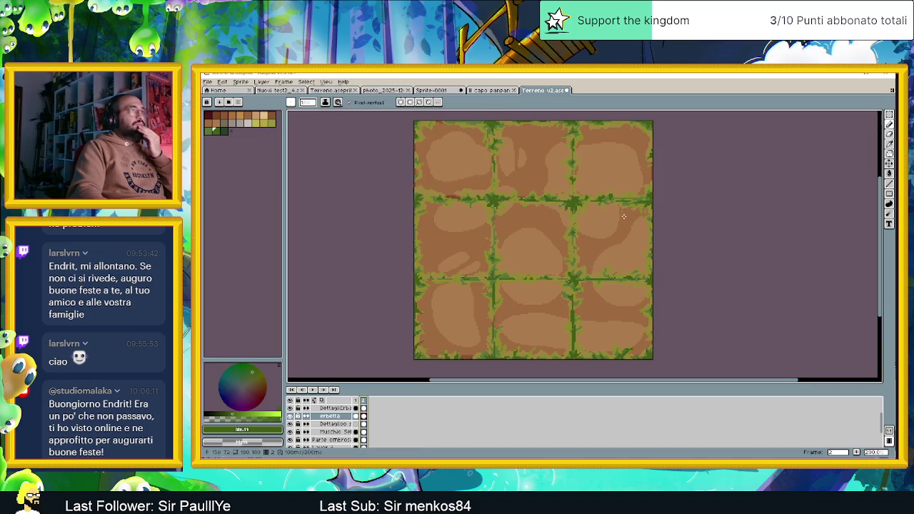
Step: Compare frames 1 and 2 without the grid, reset the zoom, and open the Edit menu
scroll(488, 263, down, 1)
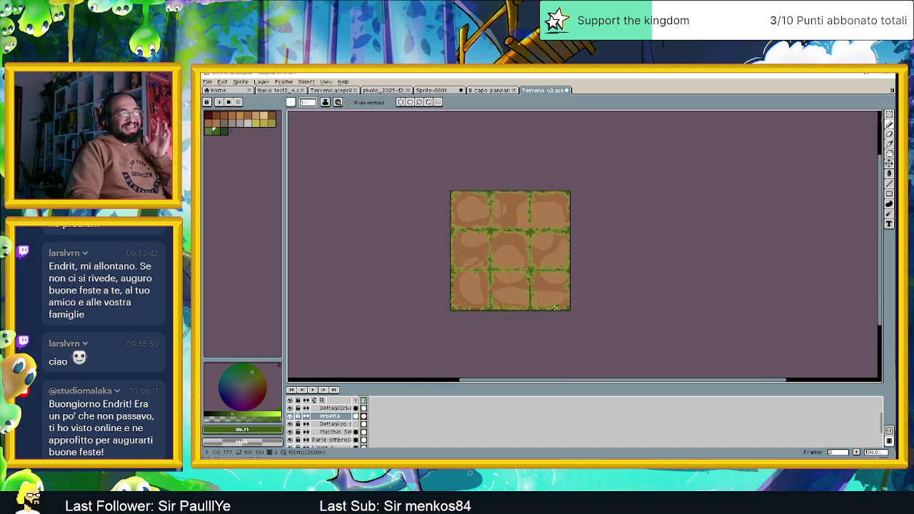
click(357, 402)
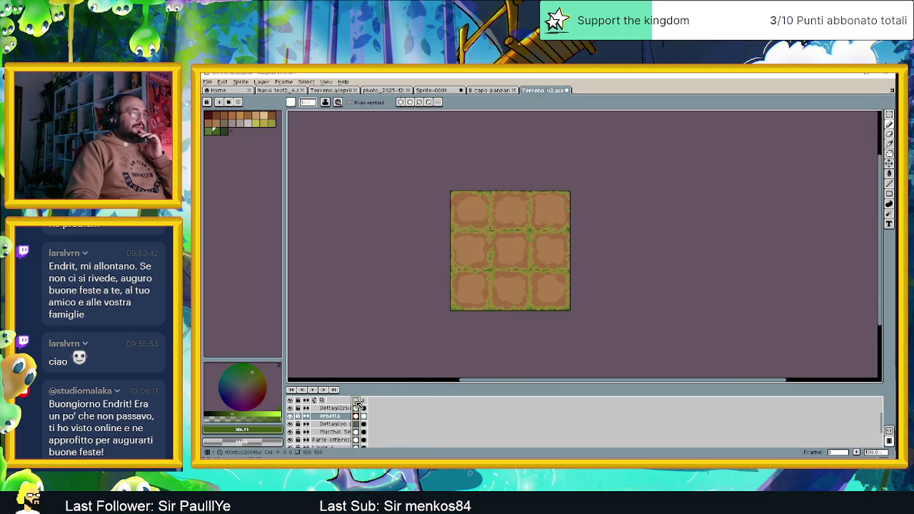
click(365, 401)
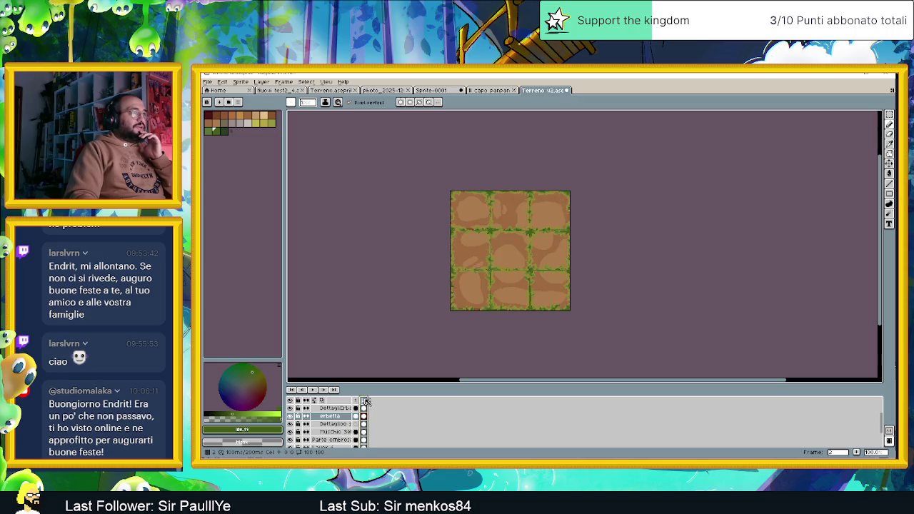
scroll(569, 215, up, 1)
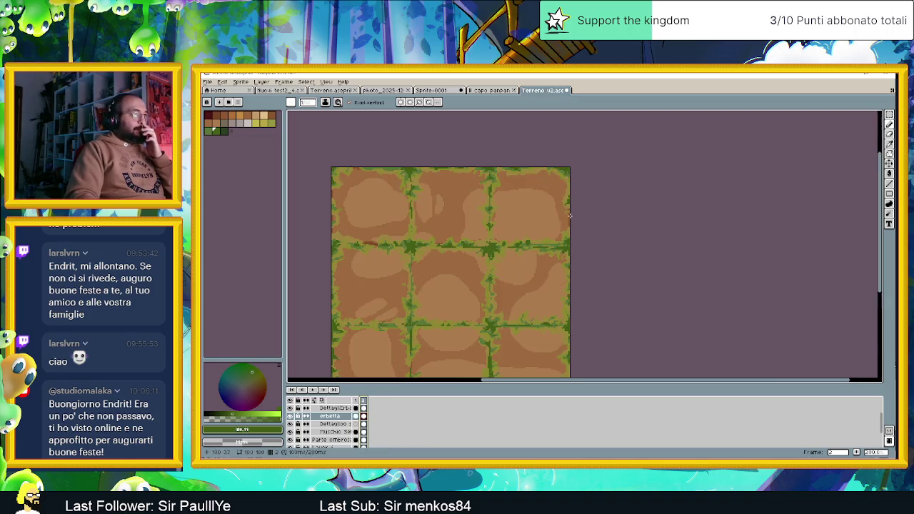
scroll(569, 216, down, 1)
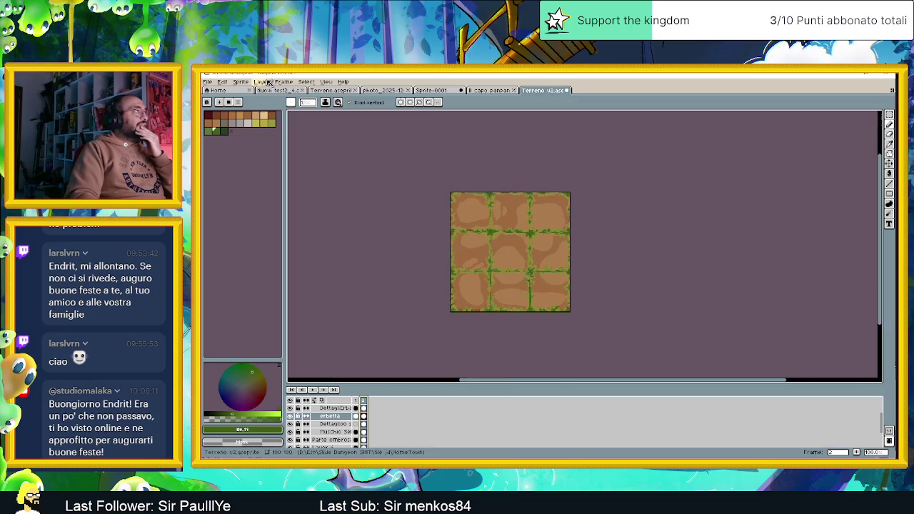
click(261, 82)
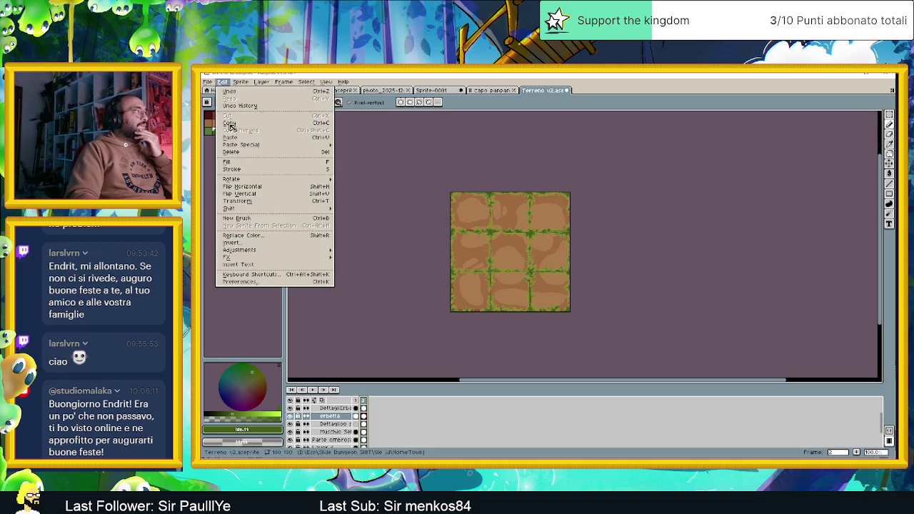
mouse_move(236, 257)
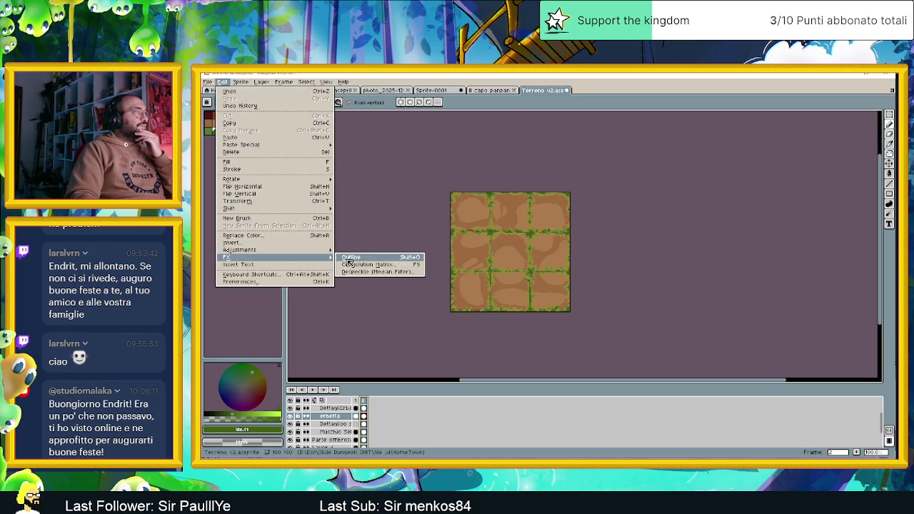
click(352, 261)
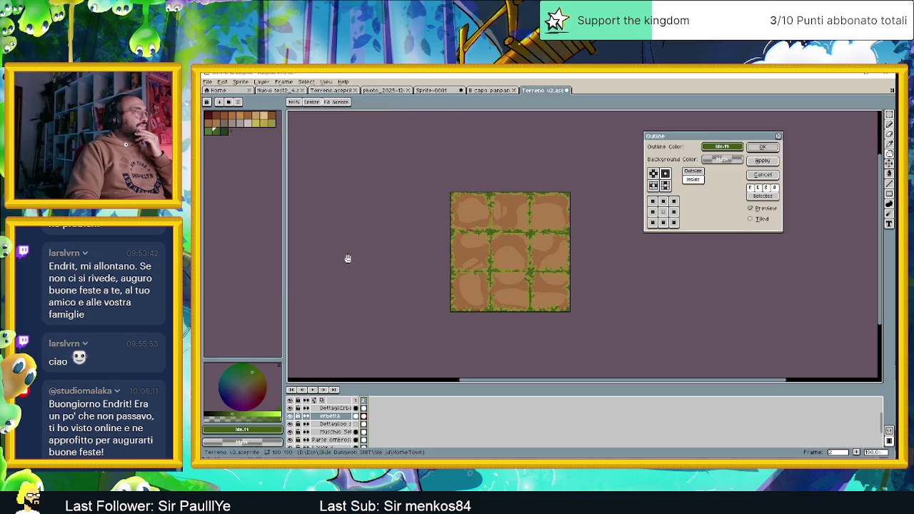
click(722, 147)
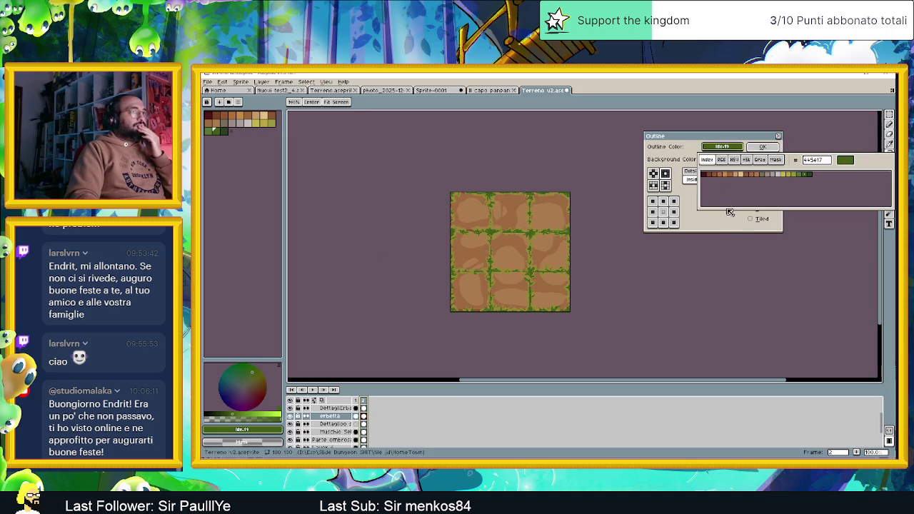
click(720, 160)
click(707, 160)
click(721, 160)
click(758, 206)
click(644, 206)
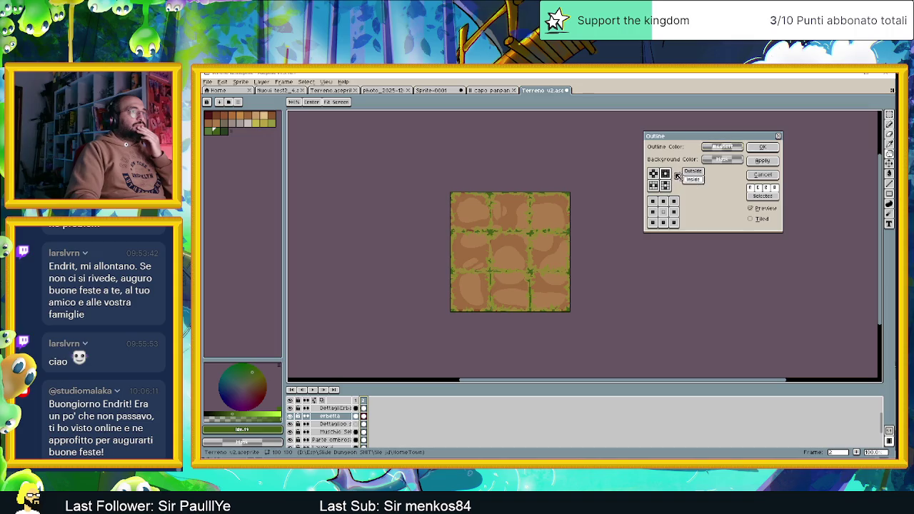
click(761, 207)
click(761, 208)
click(762, 208)
click(761, 208)
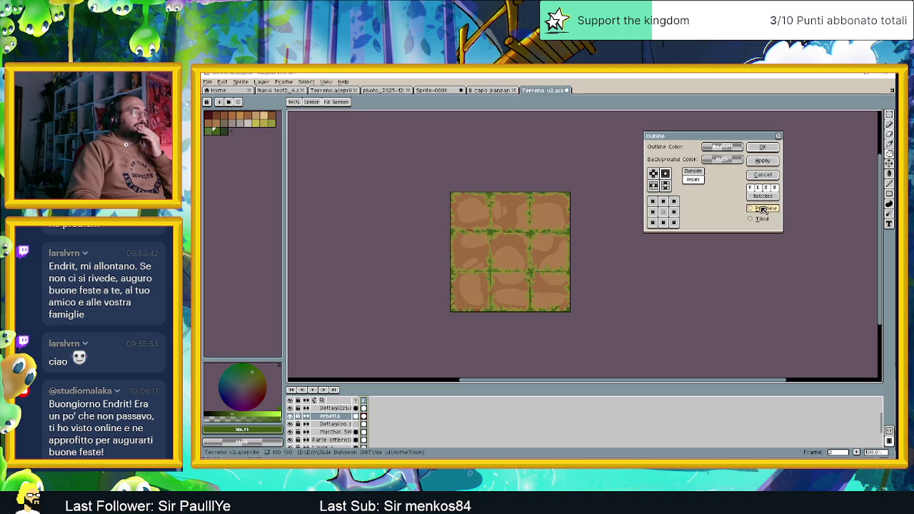
click(780, 136)
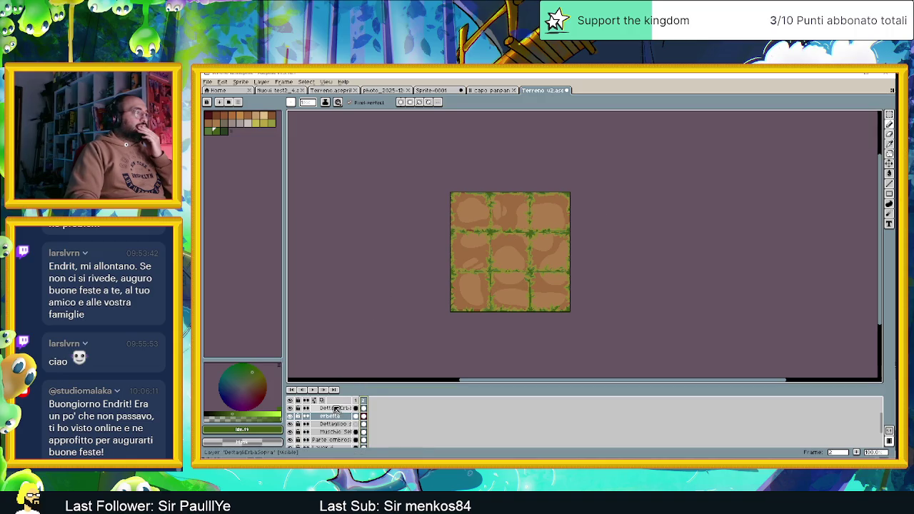
Step: Select the DettagliErbaSopra layer and hide then show its grass details
click(334, 408)
click(290, 409)
click(289, 408)
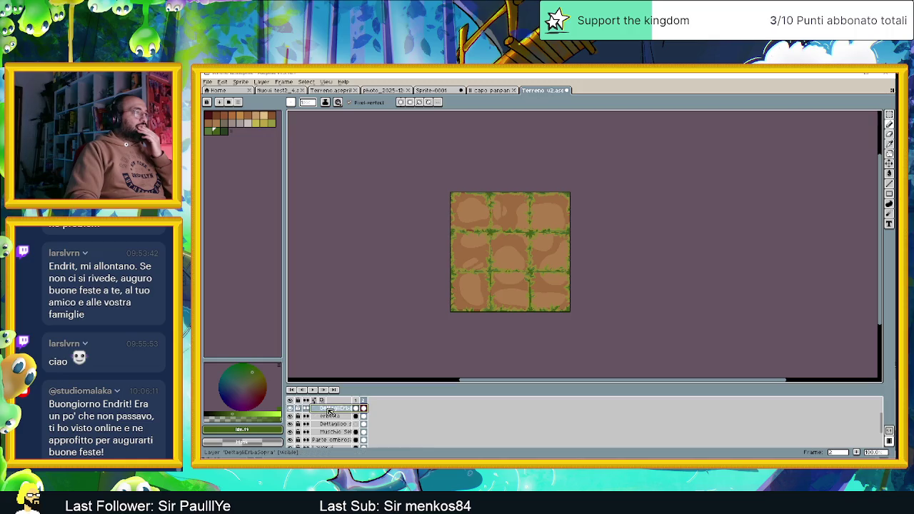
Step: Open the Outline effect and lower the #4e5e17 outline colour to alpha 23
click(241, 82)
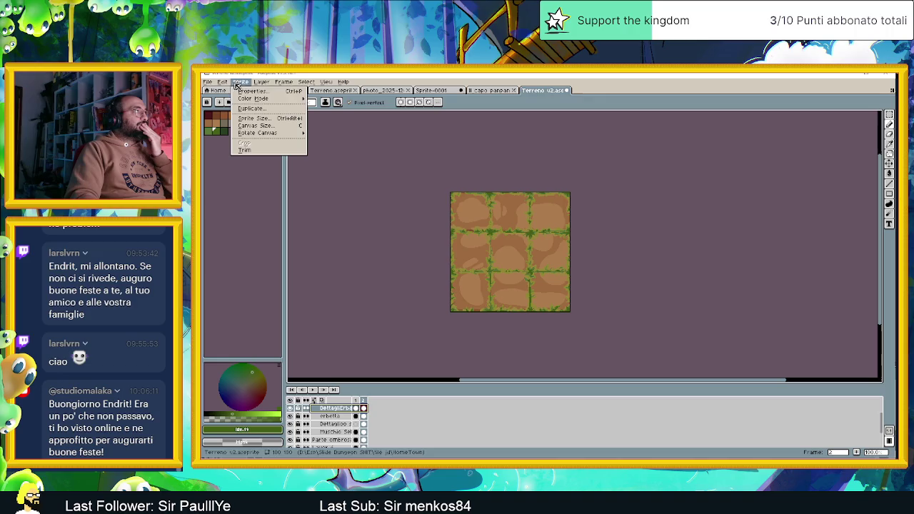
scroll(500, 247, up, 1)
click(512, 251)
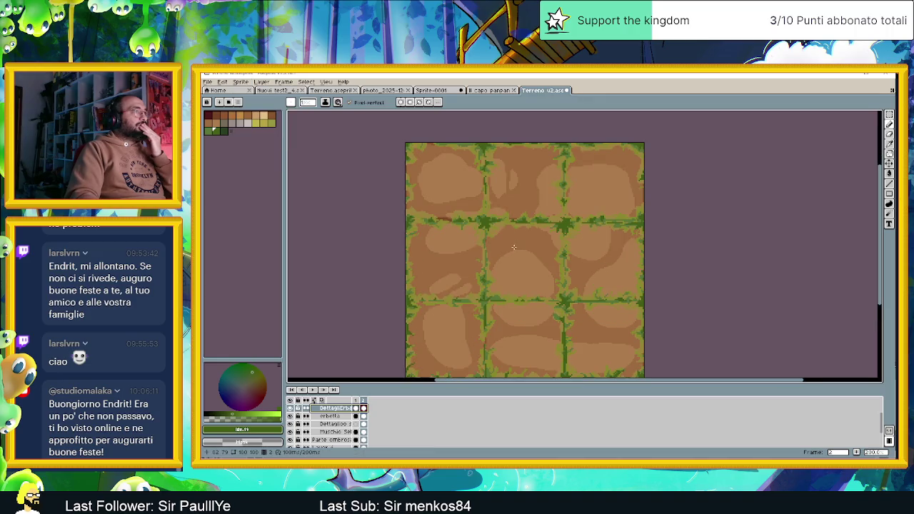
click(241, 82)
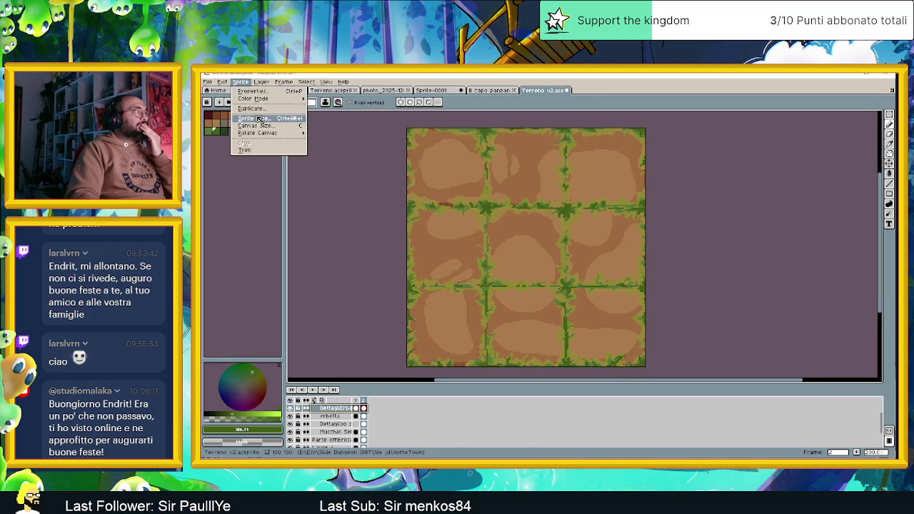
mouse_move(235, 257)
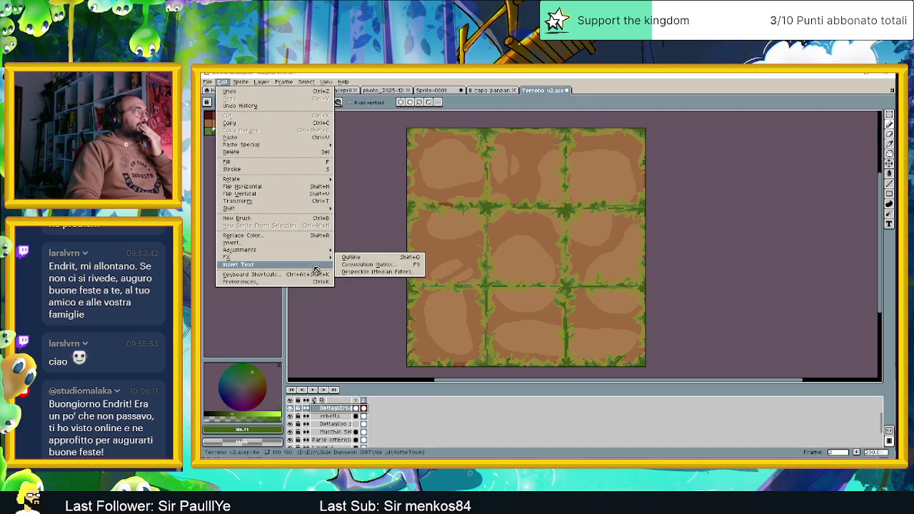
click(357, 257)
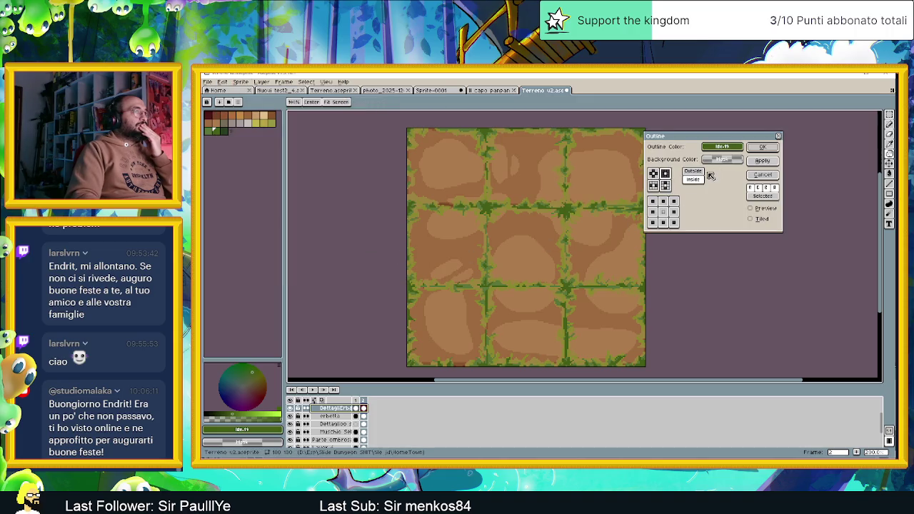
click(733, 148)
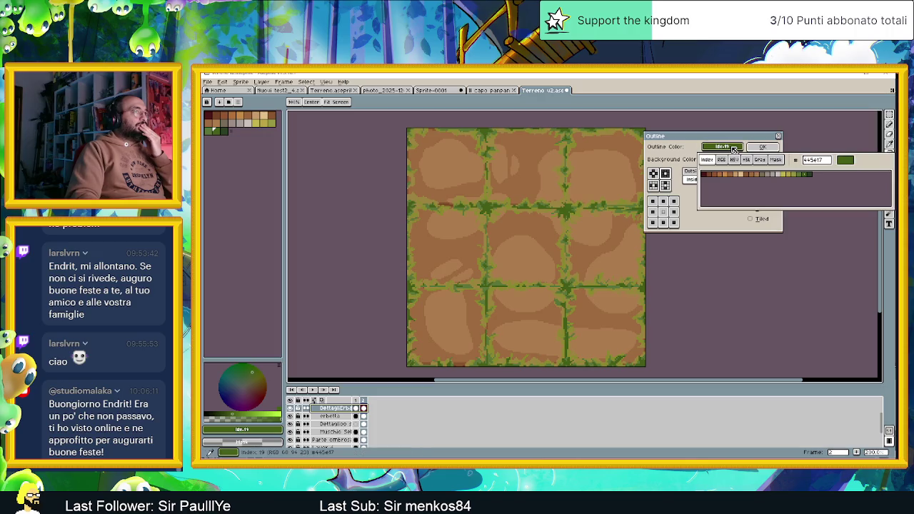
click(721, 160)
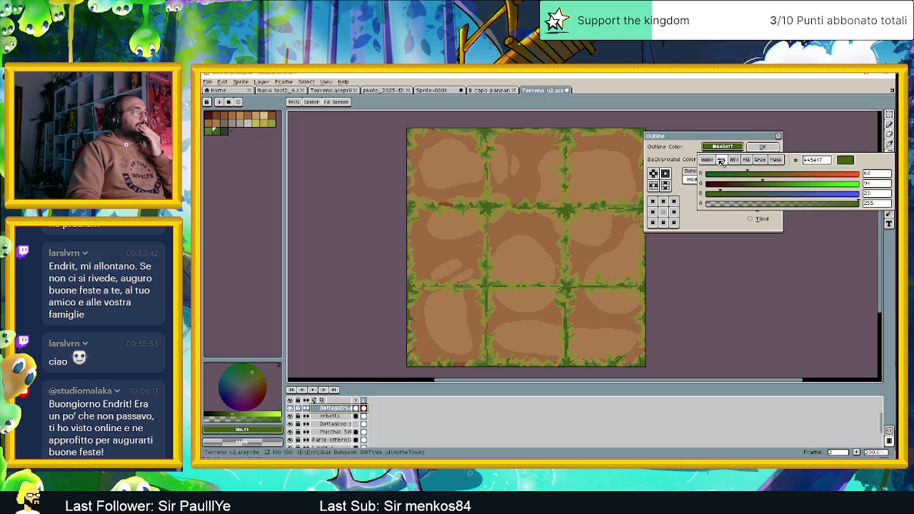
drag(762, 205, 724, 205)
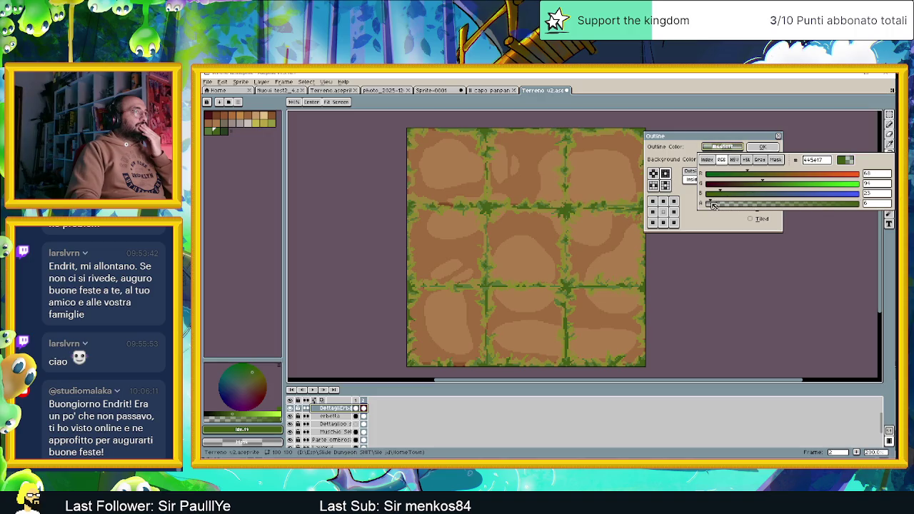
click(696, 206)
Step: Toggle the outline preview repeatedly to compare the tiles with and without it
click(750, 208)
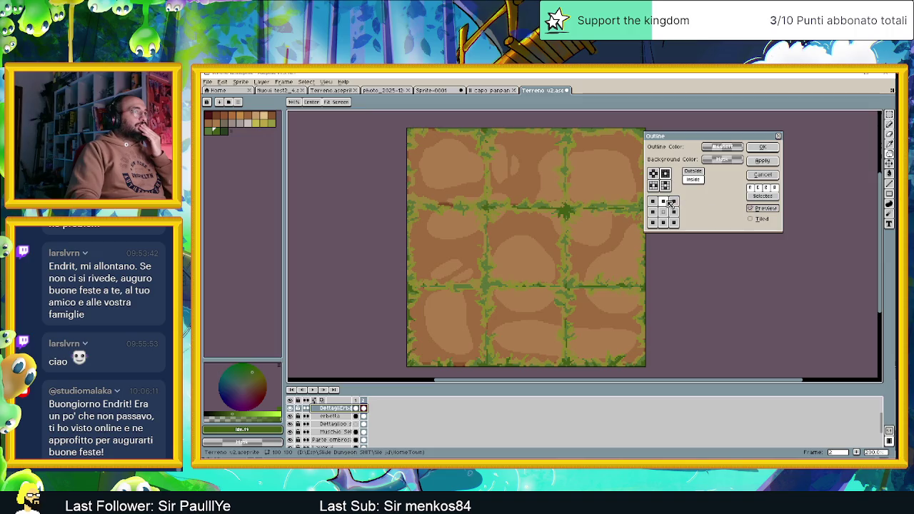
click(760, 211)
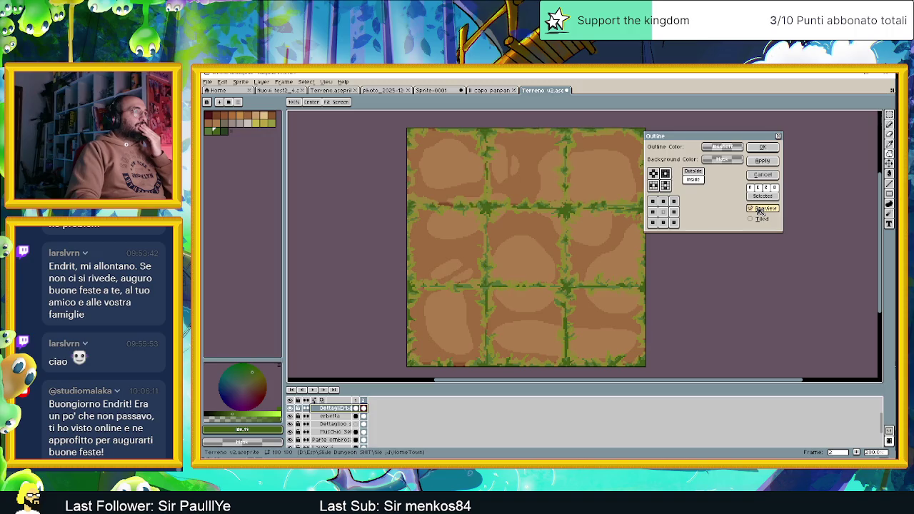
click(760, 211)
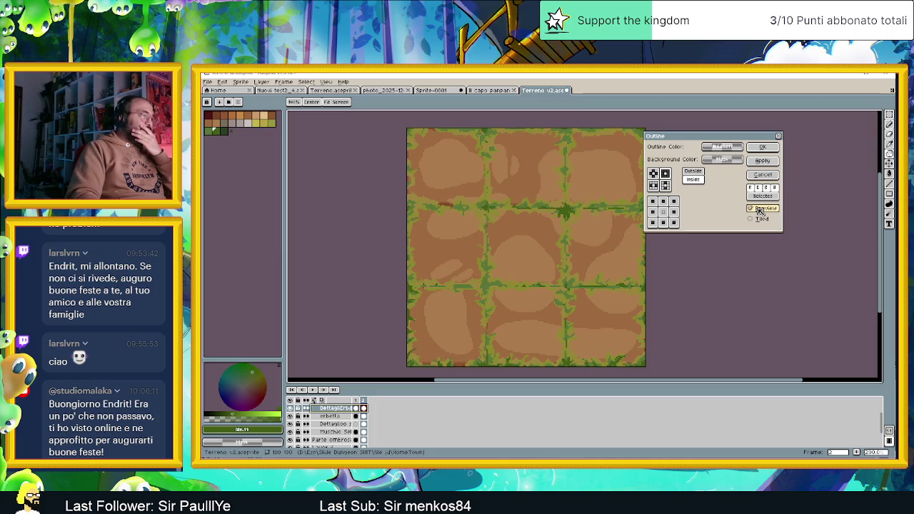
click(760, 211)
click(759, 211)
click(760, 210)
click(760, 210)
click(759, 211)
click(760, 211)
Step: Adjust the outline matrix, ending on a horizontal-only pattern, and apply the outline
click(760, 210)
click(760, 210)
click(673, 202)
click(666, 185)
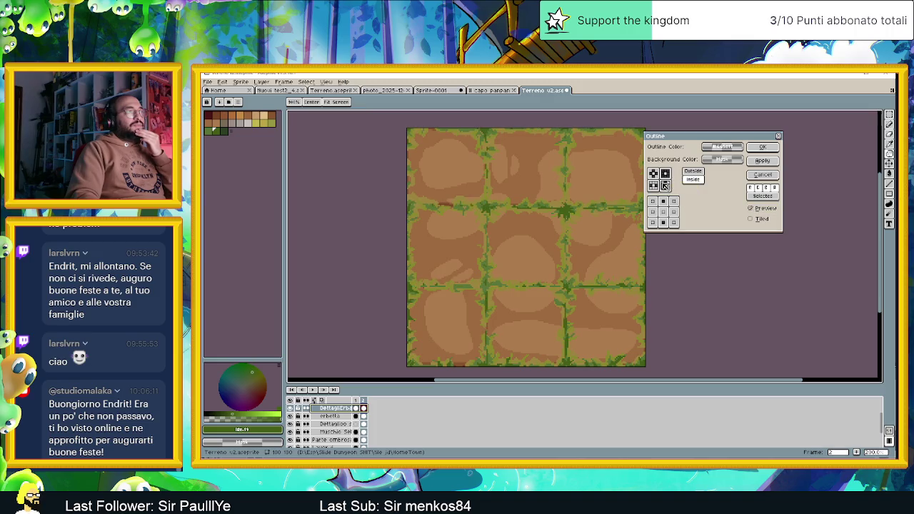
click(655, 186)
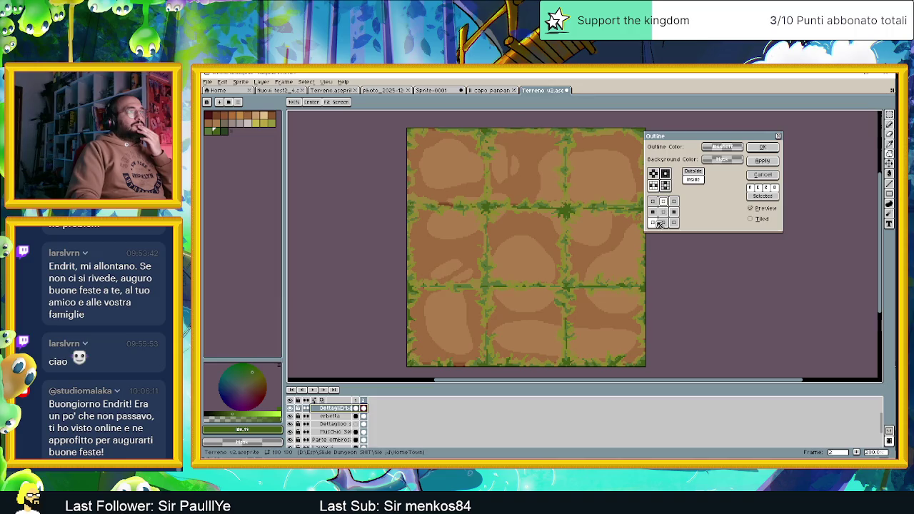
click(664, 223)
click(674, 223)
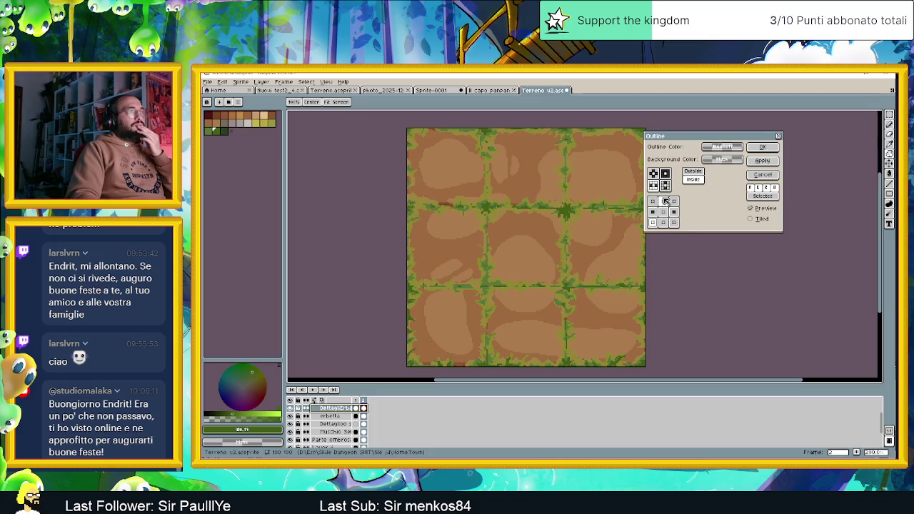
click(665, 173)
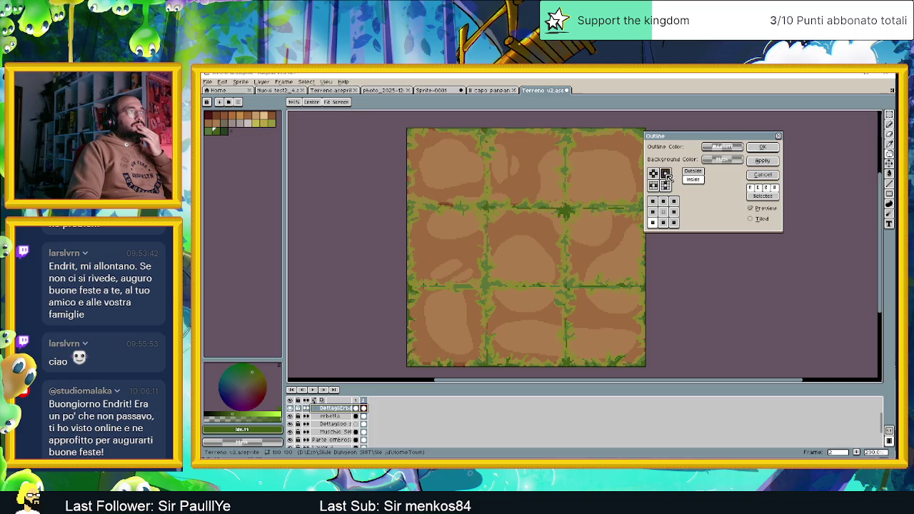
click(655, 186)
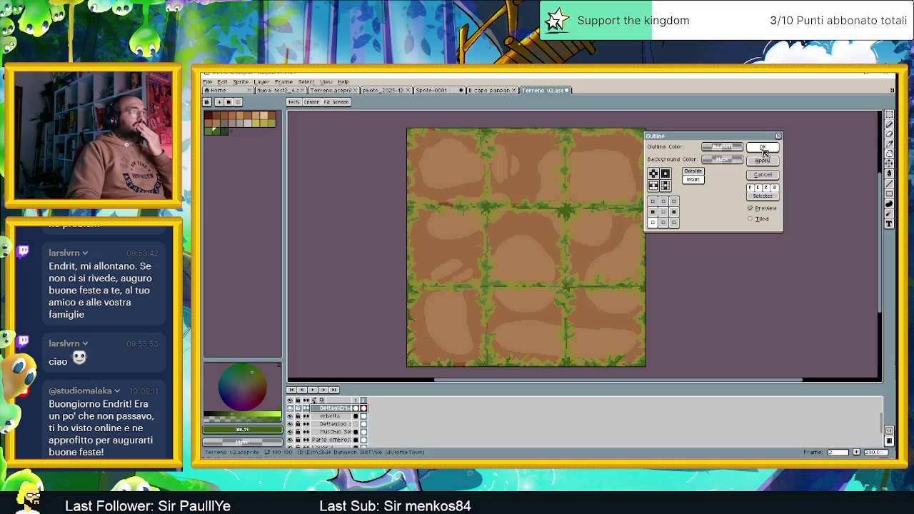
drag(727, 136, 759, 140)
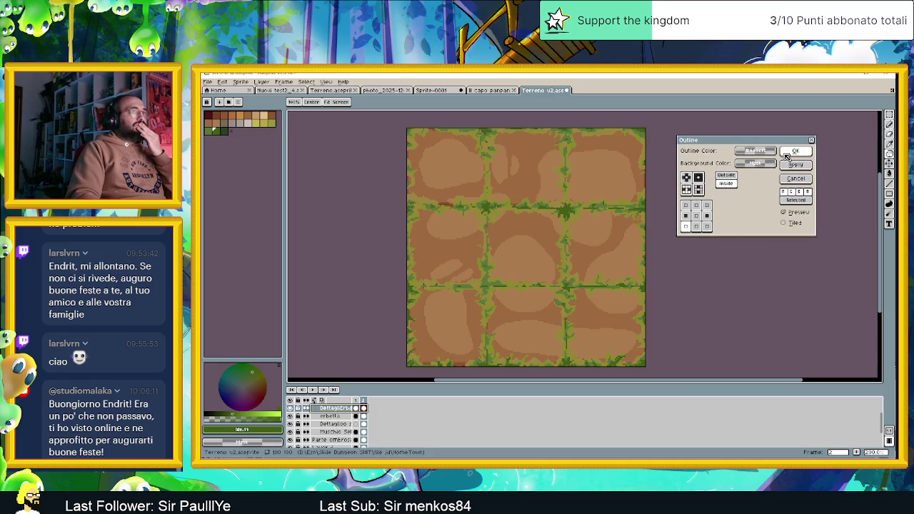
click(788, 153)
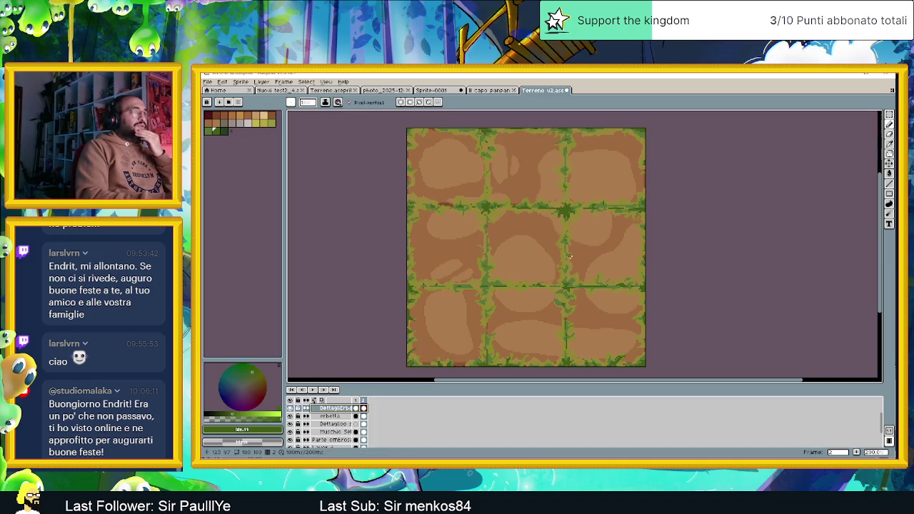
Step: Flick the erbetta grass layer off and on to compare, leaving it visible
click(290, 417)
click(290, 416)
click(289, 416)
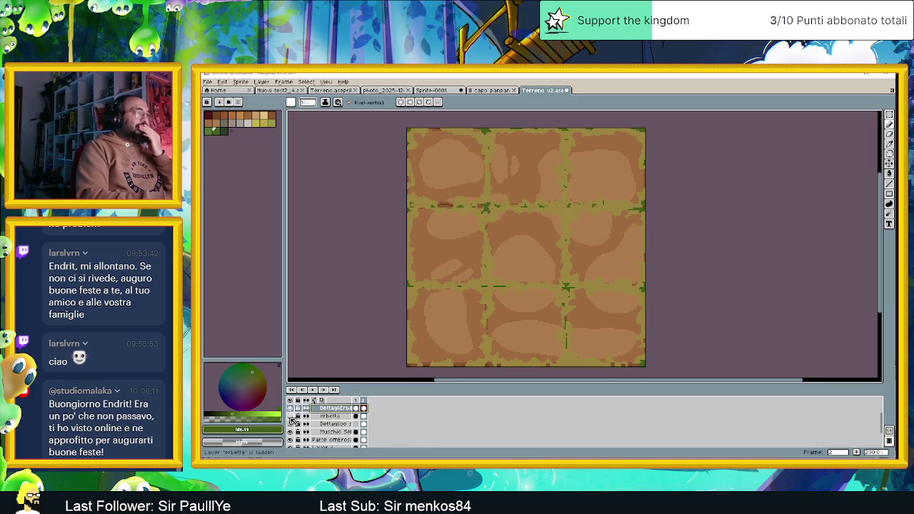
click(290, 416)
click(290, 416)
click(290, 416)
click(290, 416)
click(290, 416)
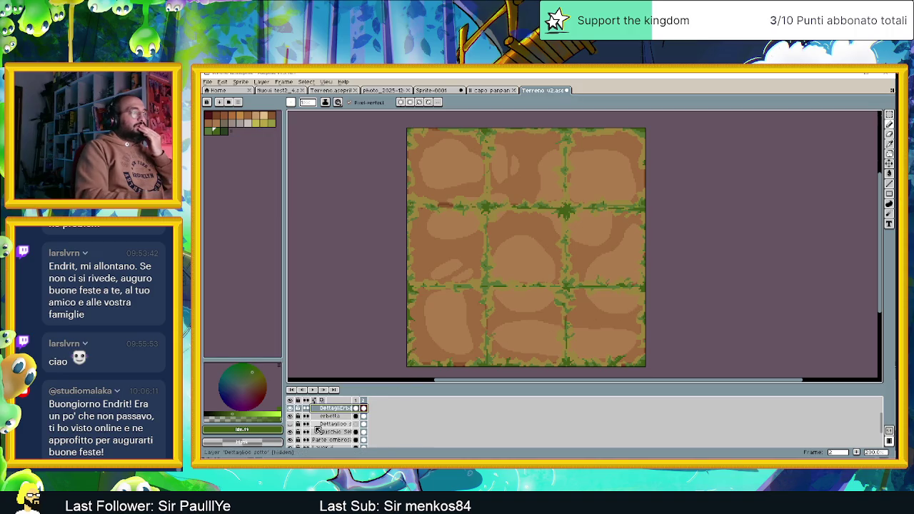
Step: Toggle the lower detail layer 'Dettaglio sotto' on and off to compare the tiles
click(290, 425)
click(290, 424)
click(290, 424)
click(290, 424)
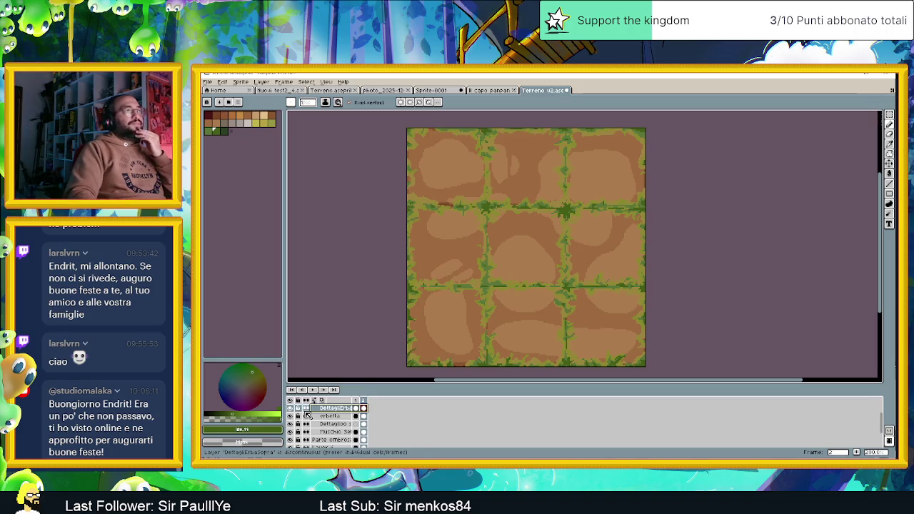
scroll(551, 278, down, 1)
scroll(314, 421, up, 2)
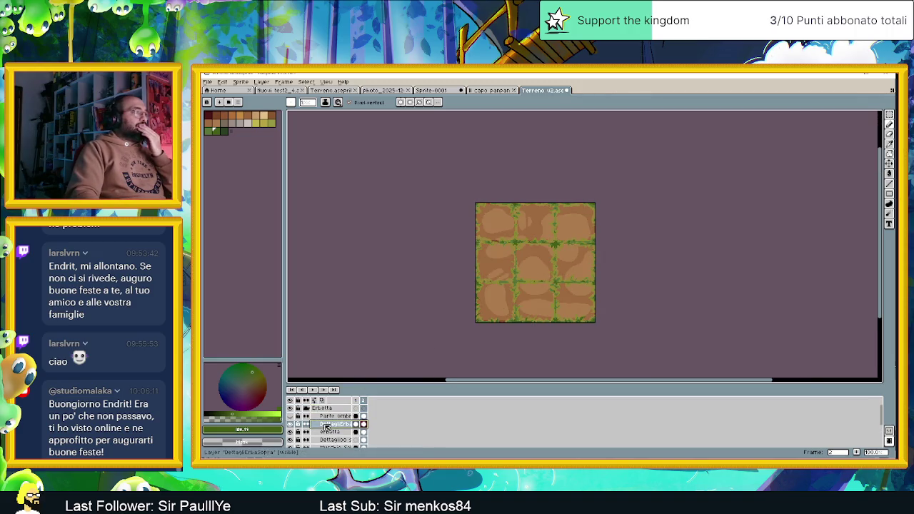
Step: Make the 'Parte ombra' shading layer visible again and go to frame 1
click(290, 417)
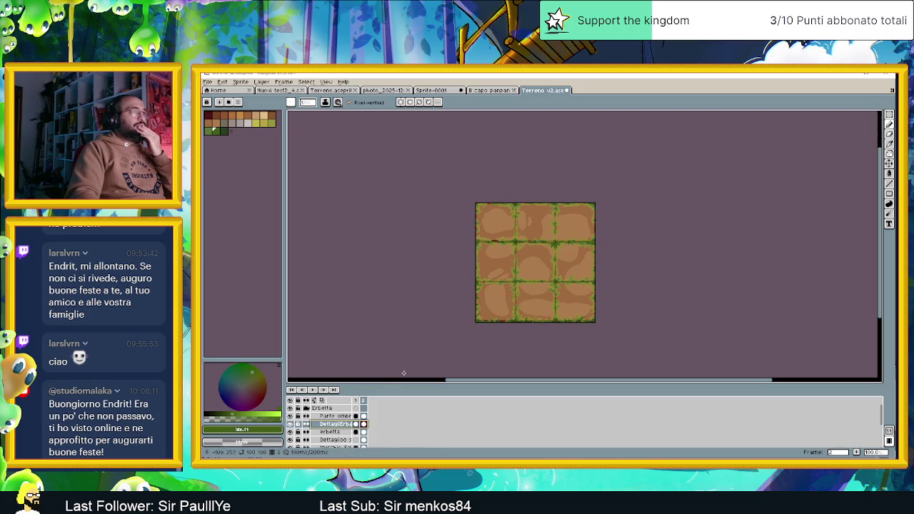
scroll(587, 268, up, 1)
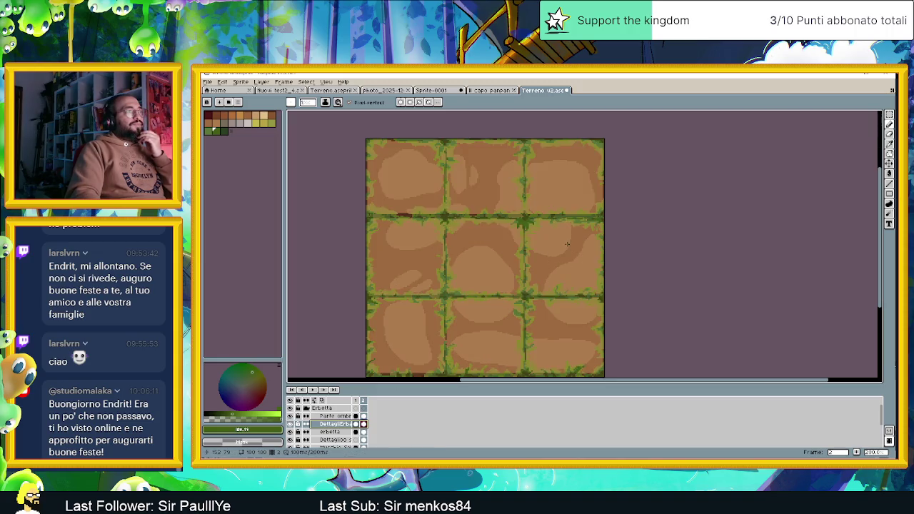
scroll(521, 246, down, 1)
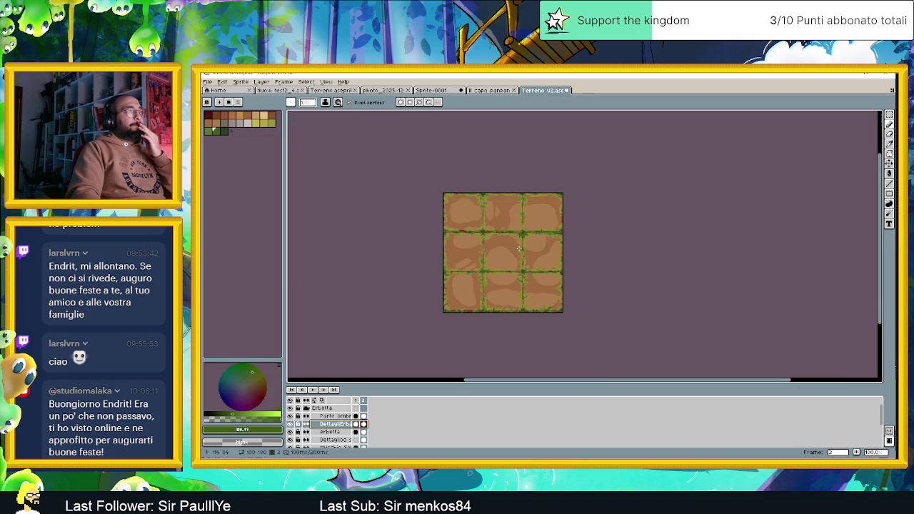
click(358, 402)
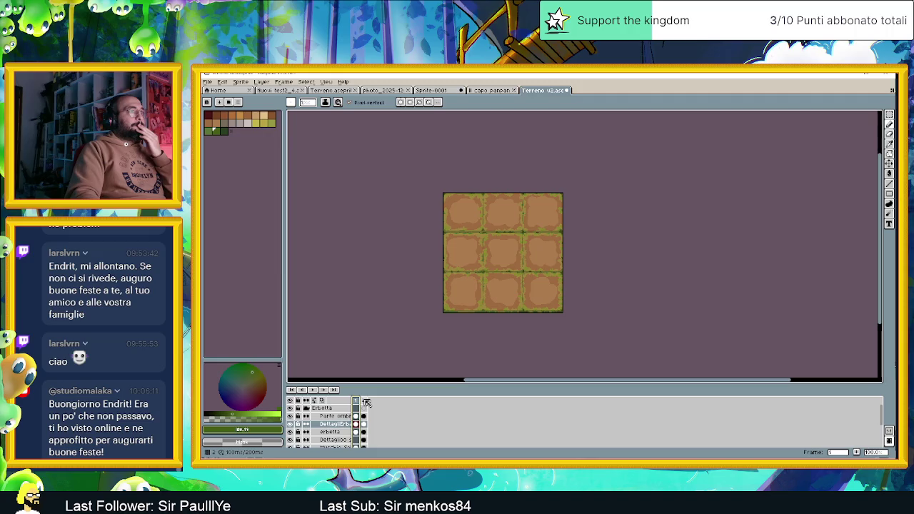
click(366, 401)
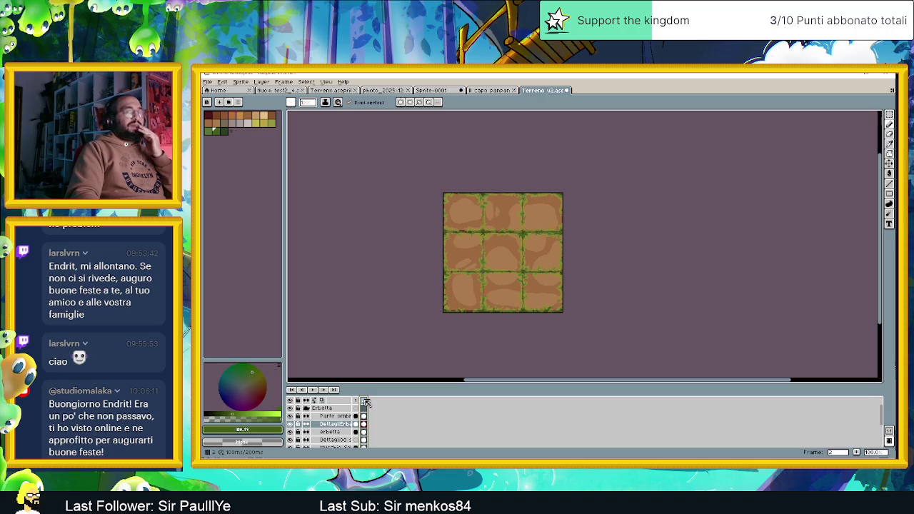
click(356, 401)
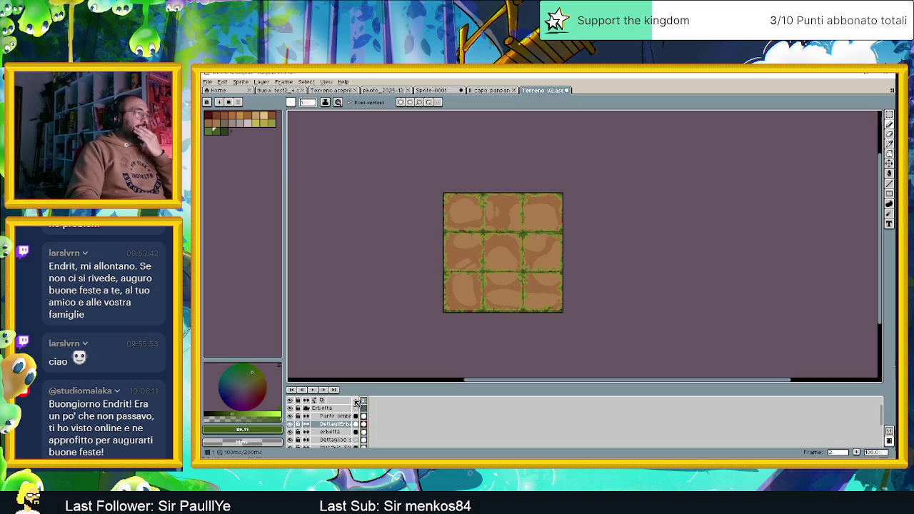
click(365, 402)
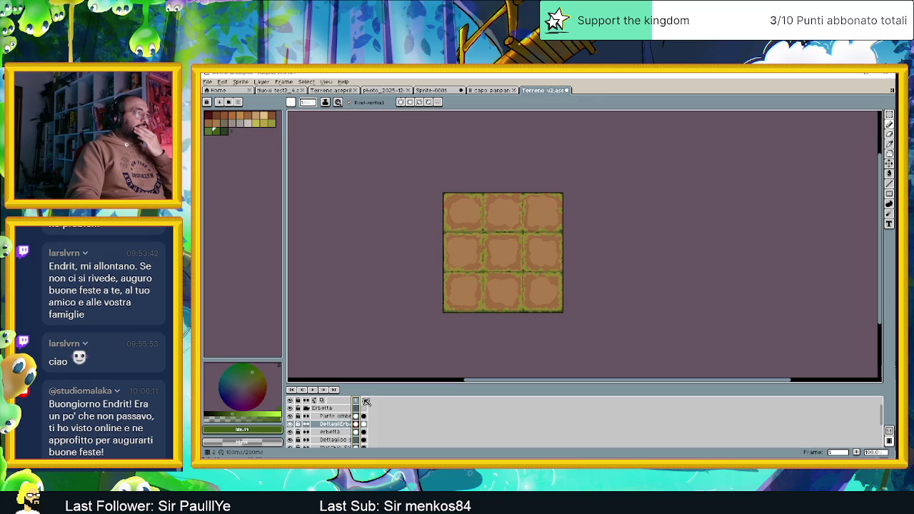
click(357, 402)
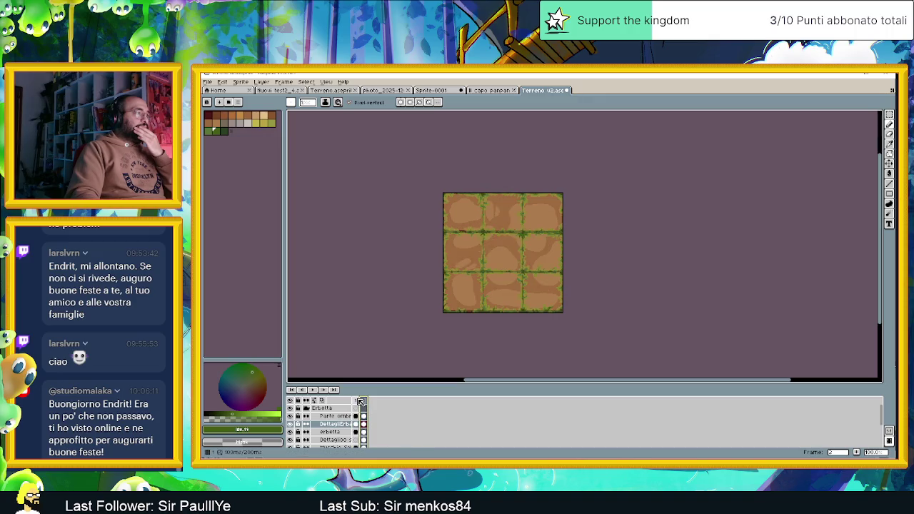
click(365, 401)
click(357, 401)
click(364, 401)
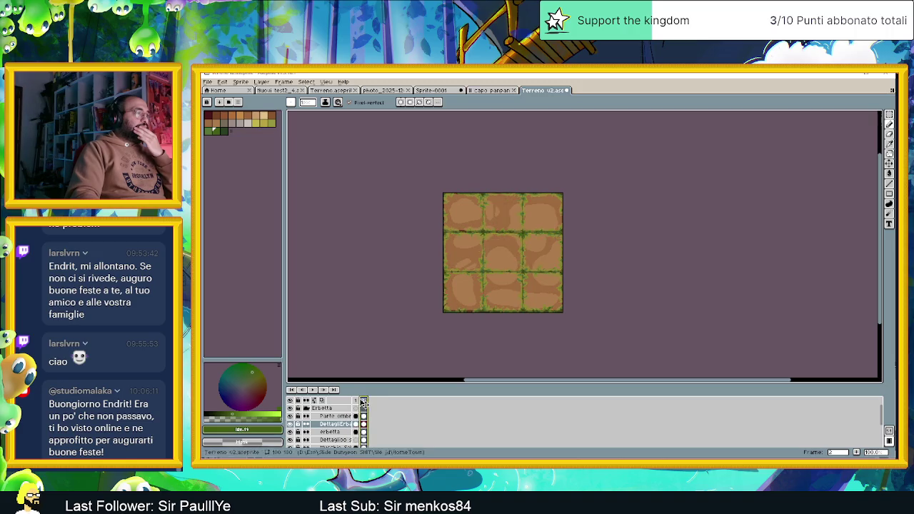
Step: Zoom in, choose the Eraser, and make 'Parte ombra' the active layer
scroll(489, 315, up, 2)
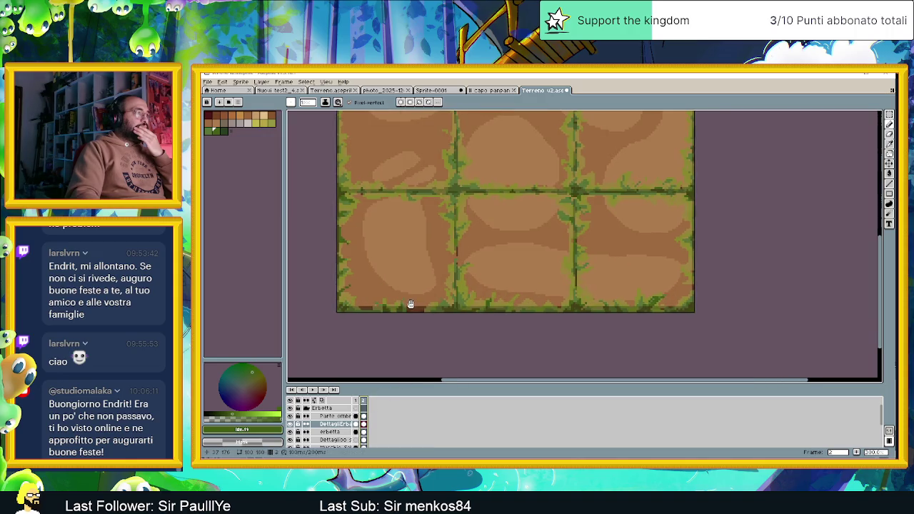
scroll(411, 305, left, 1)
scroll(438, 306, up, 1)
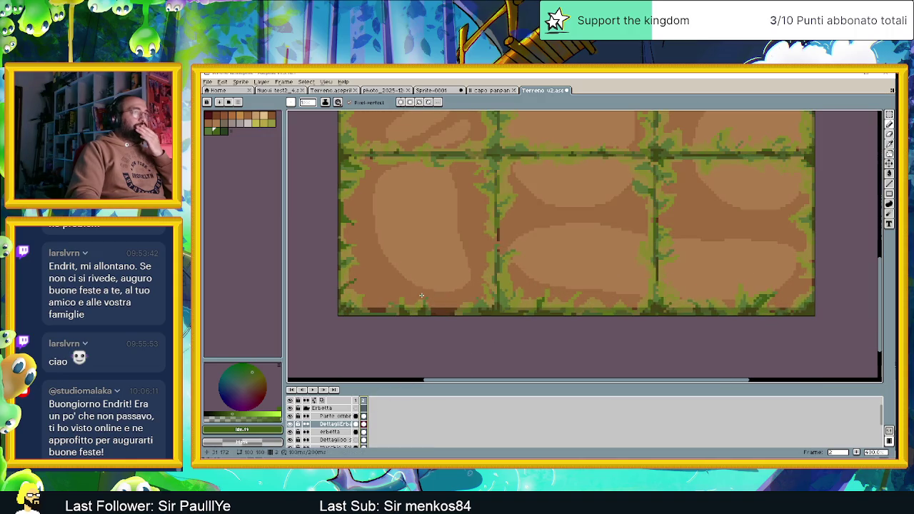
click(889, 134)
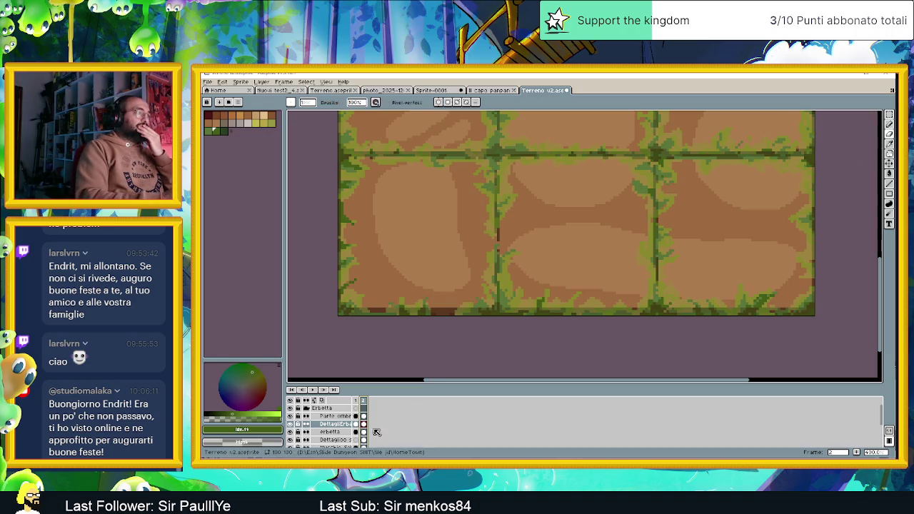
click(363, 416)
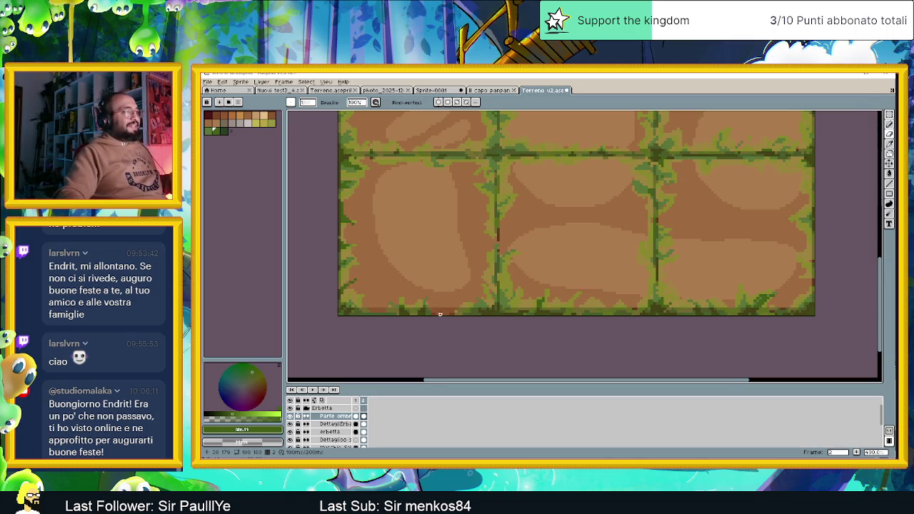
Step: Zoom and pan in on the horizontal seam between the tile rows
scroll(442, 296, up, 1)
scroll(433, 314, up, 1)
scroll(582, 302, right, 2)
scroll(531, 347, up, 2)
scroll(411, 346, down, 1)
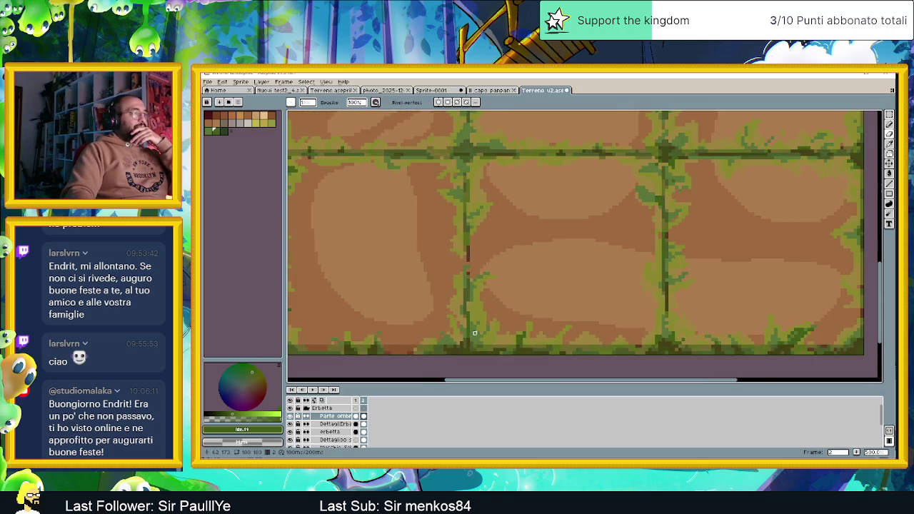
scroll(626, 351, down, 1)
scroll(535, 343, up, 2)
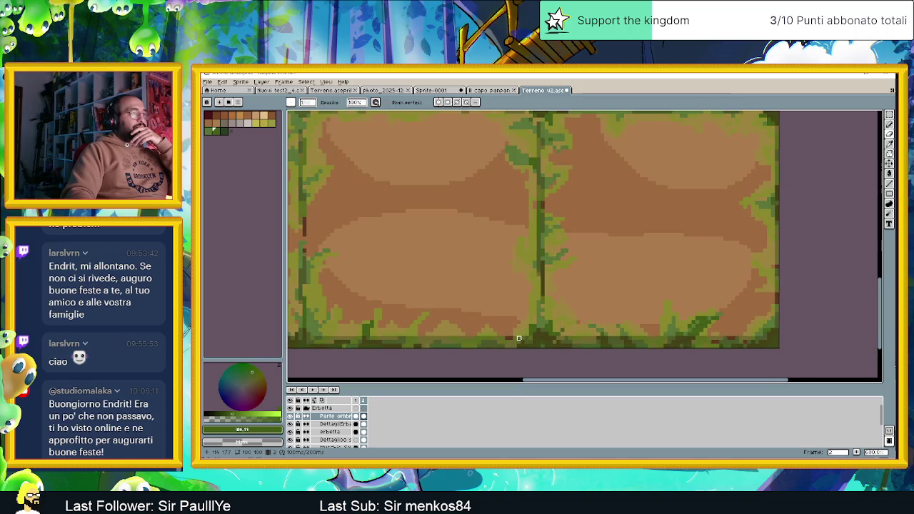
scroll(557, 338, down, 1)
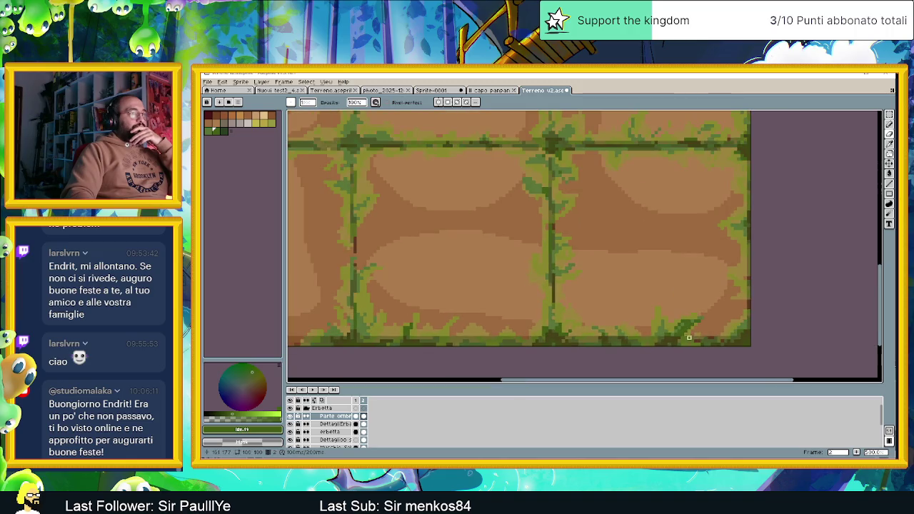
scroll(607, 338, right, 3)
scroll(550, 346, up, 2)
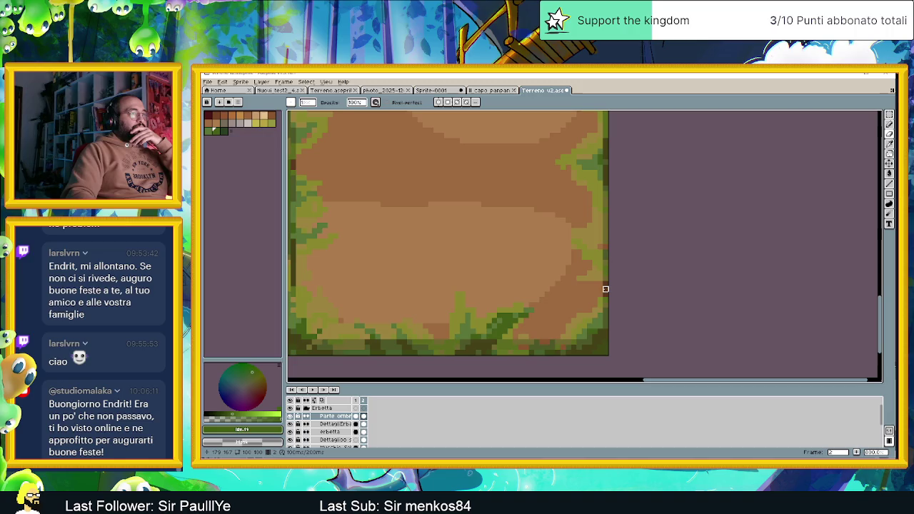
scroll(605, 294, down, 2)
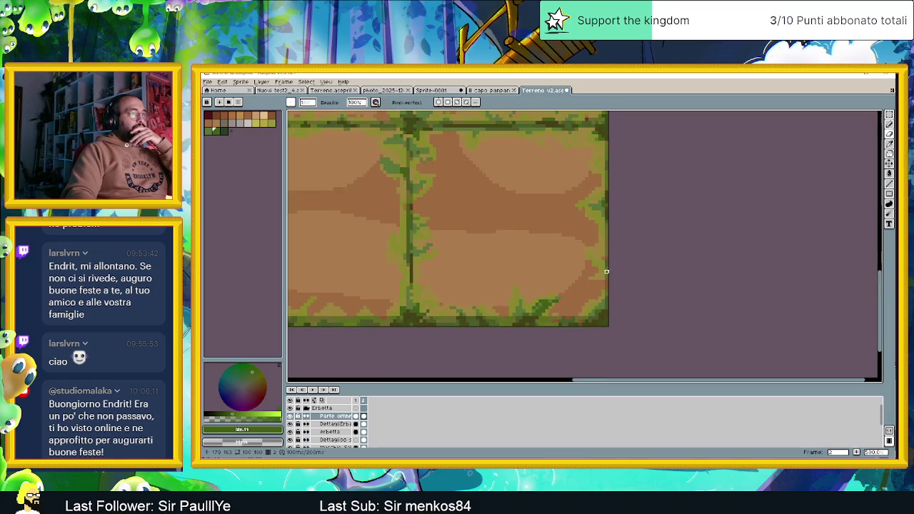
scroll(551, 272, up, 1)
scroll(415, 293, up, 1)
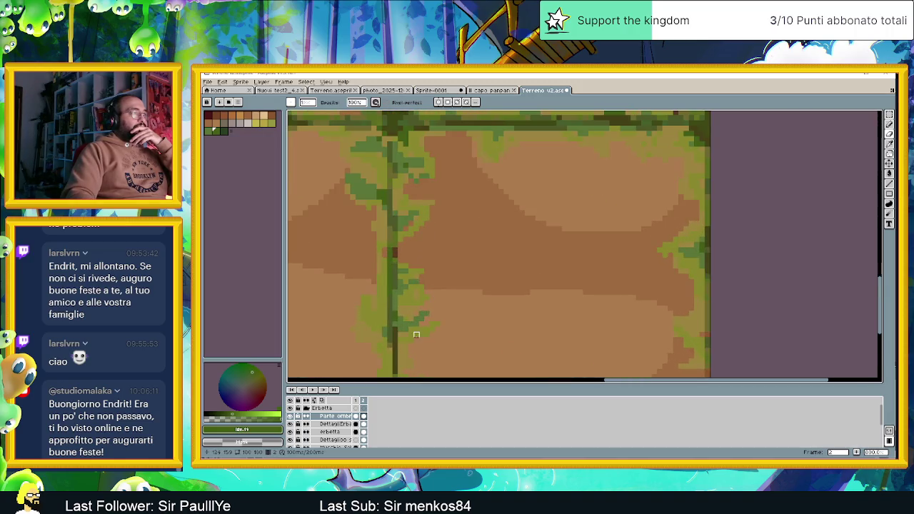
scroll(428, 320, down, 1)
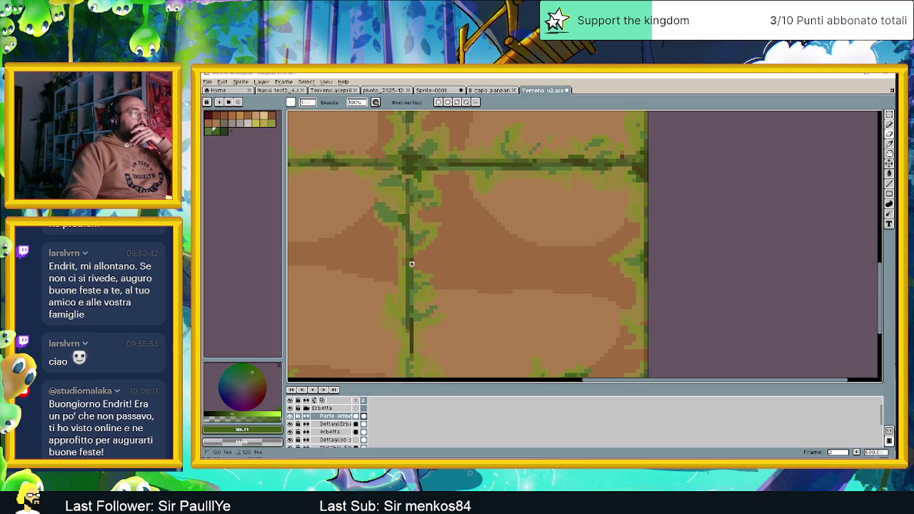
scroll(464, 262, right, 3)
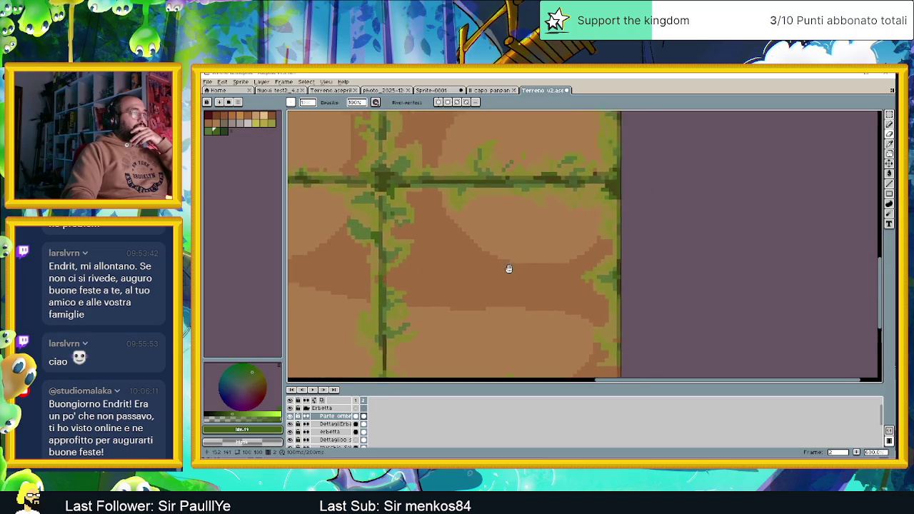
scroll(542, 275, up, 2)
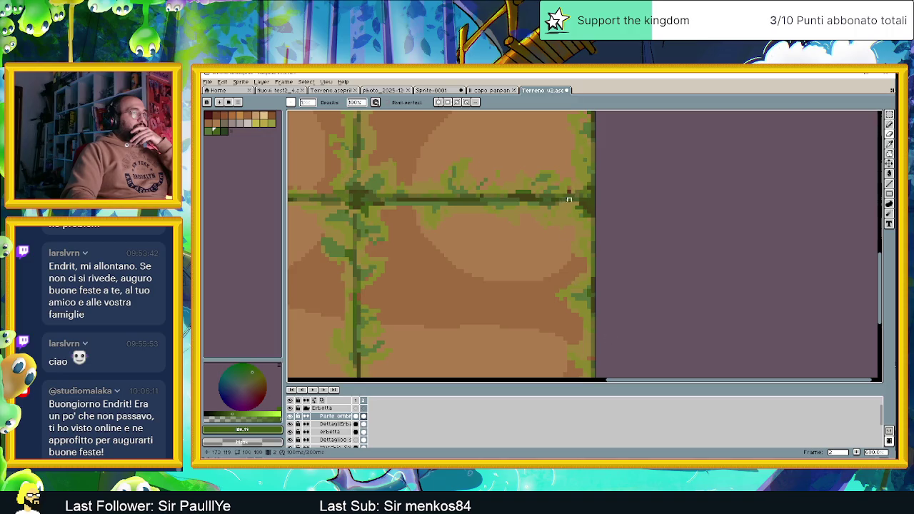
scroll(569, 200, down, 2)
scroll(397, 241, up, 1)
drag(398, 240, 534, 297)
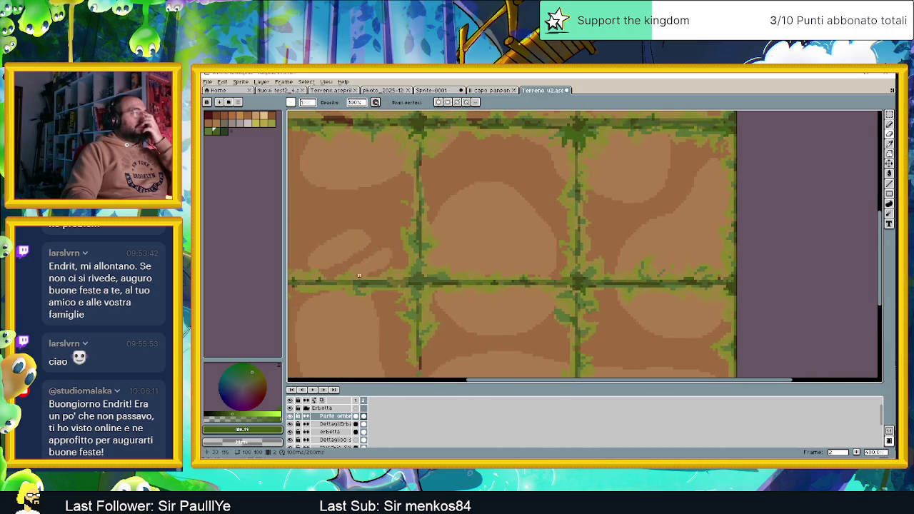
drag(364, 275, 482, 306)
scroll(465, 310, left, 1)
scroll(464, 309, up, 3)
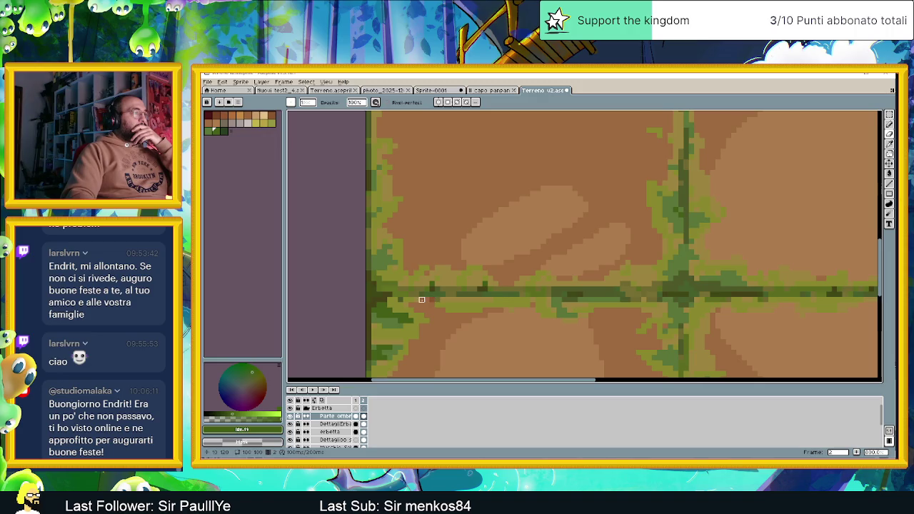
scroll(501, 263, down, 5)
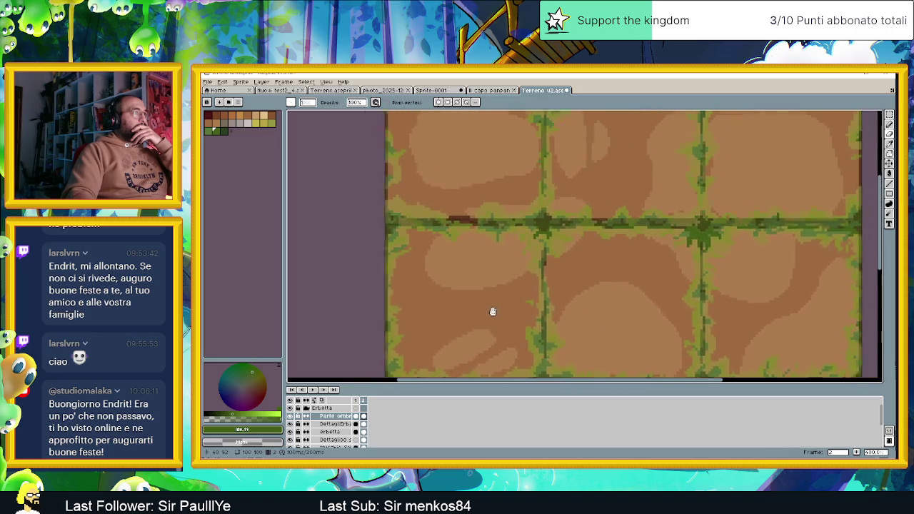
scroll(446, 241, up, 5)
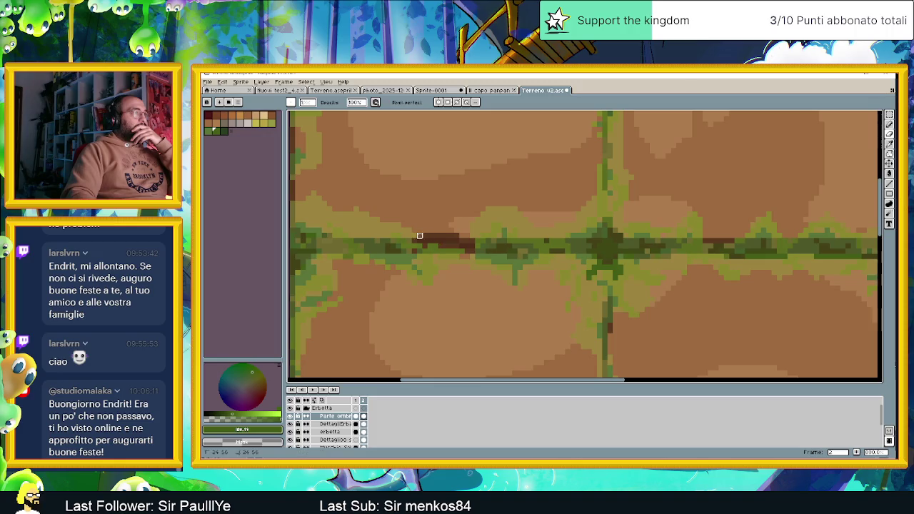
Step: Erase the dark brown shading pixels along the seam with short strokes
mouse_move(414, 241)
mouse_down()
mouse_move(445, 241)
mouse_move(429, 241)
mouse_up()
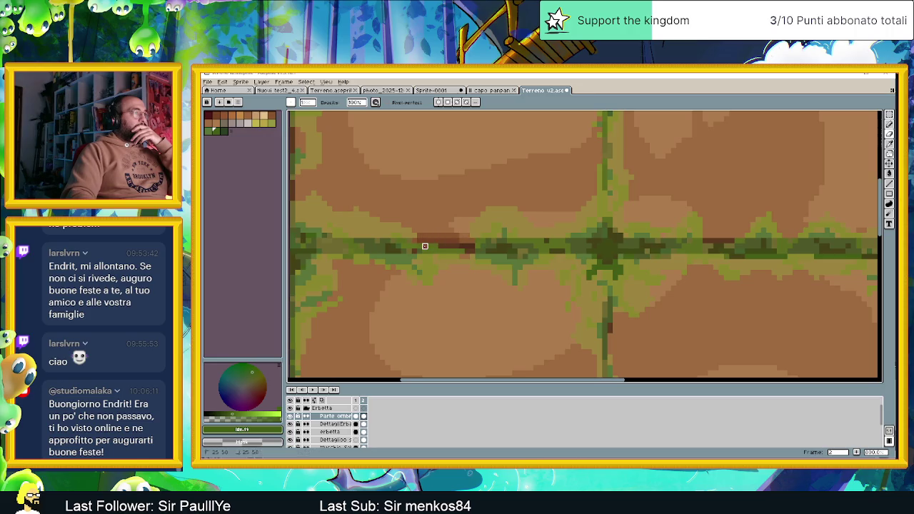
click(440, 246)
drag(472, 245, 468, 250)
drag(584, 257, 514, 262)
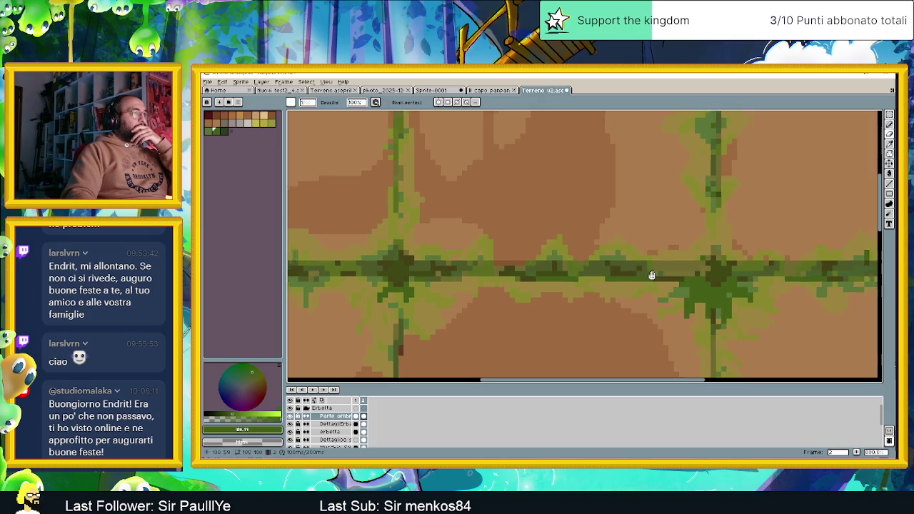
drag(653, 272, 458, 276)
drag(665, 277, 523, 283)
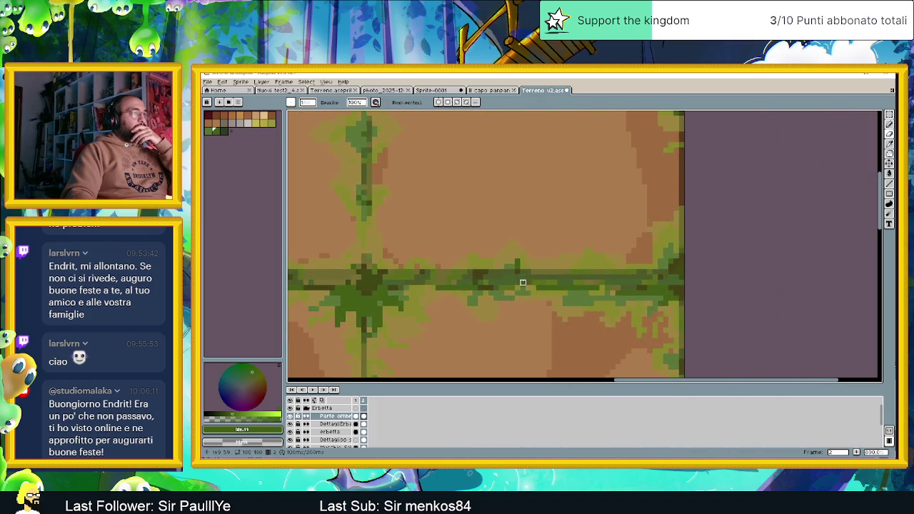
scroll(618, 283, down, 1)
scroll(606, 283, down, 2)
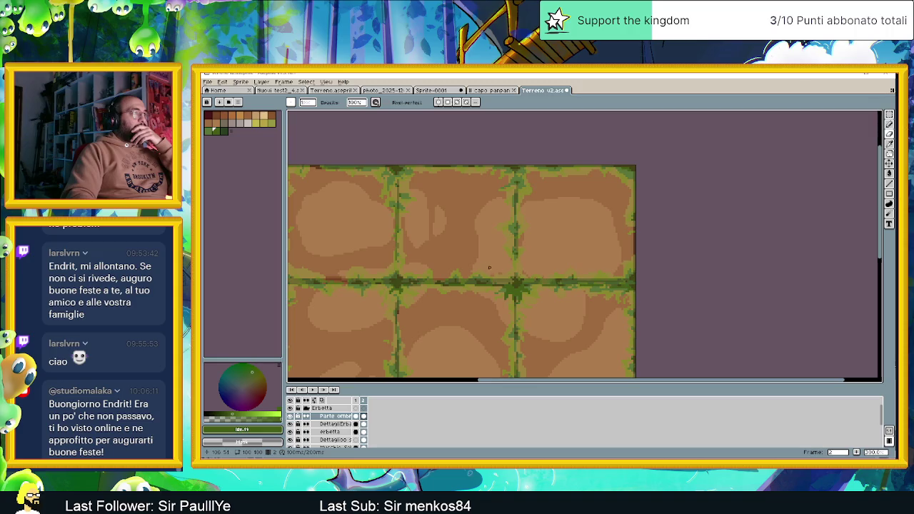
scroll(339, 214, up, 1)
scroll(322, 233, up, 2)
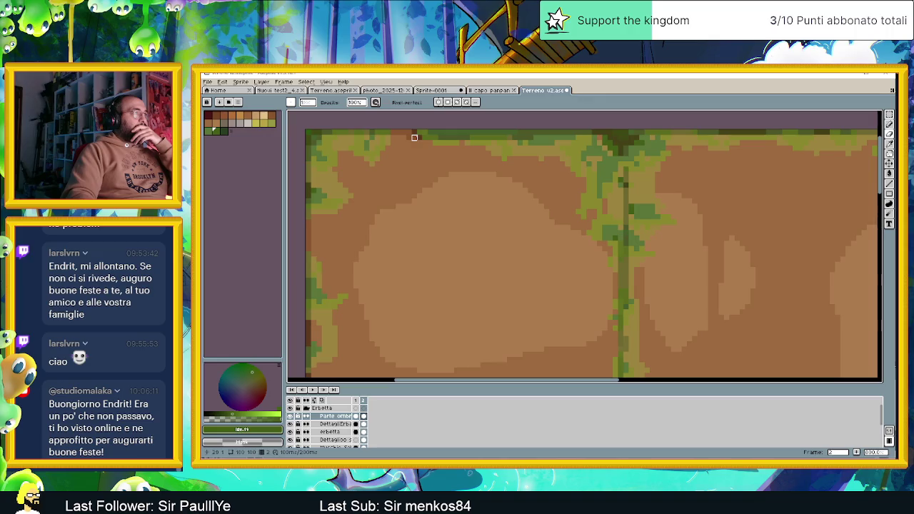
scroll(377, 222, down, 1)
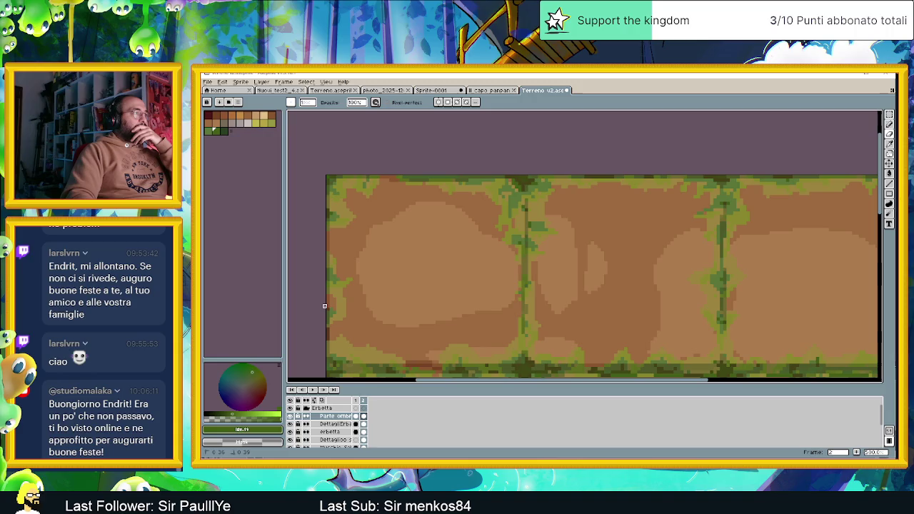
scroll(382, 310, up, 1)
scroll(375, 286, up, 1)
scroll(367, 242, up, 2)
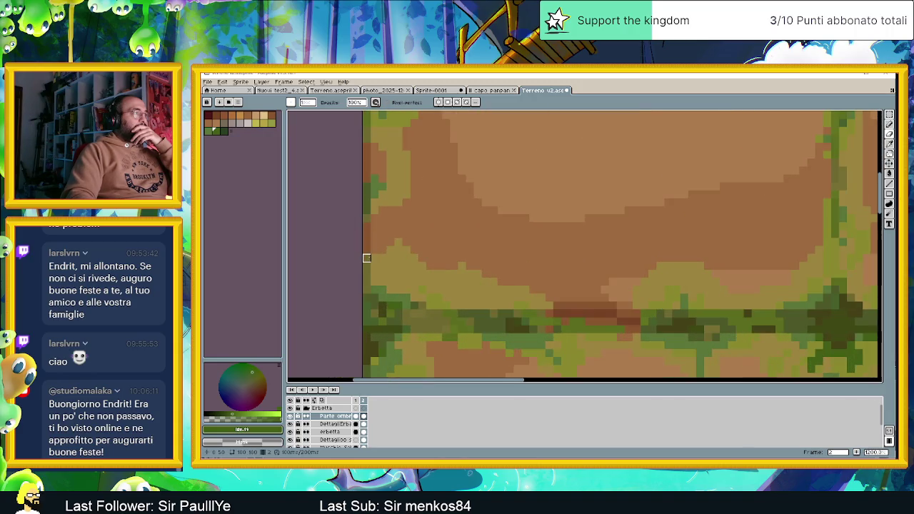
scroll(382, 285, down, 2)
scroll(493, 279, down, 1)
scroll(540, 277, down, 1)
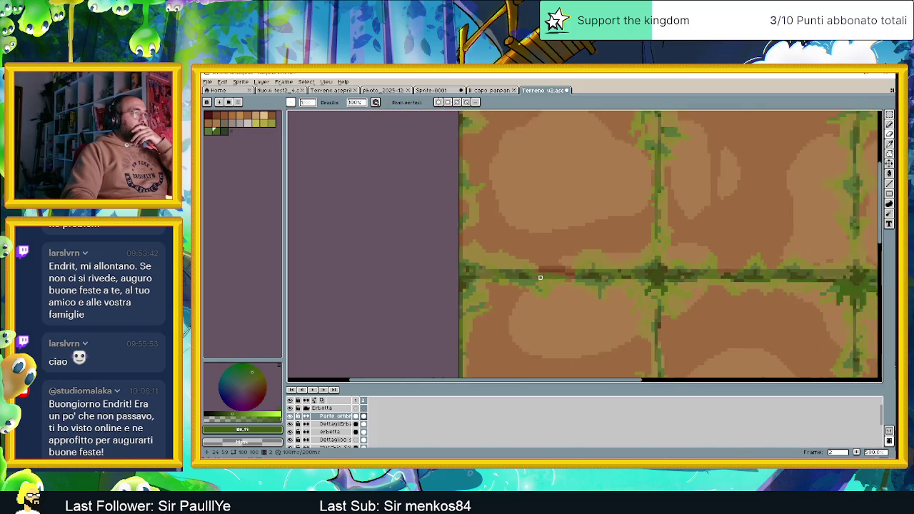
scroll(540, 277, down, 1)
scroll(596, 348, down, 2)
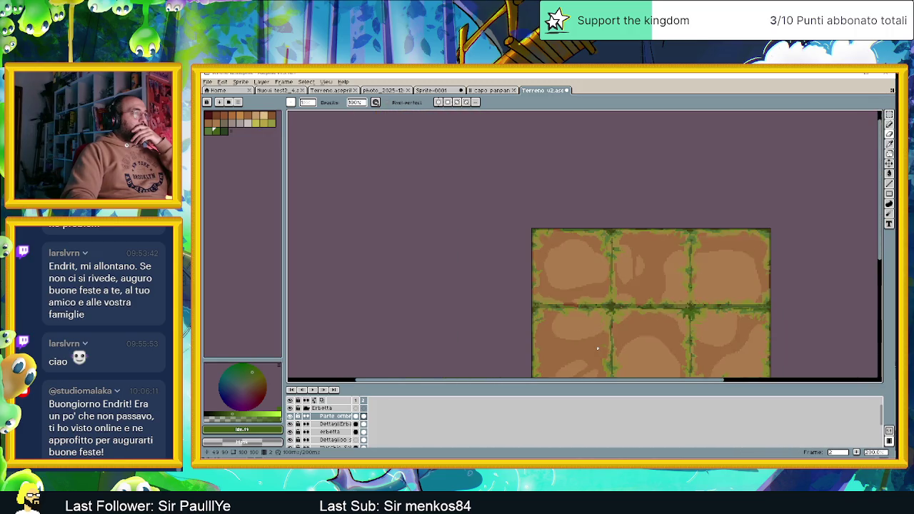
drag(597, 348, 522, 291)
scroll(583, 171, up, 1)
scroll(584, 171, up, 1)
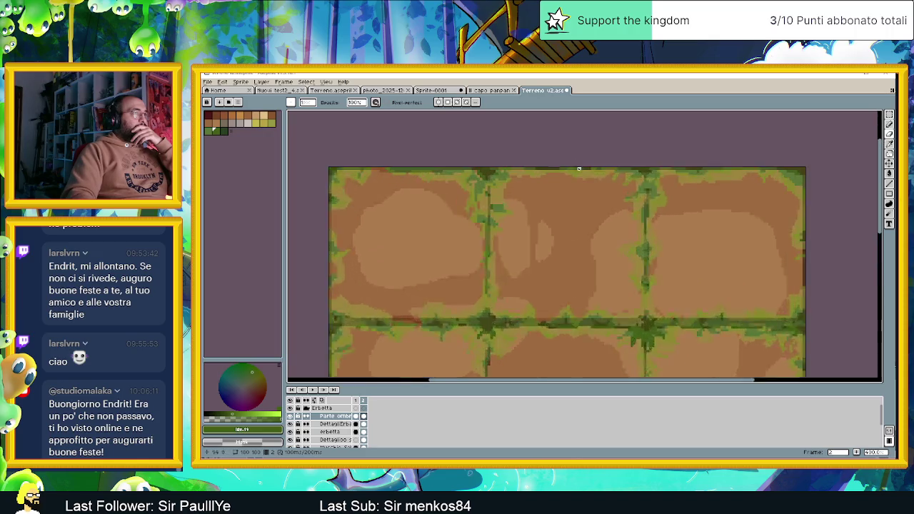
scroll(588, 198, down, 1)
scroll(635, 229, down, 1)
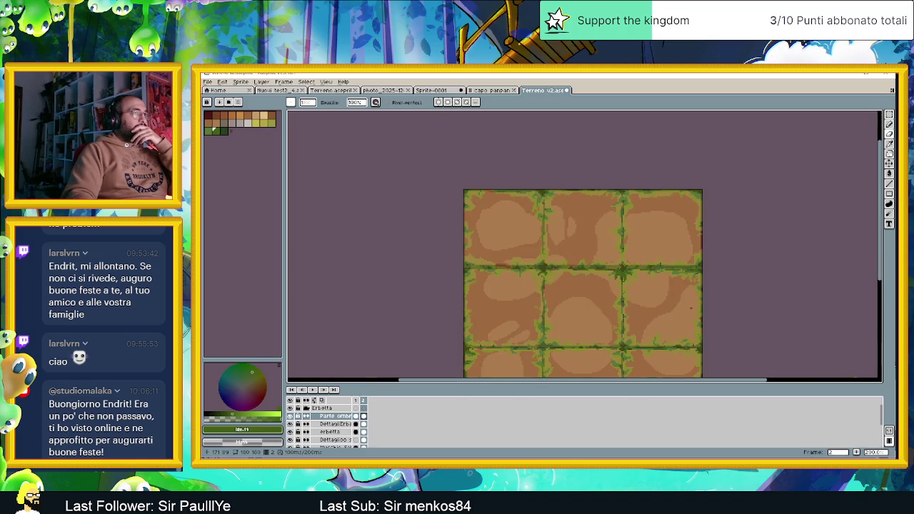
scroll(705, 243, up, 3)
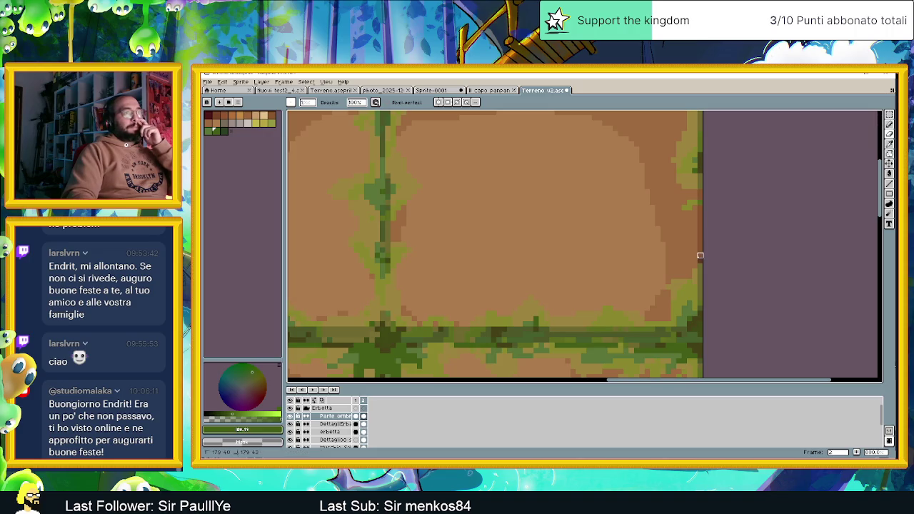
scroll(686, 261, down, 3)
scroll(574, 336, down, 1)
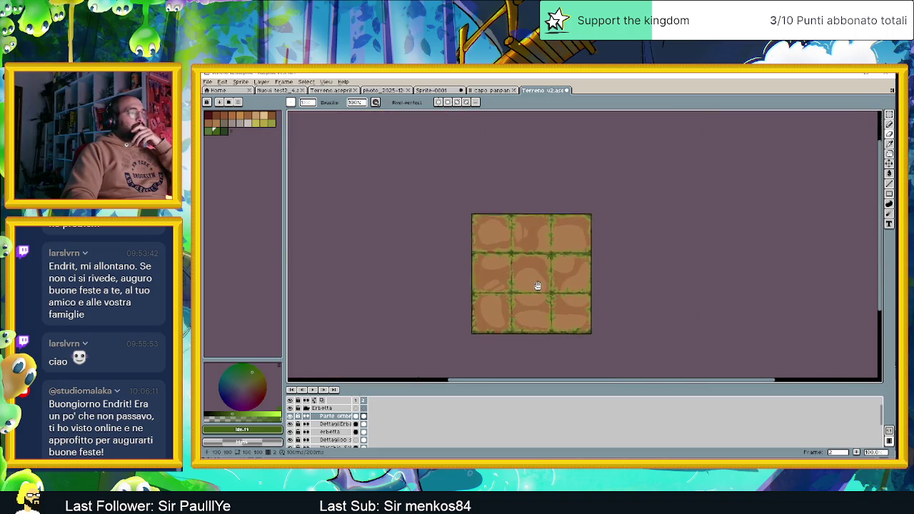
scroll(541, 291, up, 1)
scroll(503, 312, up, 1)
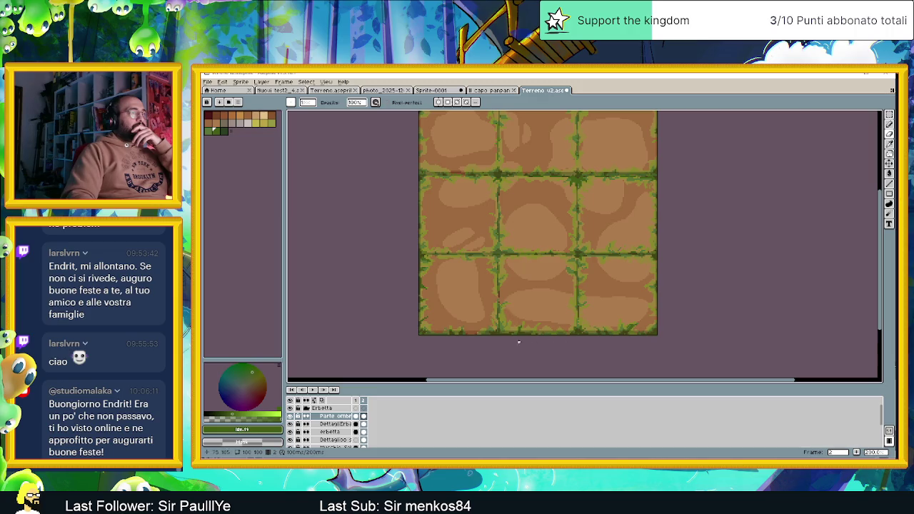
scroll(639, 337, up, 1)
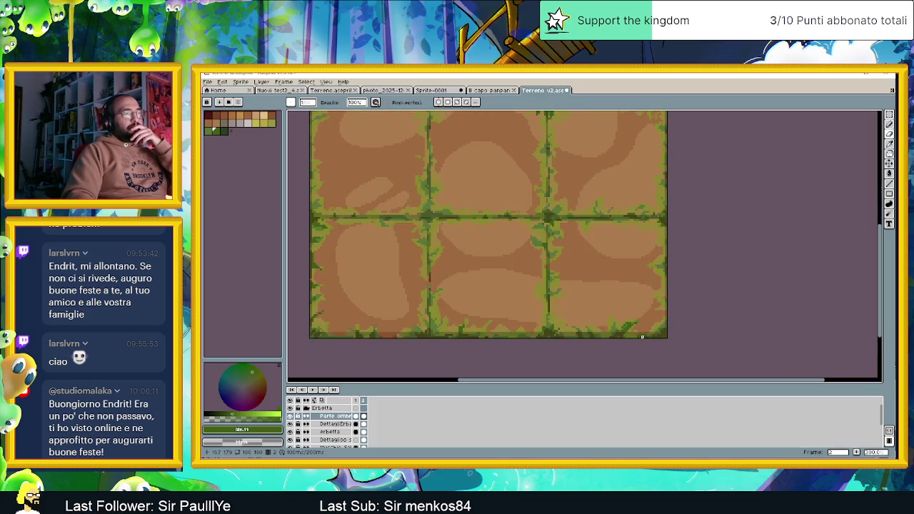
scroll(602, 329, down, 1)
scroll(500, 307, down, 1)
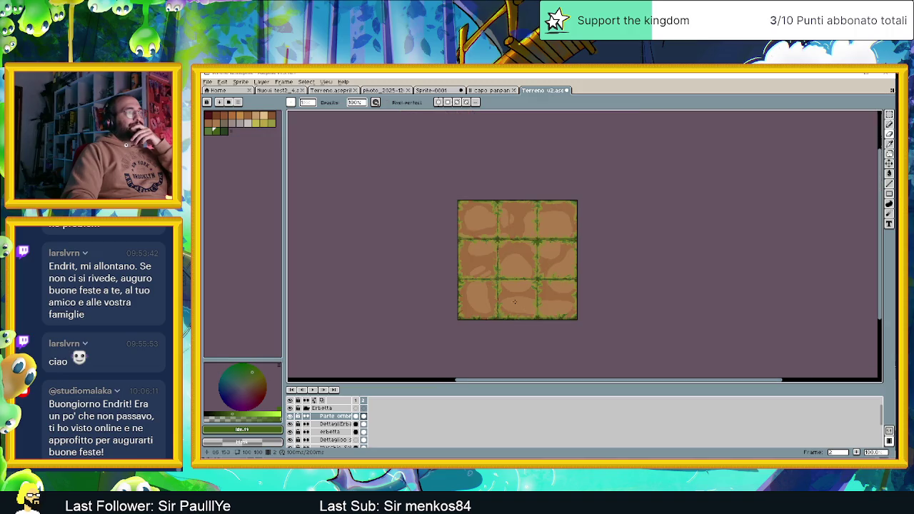
click(330, 423)
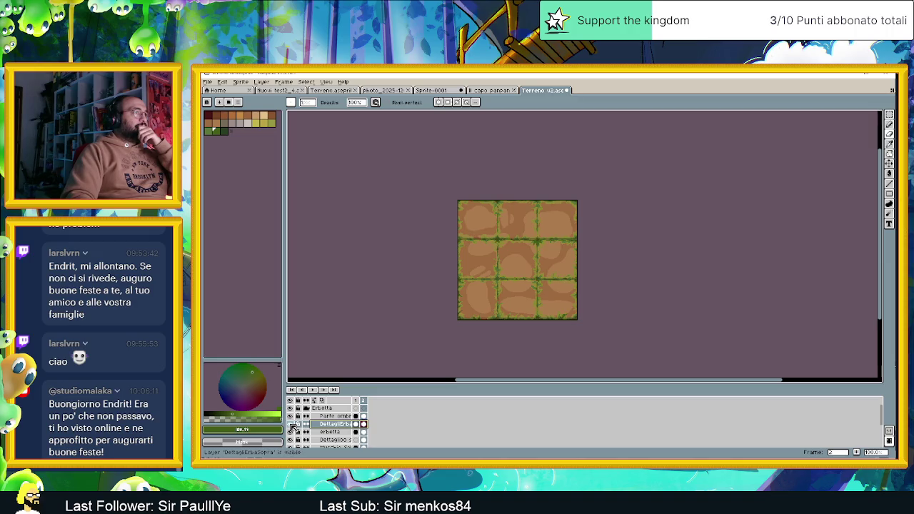
Step: Hide DettagliErbaSopra and flick the erbetta layer on and off to compare the tiles
click(291, 424)
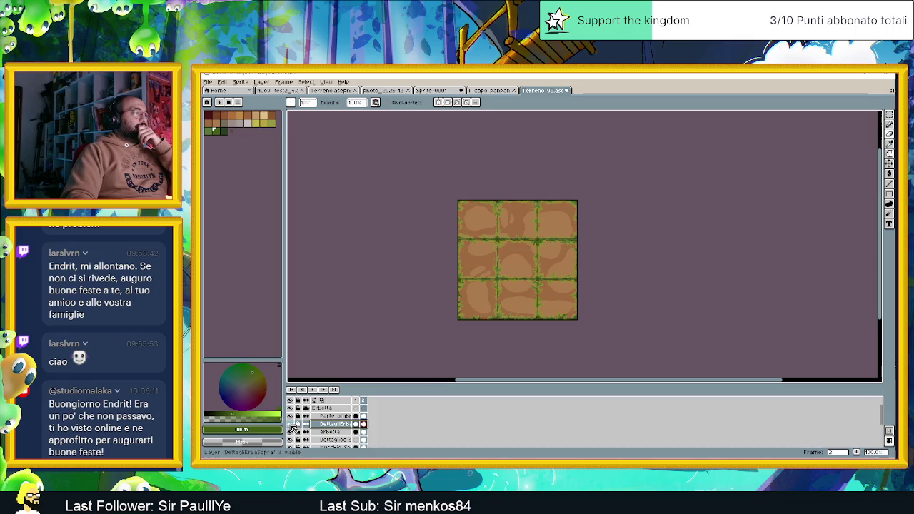
click(290, 432)
click(290, 432)
click(290, 432)
click(290, 432)
click(290, 432)
click(290, 432)
click(290, 432)
click(290, 432)
click(290, 432)
click(290, 432)
click(290, 432)
click(290, 432)
Step: Bring the bottom grass edge into view and show DettagliErbaSopra again
scroll(669, 309, up, 4)
scroll(669, 309, up, 1)
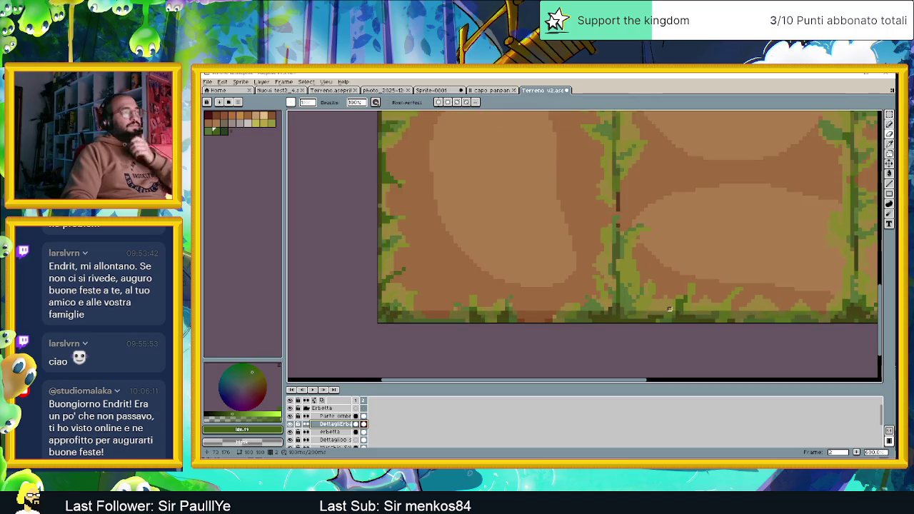
drag(669, 309, 514, 307)
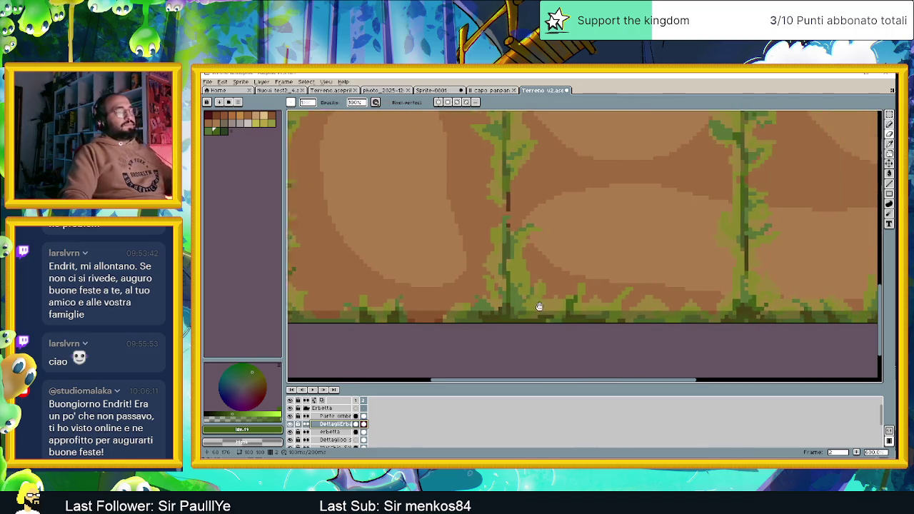
click(290, 425)
Step: Eyedrop the tan dirt brown and a grass green from the canvas
key(alt)
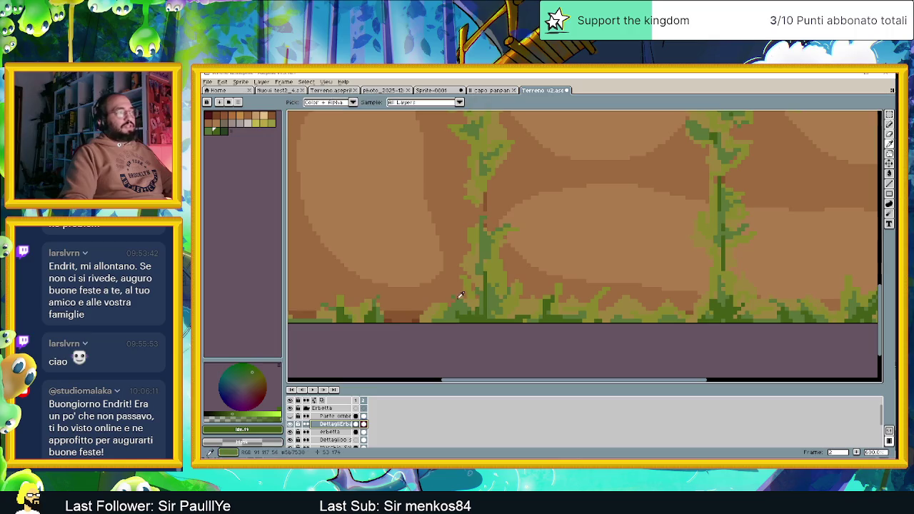
click(474, 300)
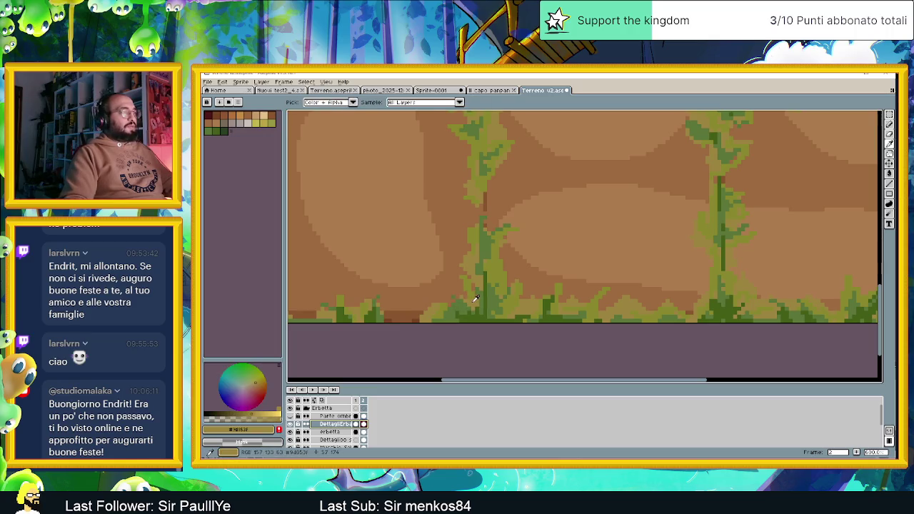
alt+click(469, 307)
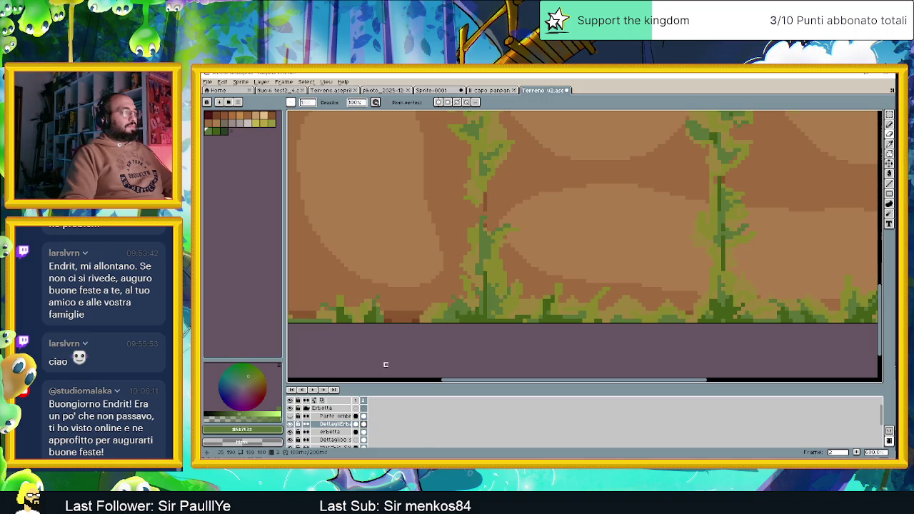
Step: Toggle DettagliErbaSopra repeatedly to compare the vines, leaving it visible
click(290, 424)
click(290, 424)
click(290, 425)
click(290, 425)
click(290, 424)
click(290, 424)
Step: Zoom out to the whole sheet and make erbetta the active layer
key(minus)
key(minus)
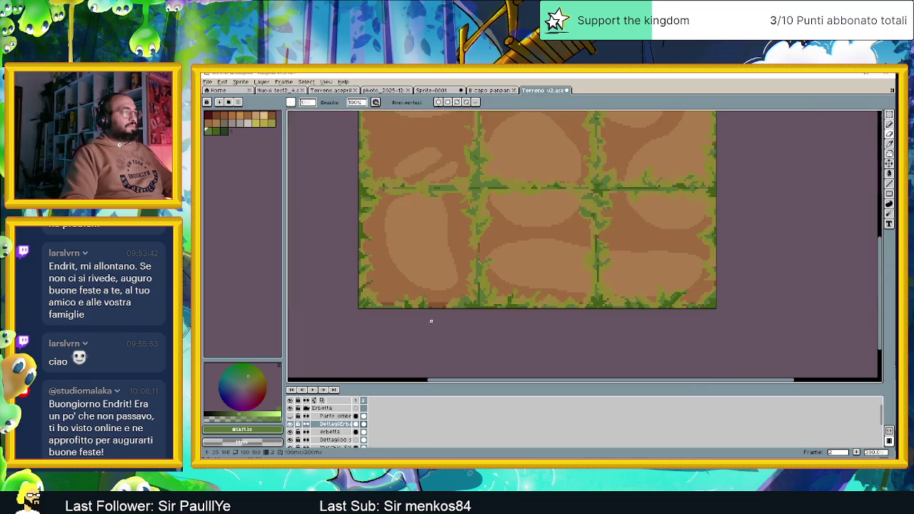
click(290, 432)
click(290, 432)
click(328, 432)
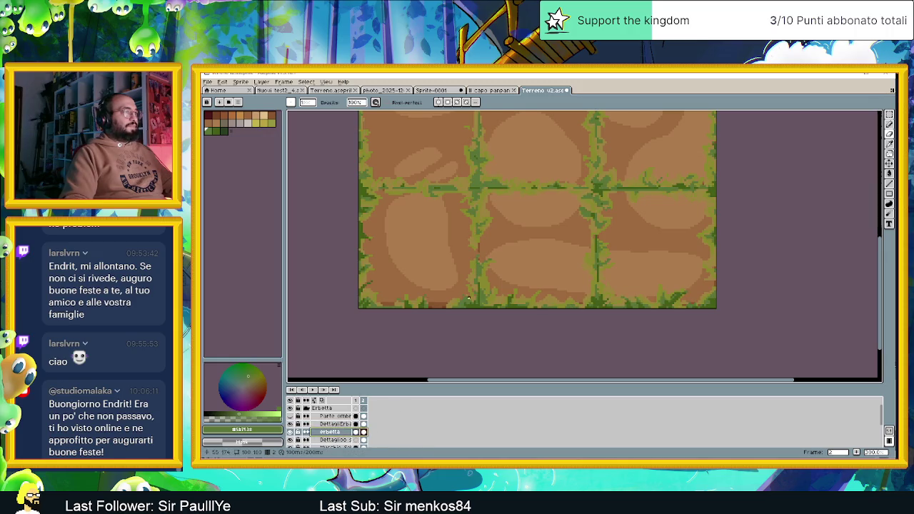
Step: Switch to the pencil and zoom in on the bottom grass edge
scroll(481, 303, up, 1)
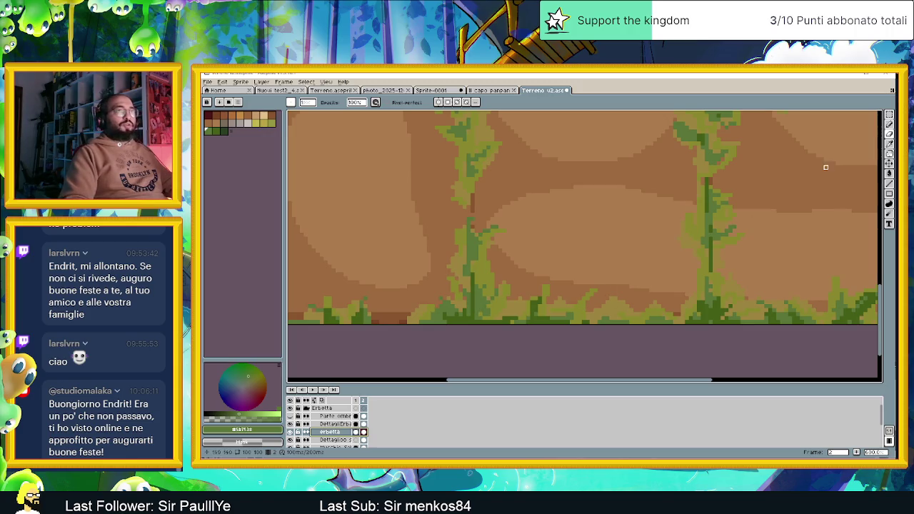
key(b)
scroll(468, 305, up, 1)
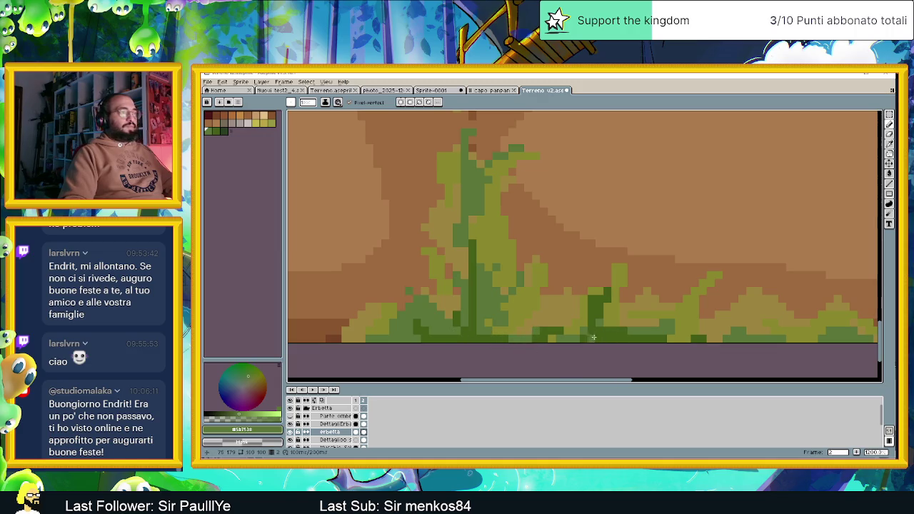
scroll(628, 329, right, 3)
scroll(625, 321, right, 3)
scroll(657, 314, down, 2)
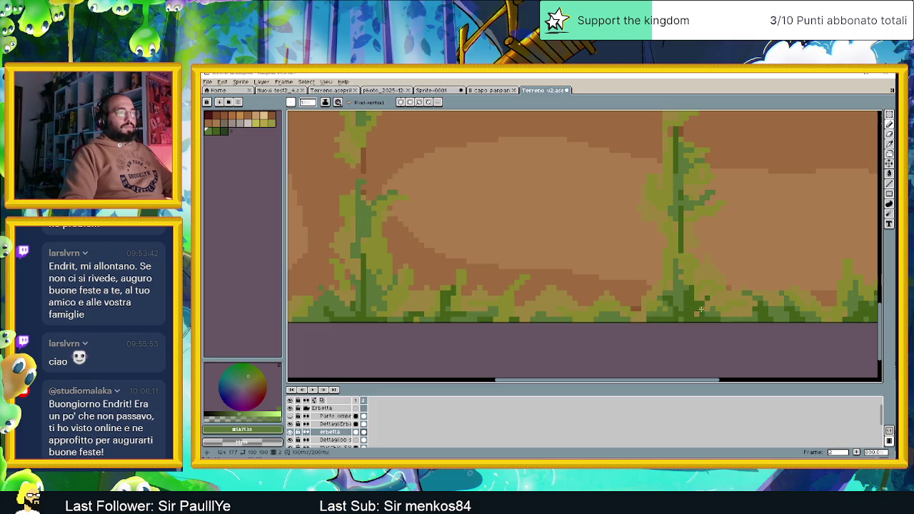
scroll(652, 318, up, 1)
scroll(559, 310, up, 2)
Step: Repaint bottom-edge grass pixels in new greens and lighten one in the dark diagonal
drag(559, 310, 524, 303)
click(539, 293)
scroll(653, 324, down, 1)
scroll(629, 321, up, 2)
scroll(707, 323, up, 1)
key(ctrl+z)
click(788, 250)
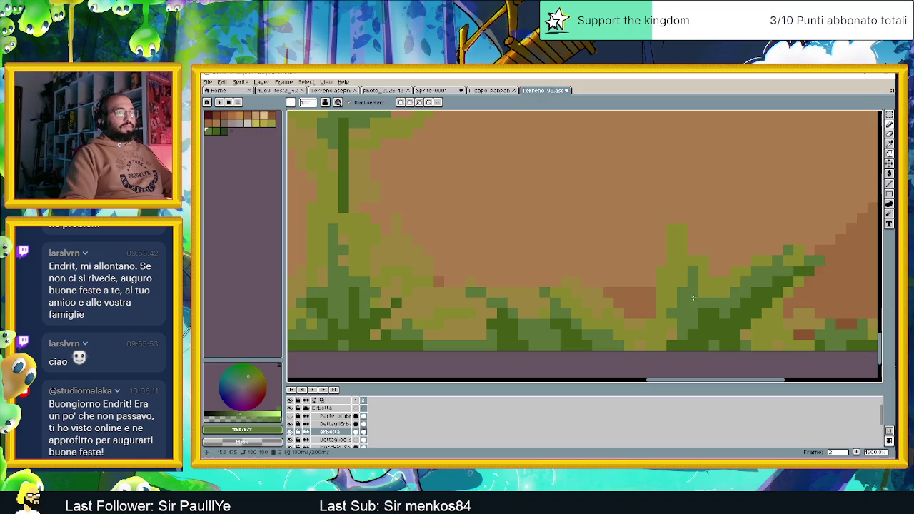
scroll(575, 327, right, 3)
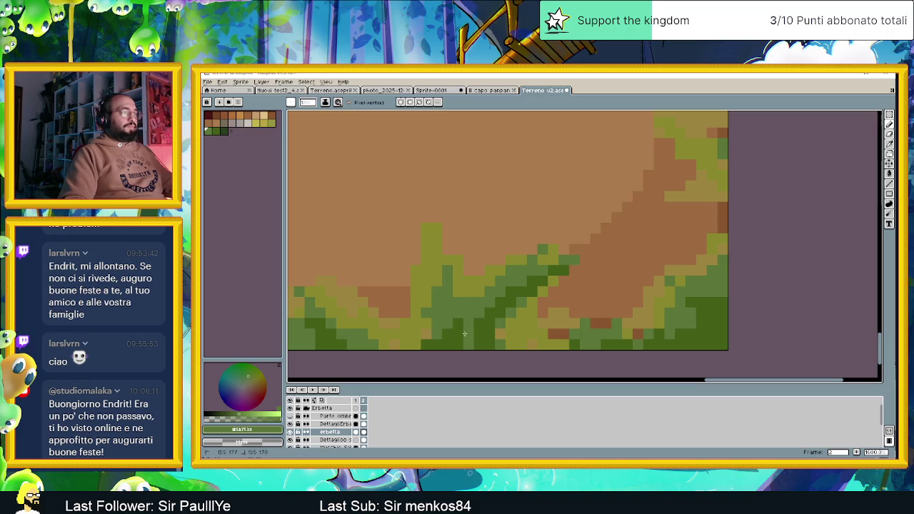
scroll(532, 325, down, 2)
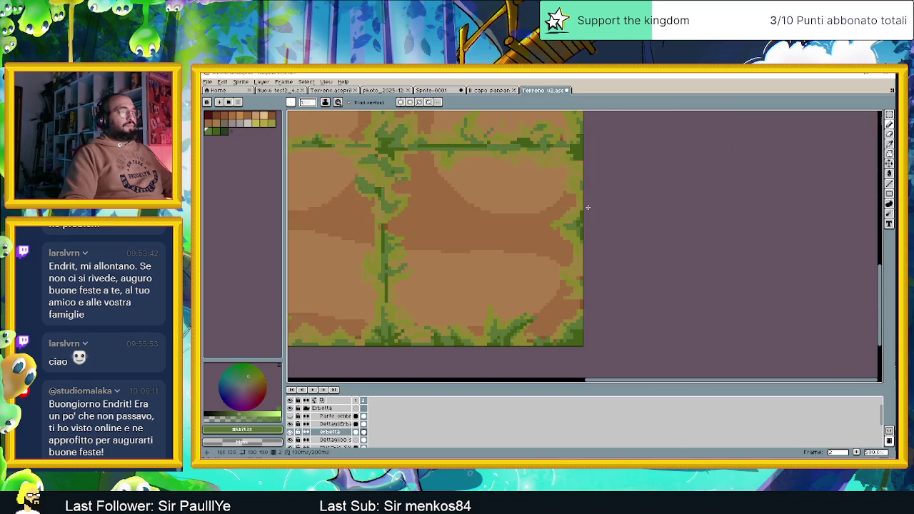
Step: Zoom in and lighten three dark-green grass pixels
scroll(588, 207, down, 2)
scroll(558, 217, down, 1)
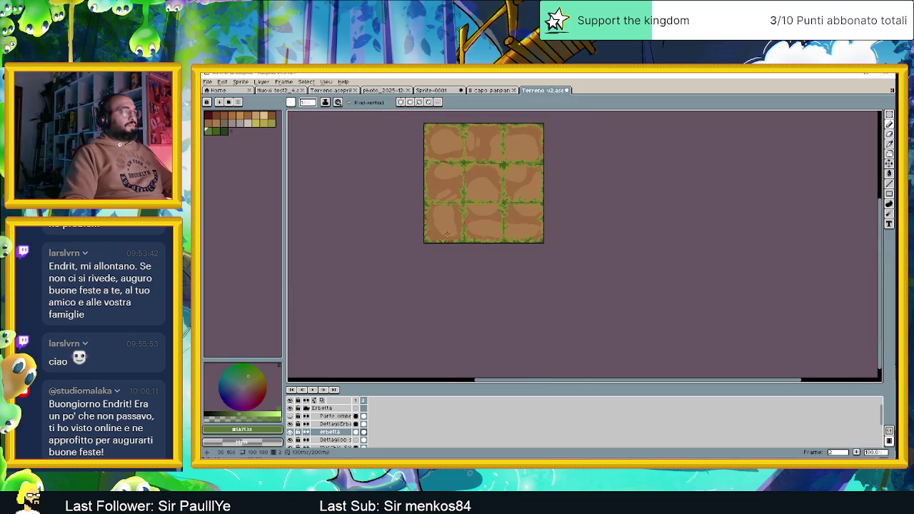
scroll(442, 238, up, 2)
scroll(432, 241, up, 1)
scroll(414, 246, up, 2)
scroll(395, 250, up, 1)
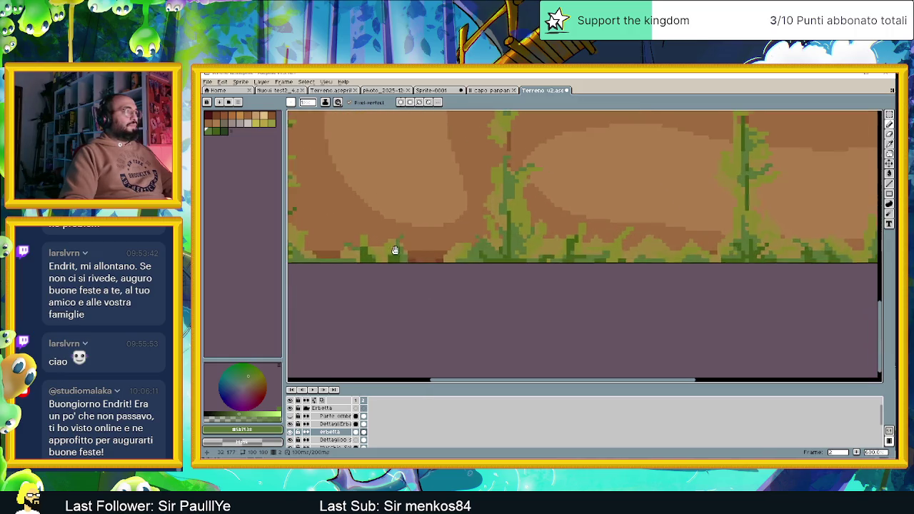
scroll(429, 264, up, 2)
scroll(471, 279, up, 2)
click(465, 286)
click(481, 270)
click(476, 299)
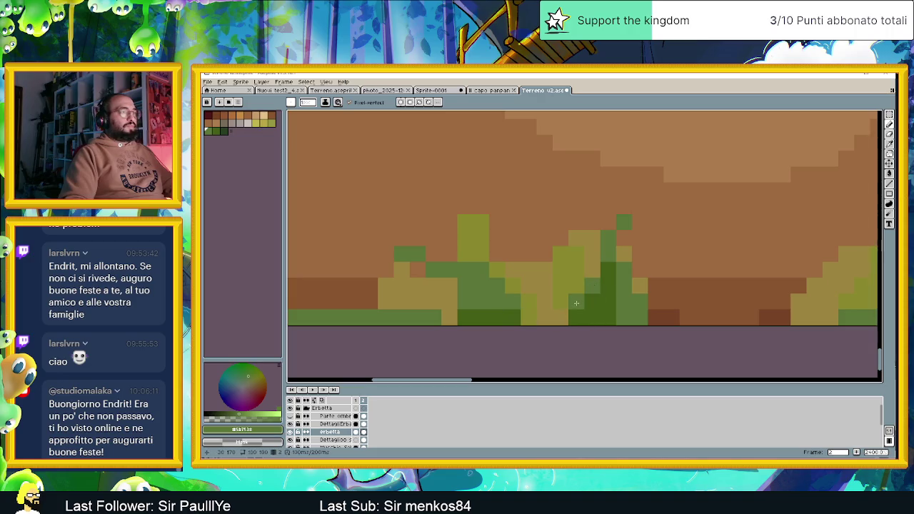
Step: Paint a medium green stroke and dab into the left grass edge
scroll(576, 302, down, 3)
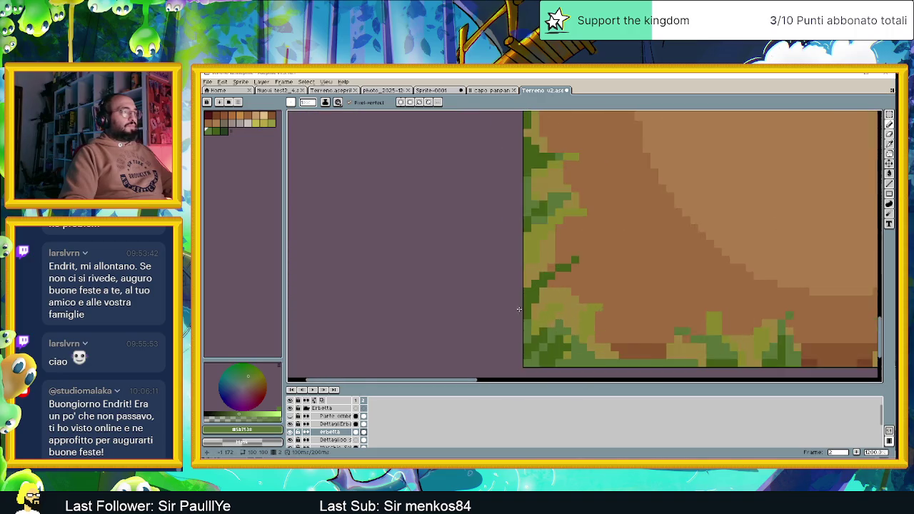
scroll(519, 309, up, 1)
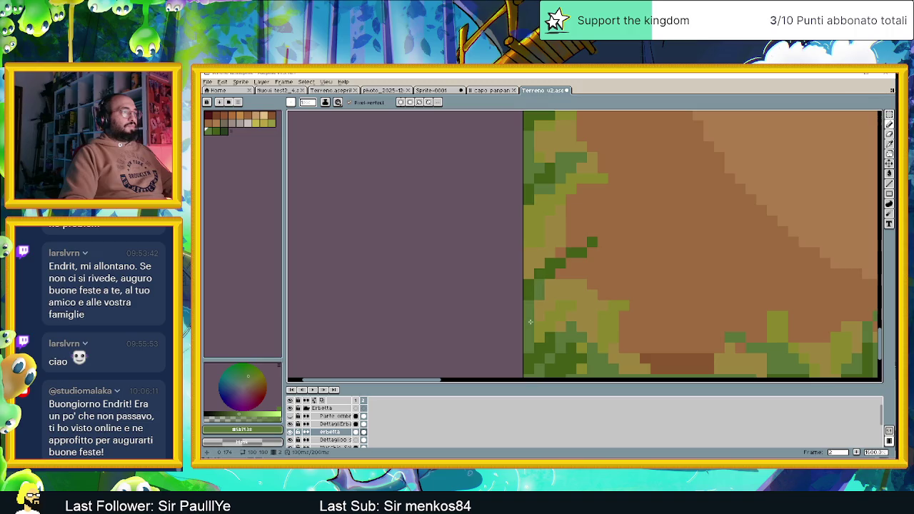
drag(567, 171, 555, 317)
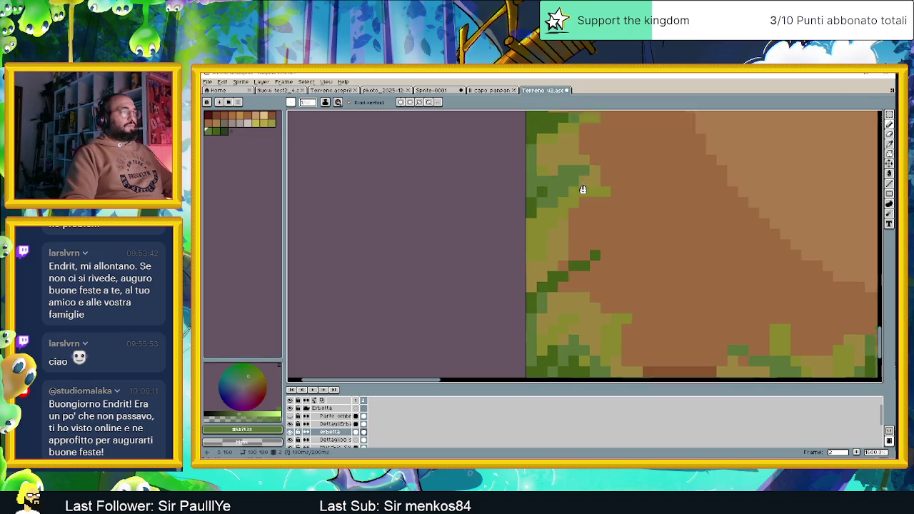
drag(563, 284, 537, 269)
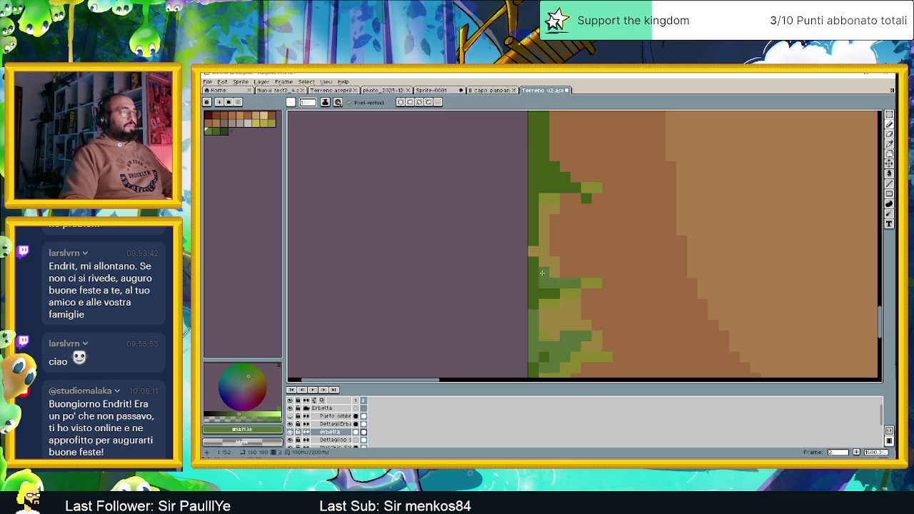
click(536, 265)
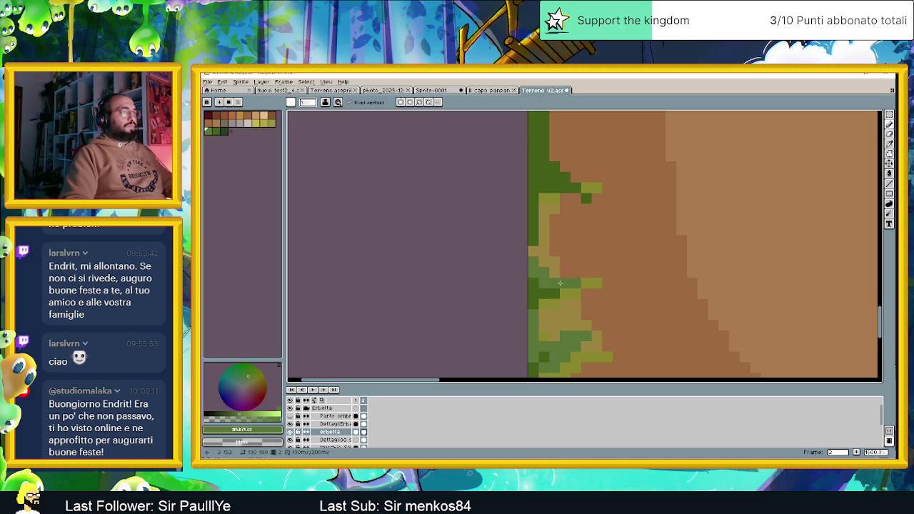
scroll(557, 287, down, 4)
scroll(553, 314, up, 2)
scroll(552, 299, up, 2)
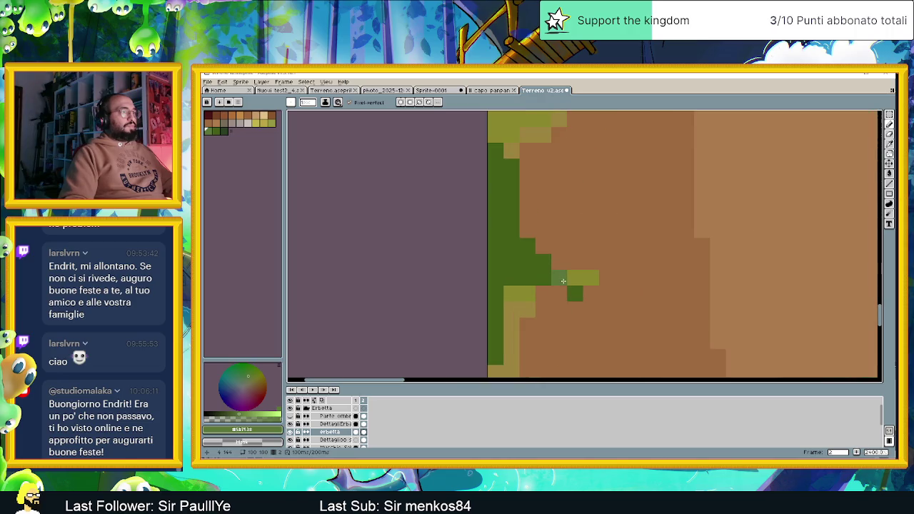
Step: Lighten the dark green grass column to medium green and add a dark green stub
click(543, 262)
drag(527, 262, 512, 166)
click(511, 262)
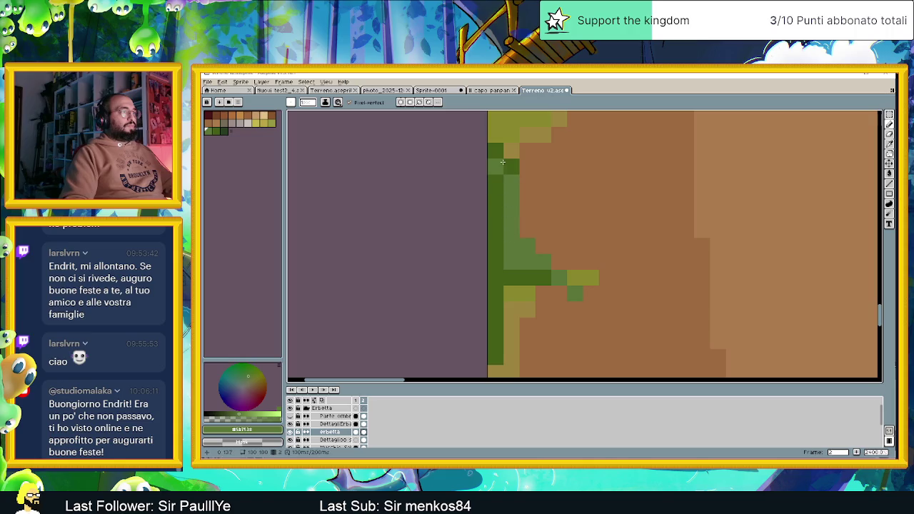
drag(495, 217, 493, 167)
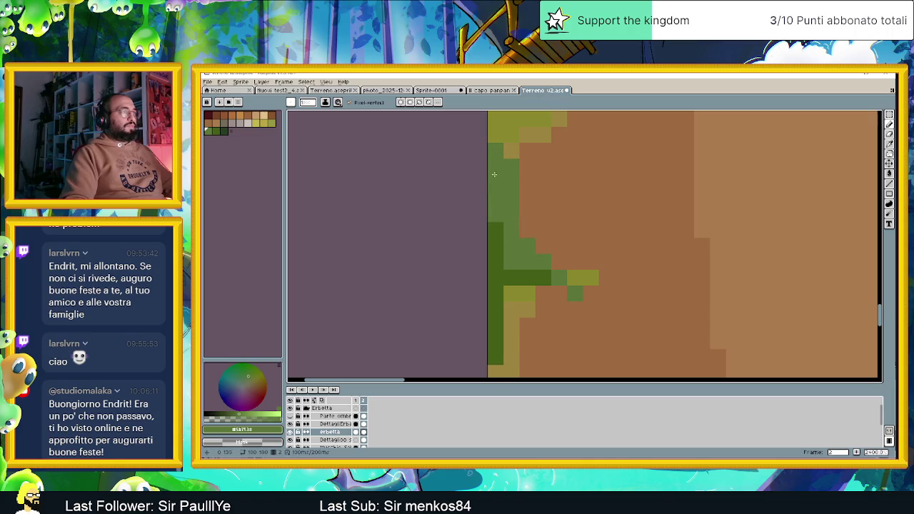
click(511, 278)
click(495, 230)
click(495, 310)
drag(495, 326, 497, 357)
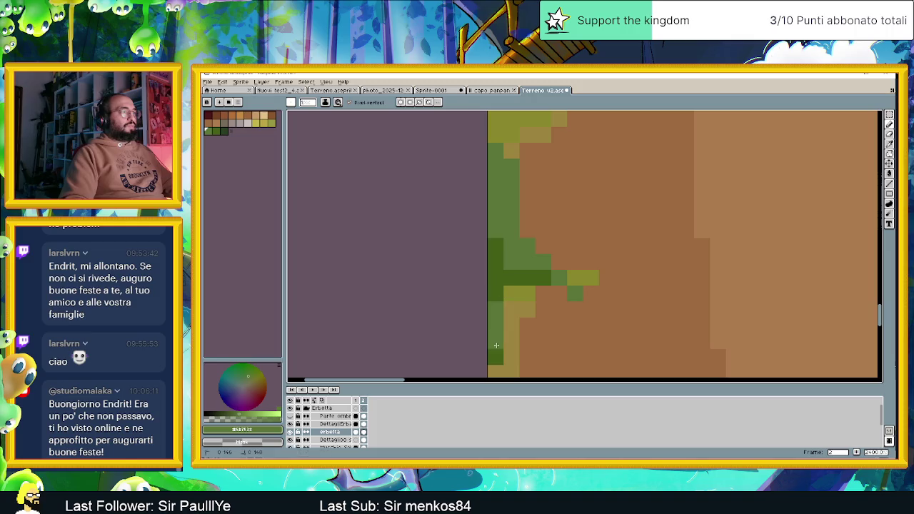
Step: Repaint several more green pixels in the left grass strip
scroll(497, 358, down, 3)
scroll(554, 313, up, 2)
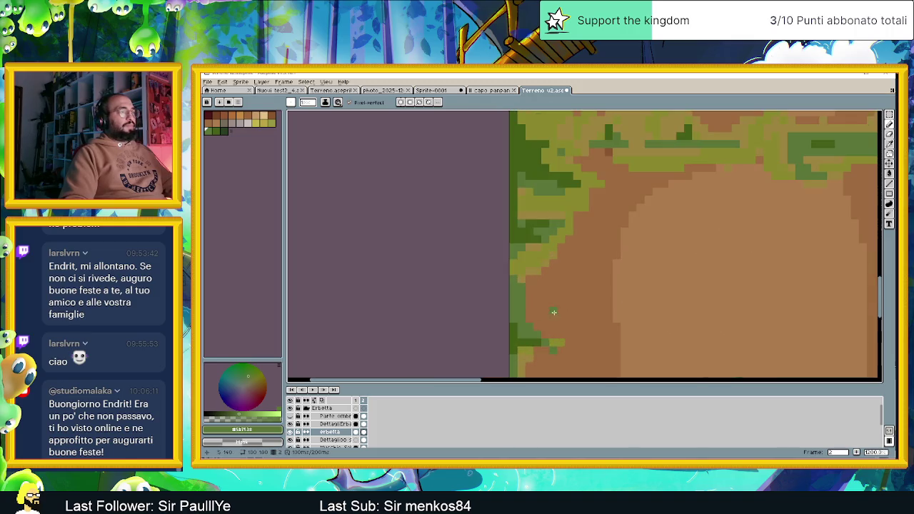
scroll(532, 232, up, 2)
drag(553, 218, 495, 241)
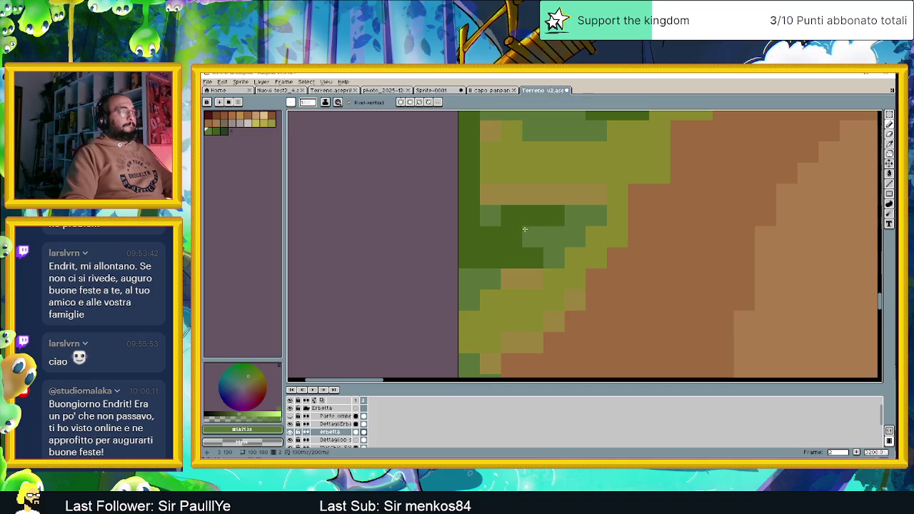
scroll(495, 240, down, 1)
scroll(500, 250, down, 1)
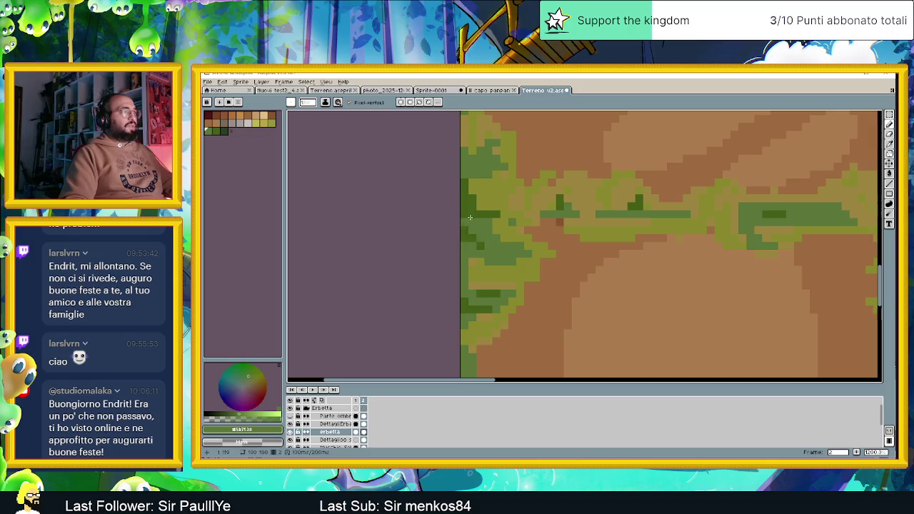
scroll(472, 221, down, 1)
scroll(534, 265, right, 3)
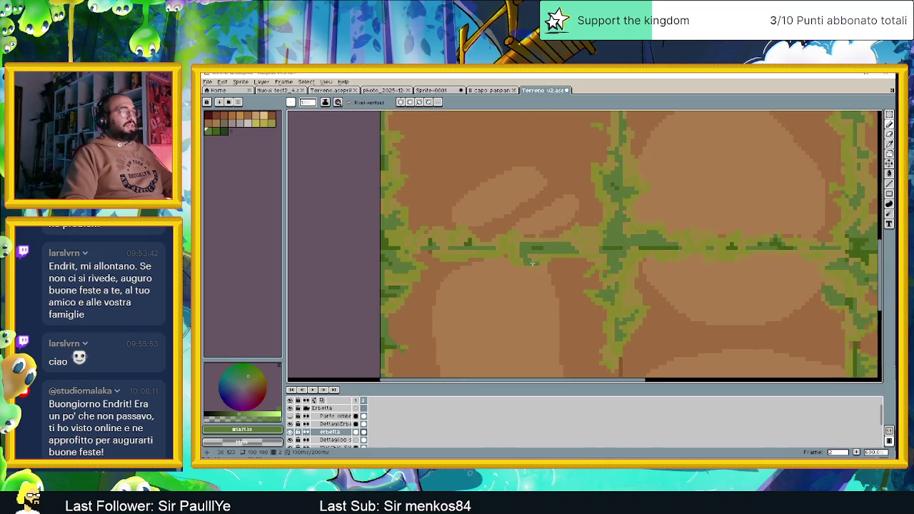
scroll(534, 264, right, 2)
scroll(586, 257, down, 1)
scroll(614, 254, up, 1)
scroll(630, 253, up, 1)
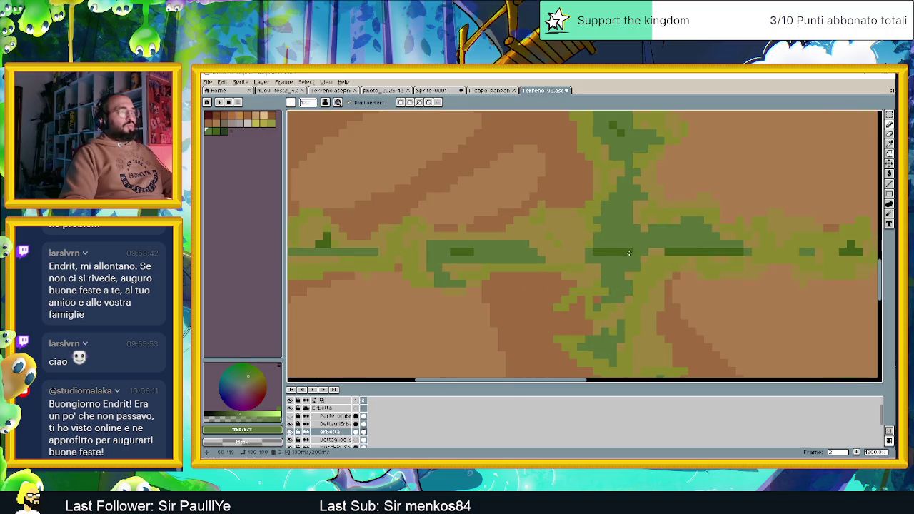
scroll(721, 255, down, 2)
scroll(679, 271, up, 1)
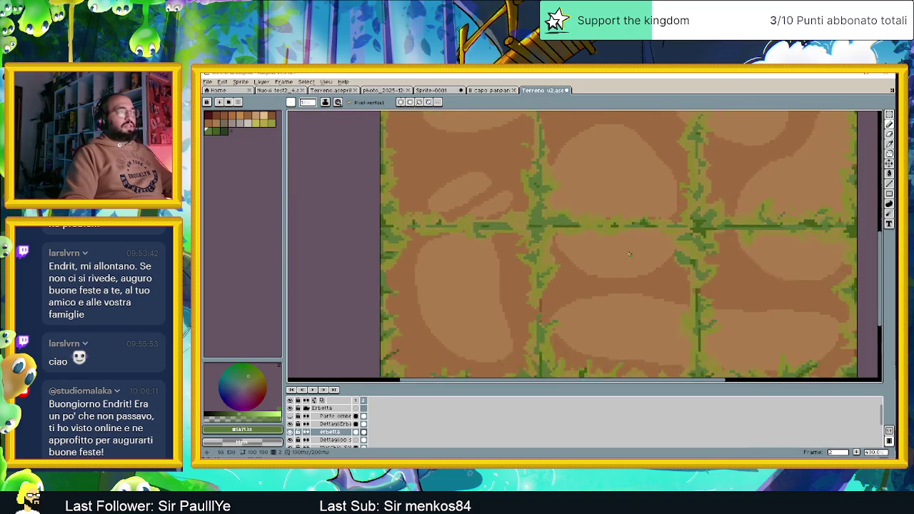
scroll(628, 293, down, 1)
scroll(586, 309, up, 1)
scroll(586, 309, up, 1)
scroll(574, 314, up, 1)
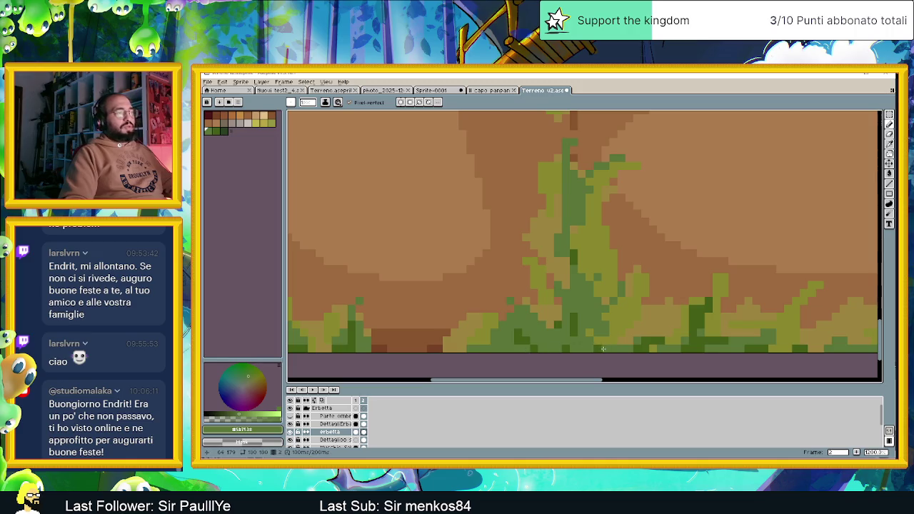
mouse_move(699, 349)
mouse_down()
mouse_move(554, 330)
mouse_move(564, 309)
mouse_up()
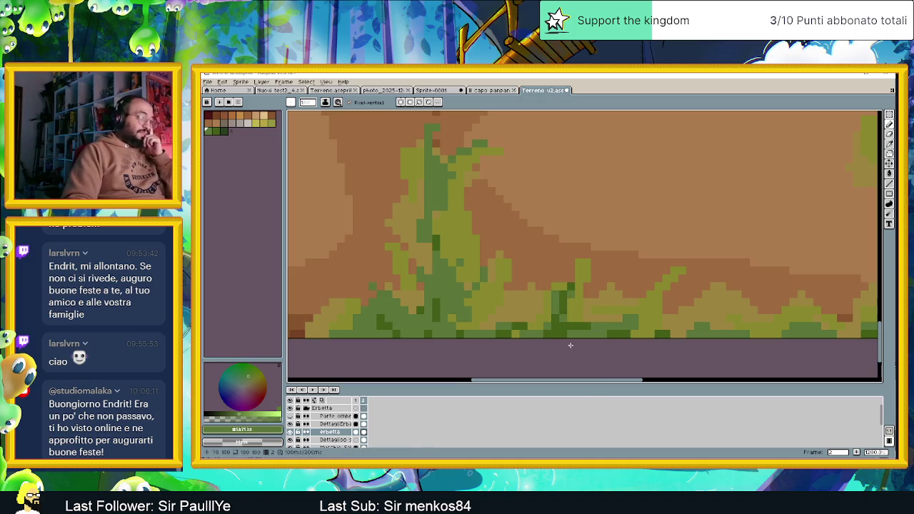
scroll(634, 342, down, 3)
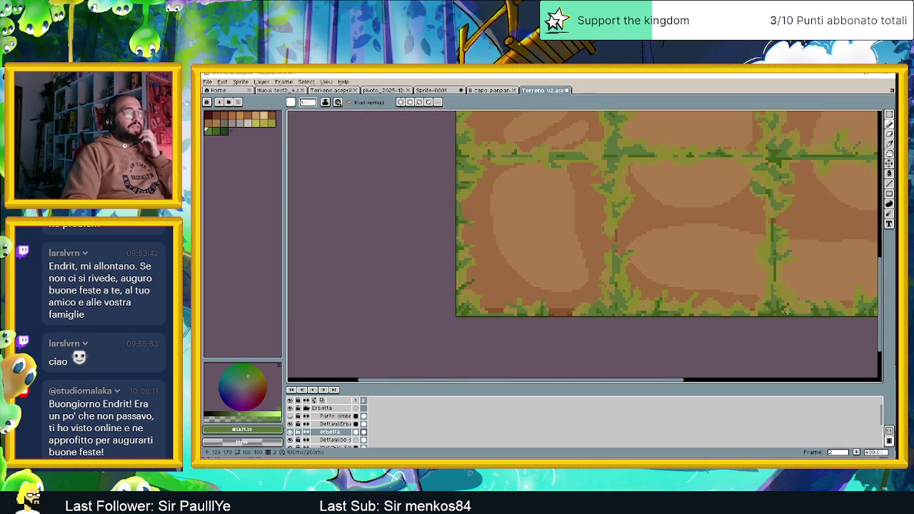
Step: Repaint the bottom grass tuft pixels medium green, lightening several dark-green pixels
scroll(783, 311, down, 1)
scroll(538, 300, up, 2)
scroll(538, 300, up, 1)
mouse_move(539, 300)
mouse_down()
mouse_move(554, 321)
mouse_move(582, 318)
mouse_move(574, 302)
mouse_up()
click(574, 328)
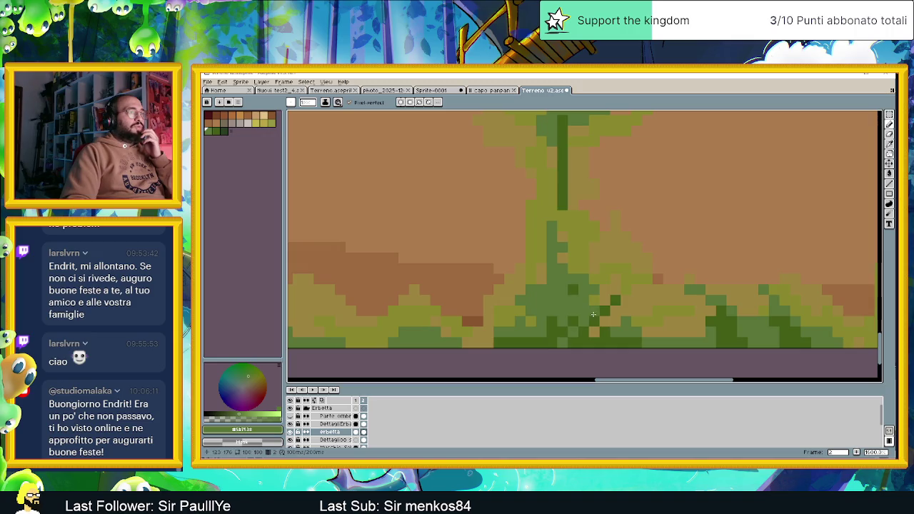
click(574, 327)
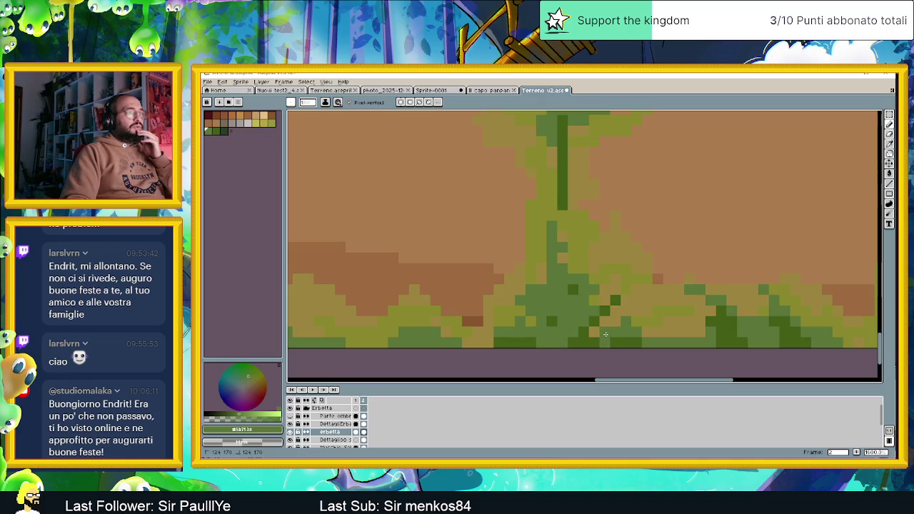
scroll(702, 341, up, 1)
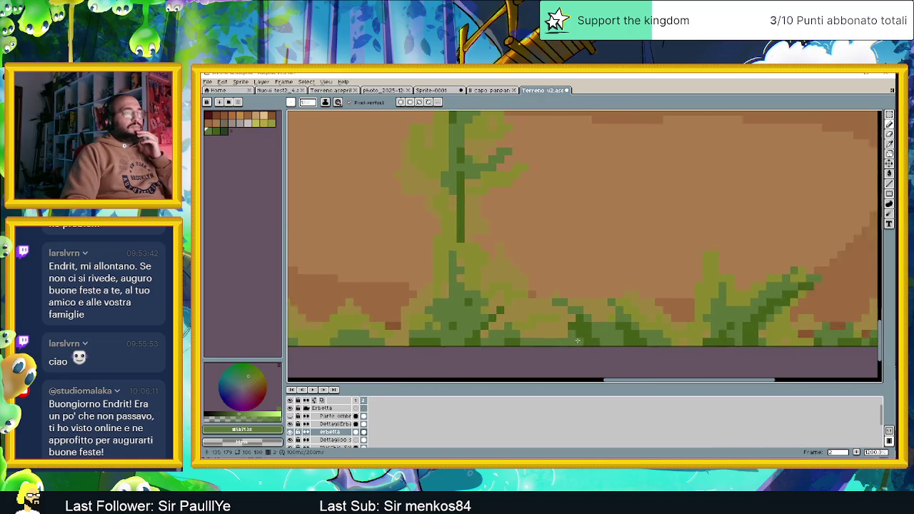
scroll(582, 330, up, 1)
click(582, 318)
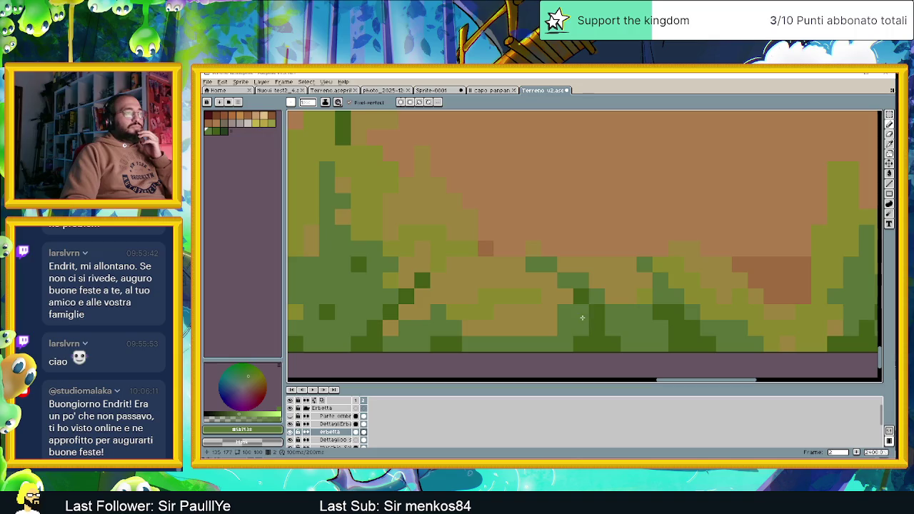
Step: Mix dark and medium green pixels into the grass tufts further right along the bottom edge
scroll(658, 333, right, 2)
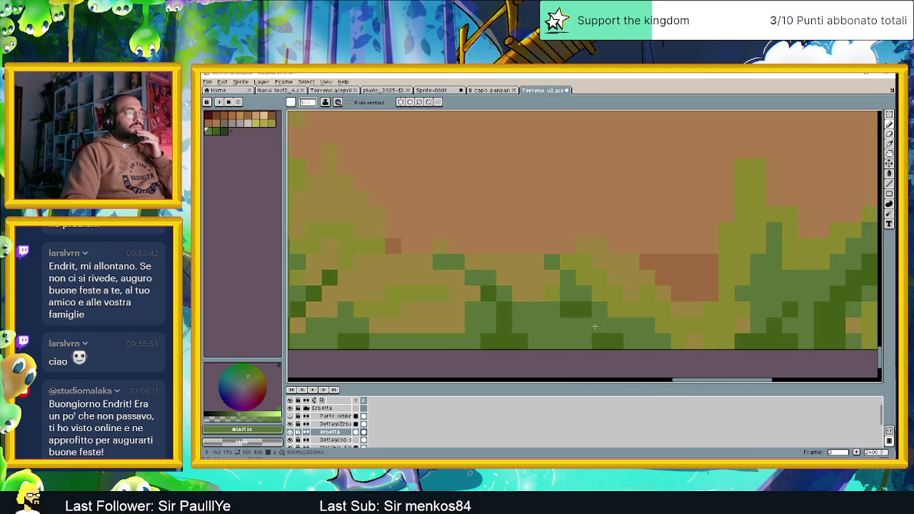
scroll(595, 326, down, 2)
scroll(625, 329, up, 3)
click(625, 330)
click(643, 310)
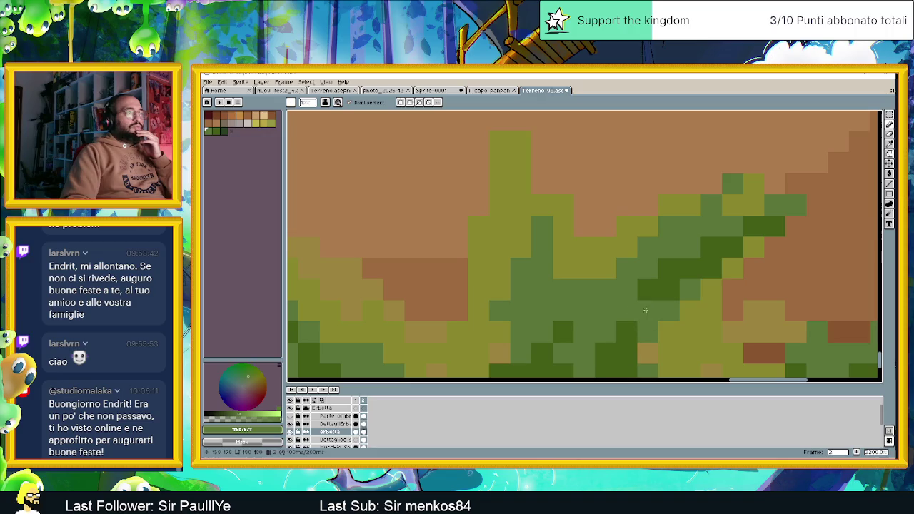
click(647, 311)
click(668, 290)
click(711, 269)
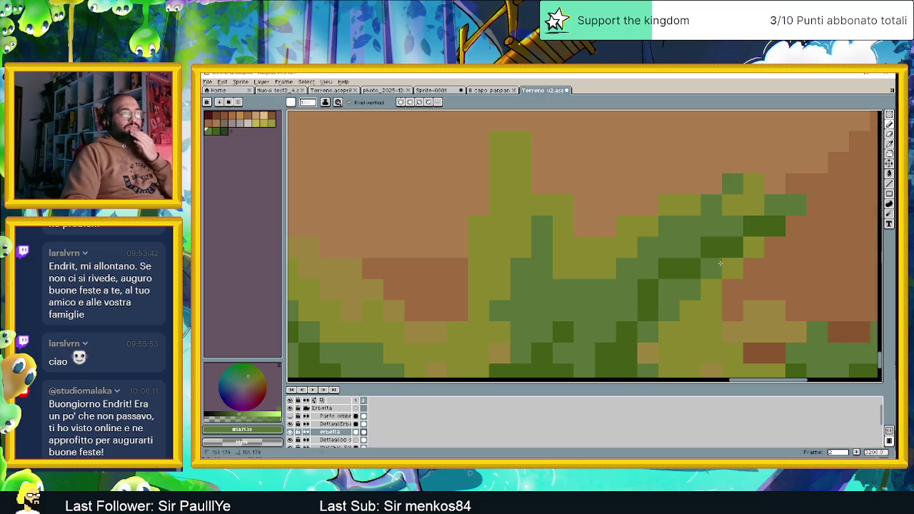
scroll(720, 263, down, 2)
scroll(750, 285, down, 1)
scroll(784, 318, down, 2)
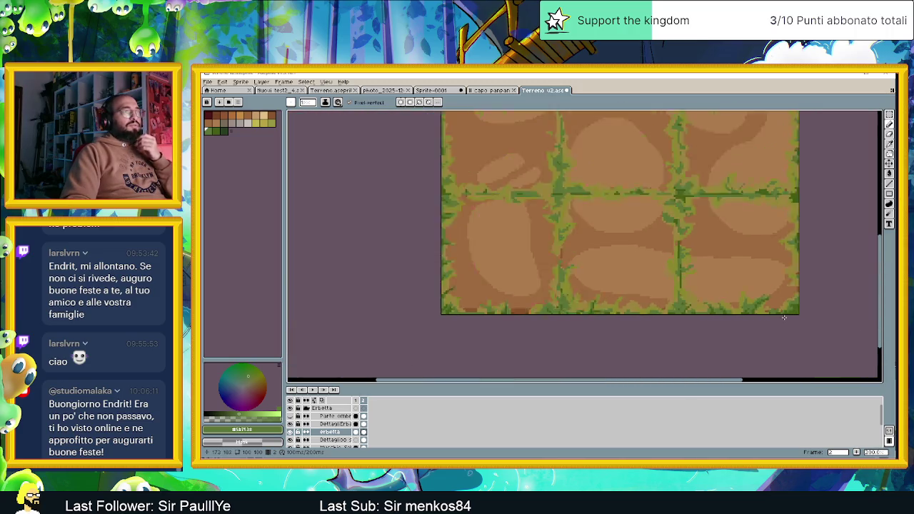
scroll(784, 317, down, 1)
scroll(642, 300, right, 3)
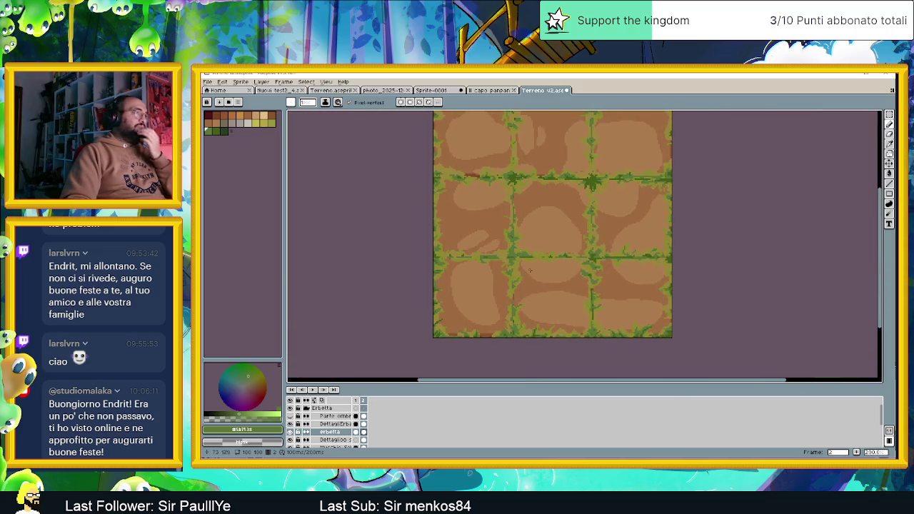
scroll(528, 275, up, 2)
scroll(514, 265, up, 1)
scroll(500, 254, up, 1)
scroll(477, 236, up, 2)
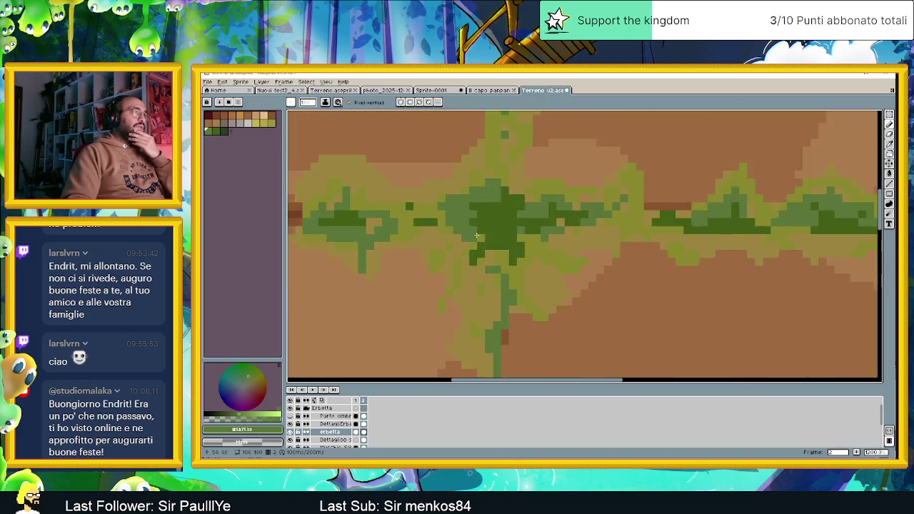
scroll(476, 236, up, 1)
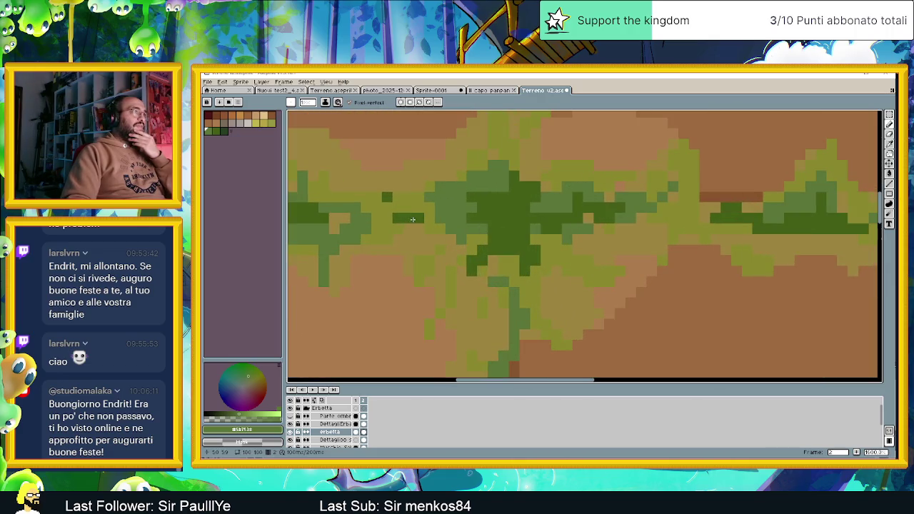
scroll(500, 243, down, 3)
scroll(572, 264, down, 2)
scroll(603, 270, up, 3)
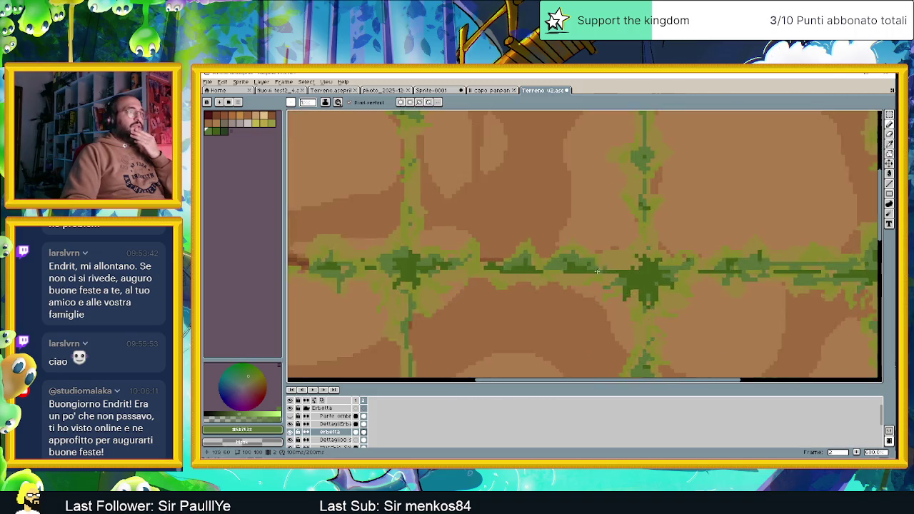
key(minus)
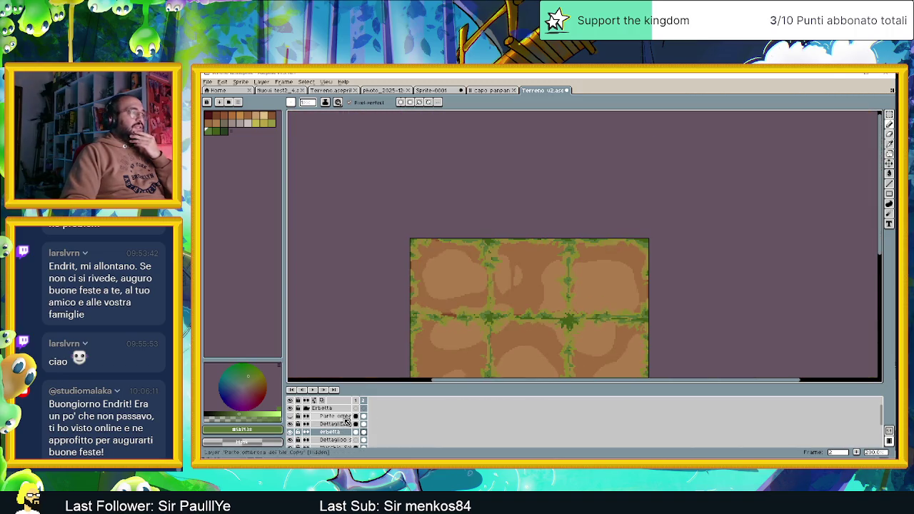
click(290, 424)
click(290, 423)
click(290, 423)
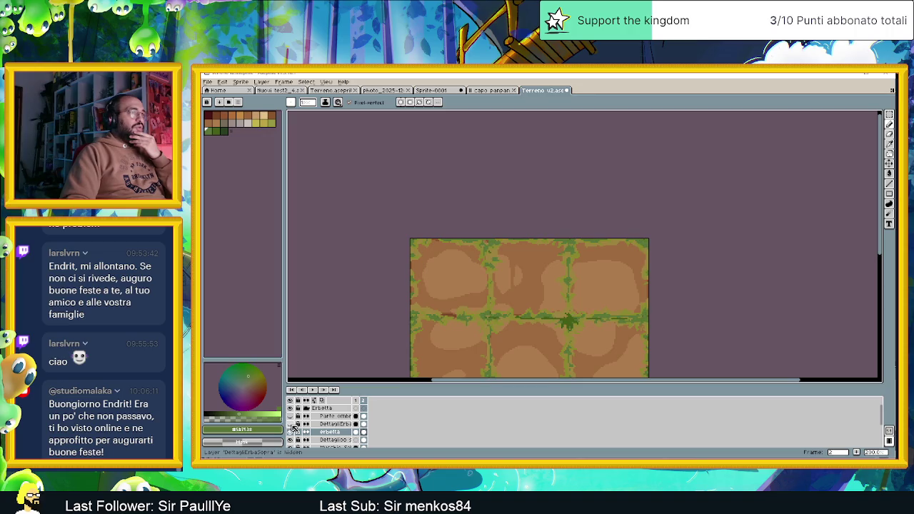
click(290, 424)
click(290, 424)
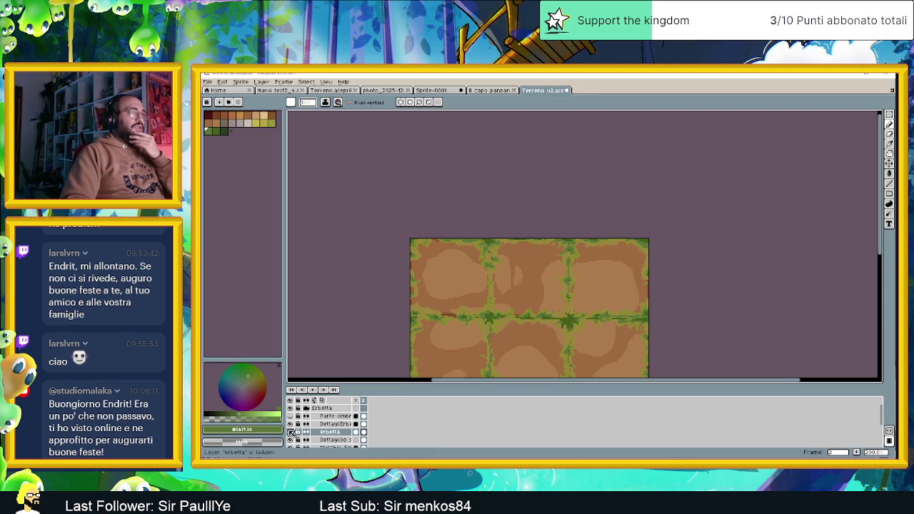
scroll(560, 325, up, 3)
scroll(539, 289, up, 2)
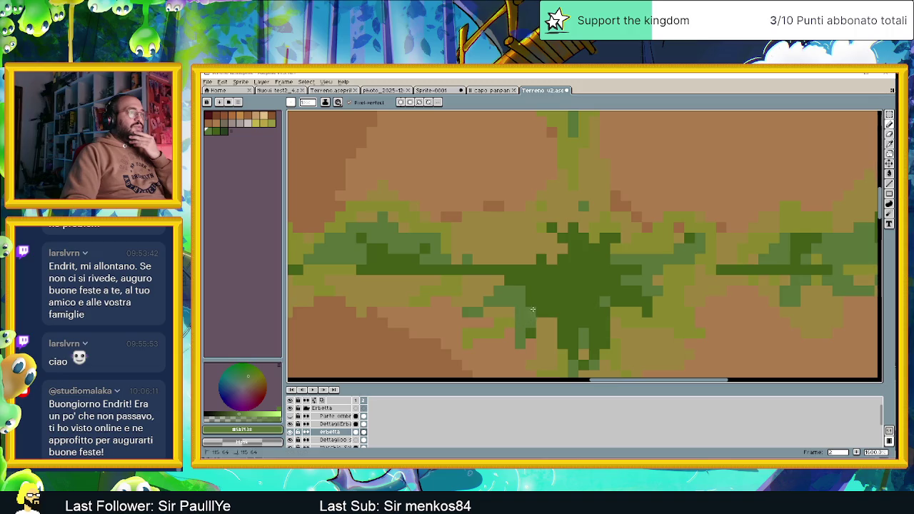
Step: Lighten dark-green pixels around the seam crossing, then draw a dark-green stroke toward its centre
click(530, 332)
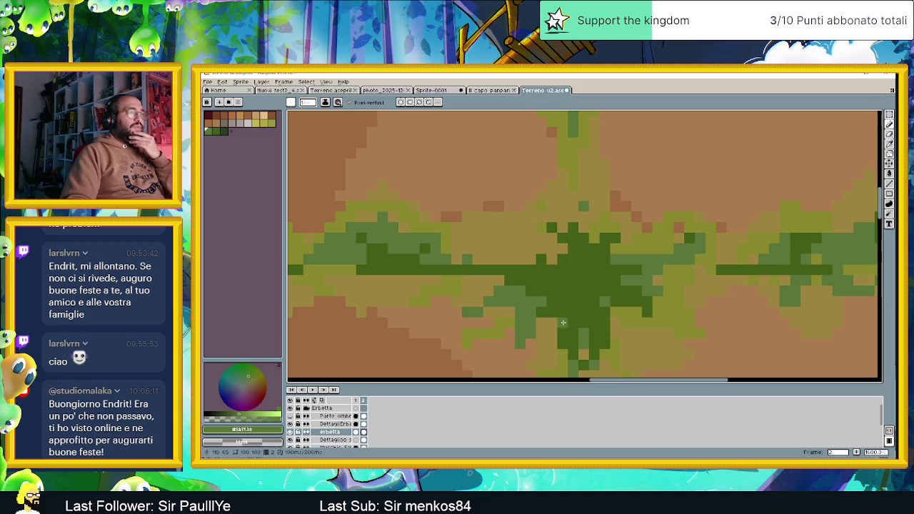
click(574, 347)
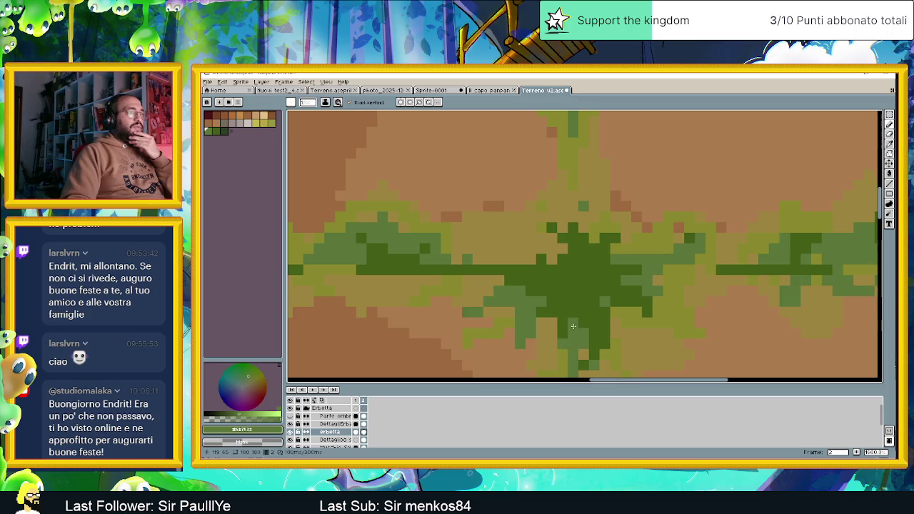
click(563, 314)
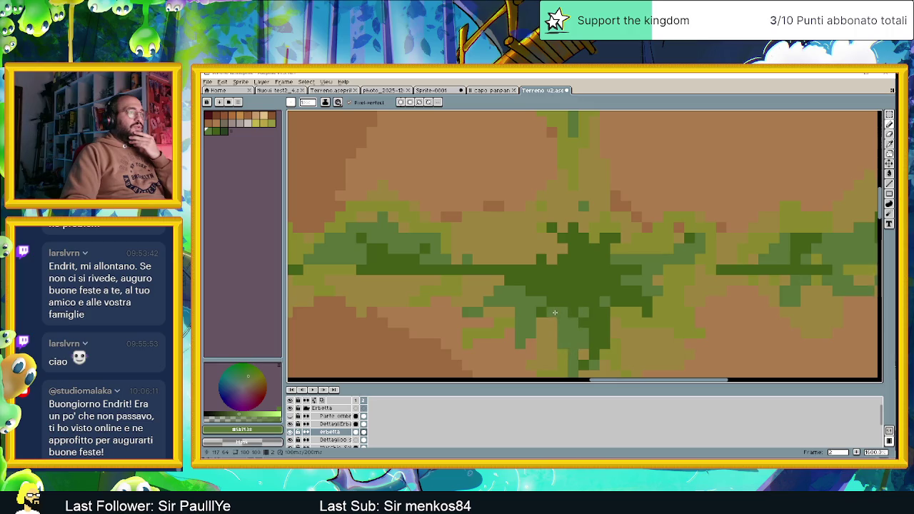
drag(575, 305, 582, 329)
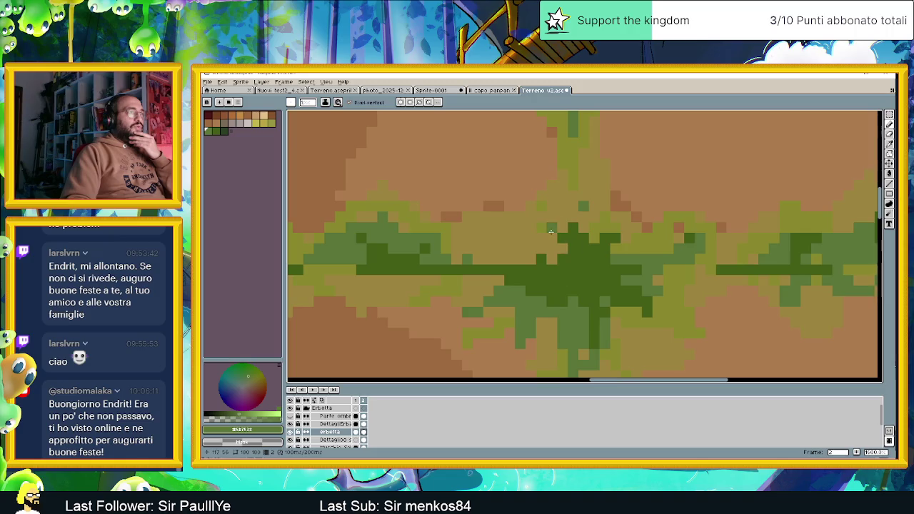
mouse_move(571, 232)
mouse_down()
mouse_move(558, 269)
mouse_move(543, 269)
mouse_up()
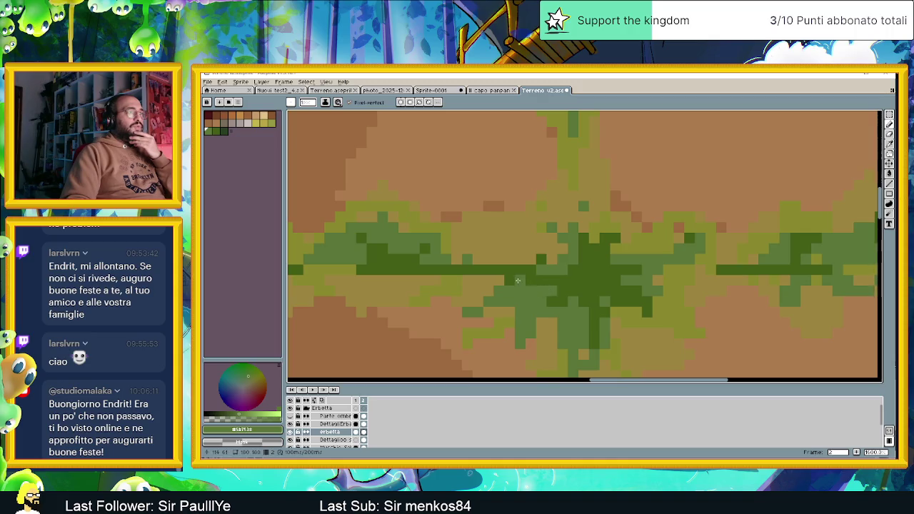
scroll(512, 279, down, 2)
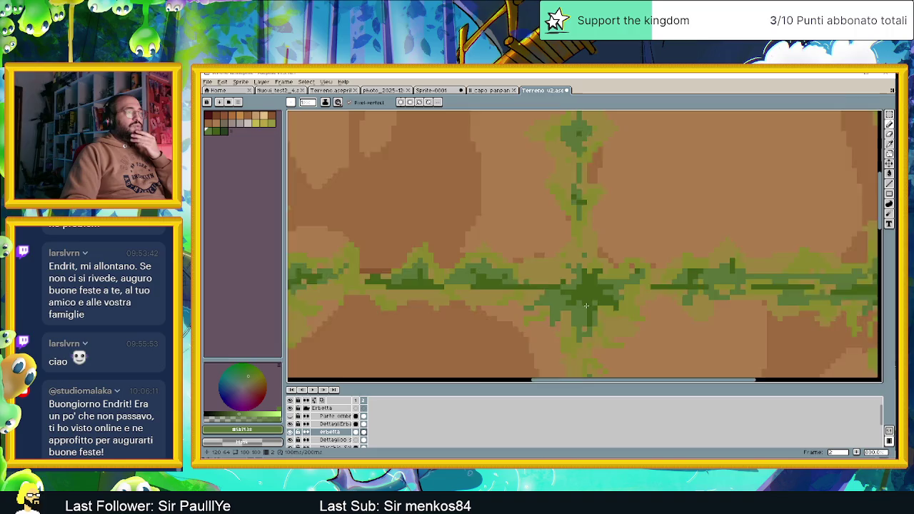
scroll(512, 279, down, 1)
scroll(452, 295, up, 2)
scroll(453, 295, up, 2)
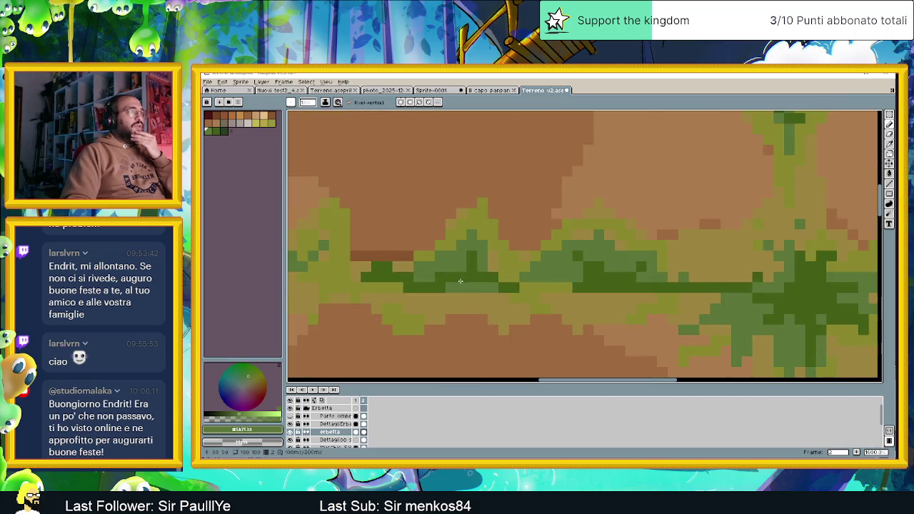
scroll(460, 281, down, 3)
scroll(634, 307, up, 1)
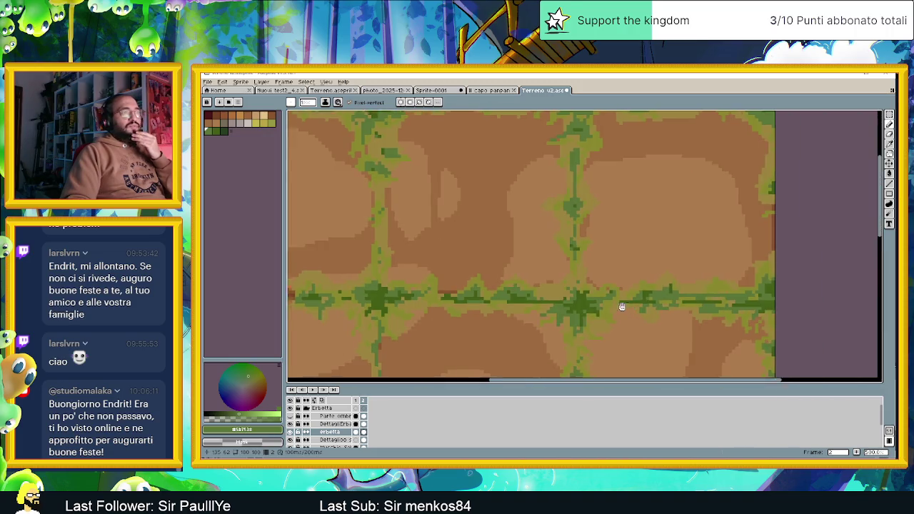
scroll(633, 307, up, 1)
scroll(614, 297, up, 2)
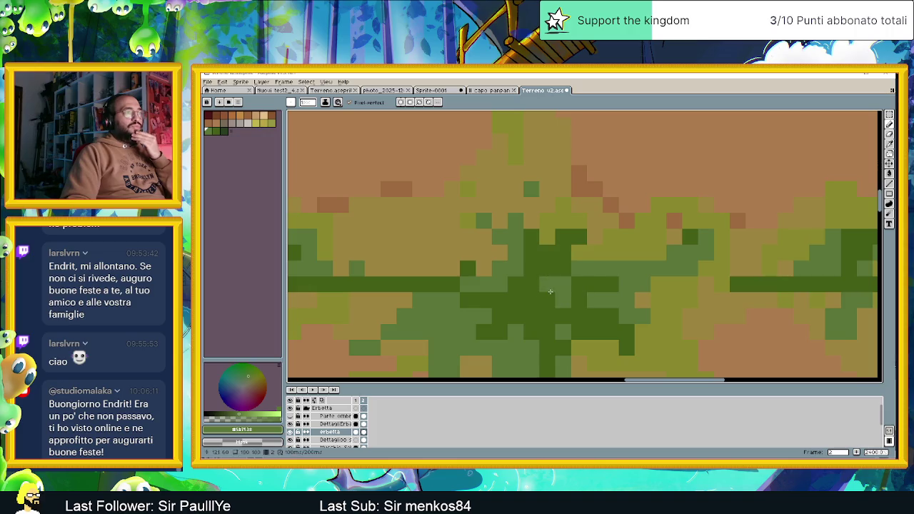
scroll(550, 292, down, 2)
scroll(560, 300, down, 1)
scroll(567, 307, down, 1)
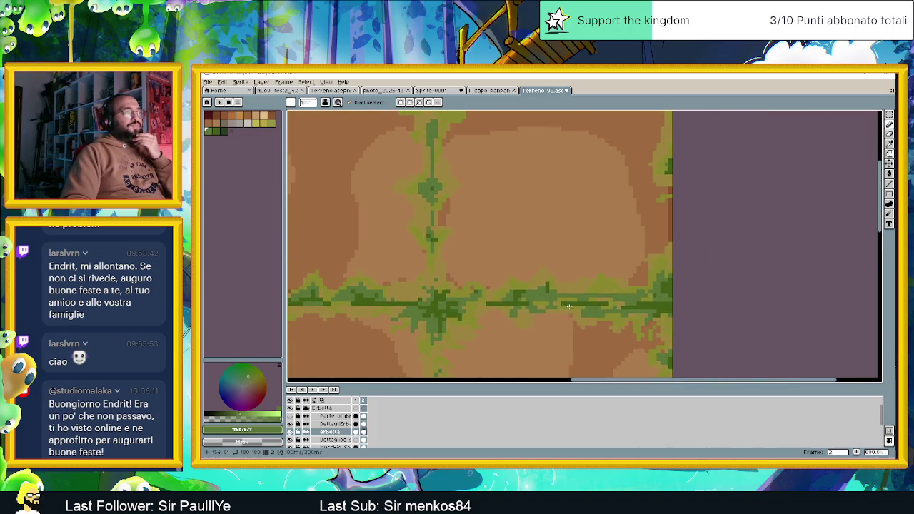
scroll(568, 306, down, 1)
scroll(627, 312, up, 3)
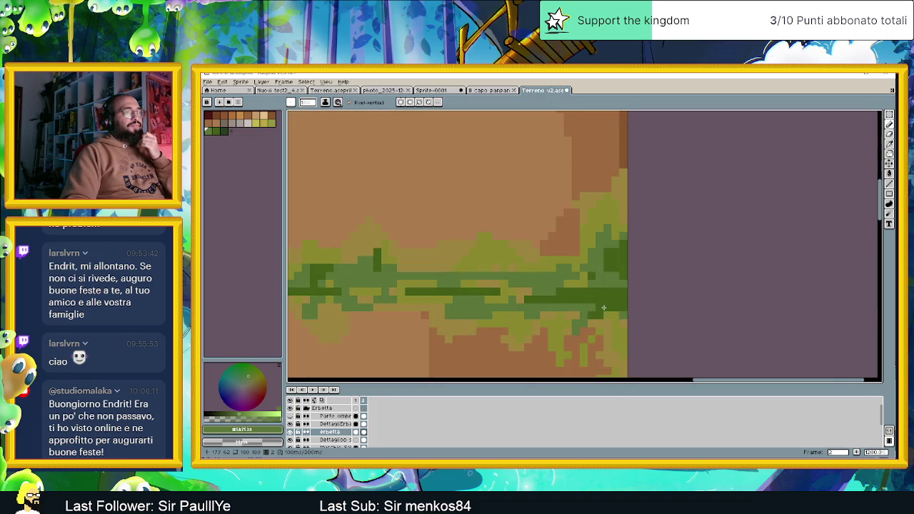
scroll(559, 303, down, 3)
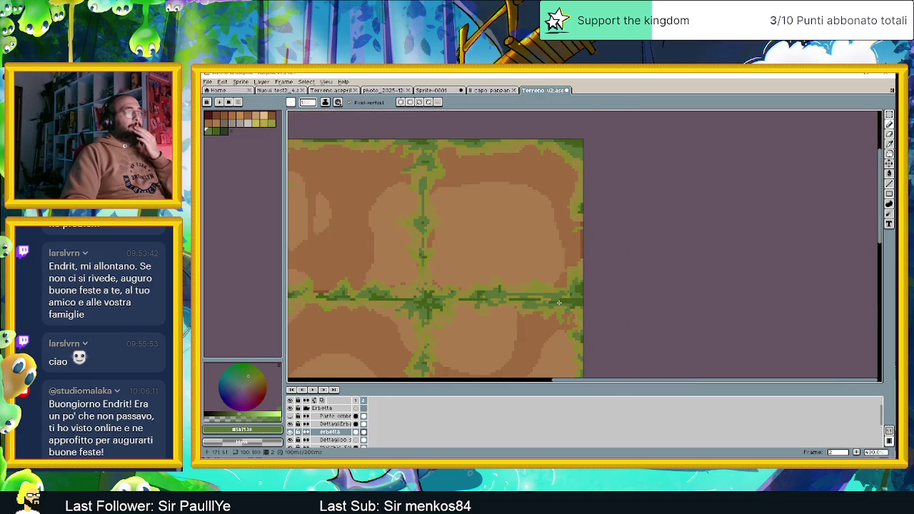
scroll(462, 215, down, 1)
scroll(462, 214, down, 1)
scroll(463, 214, down, 1)
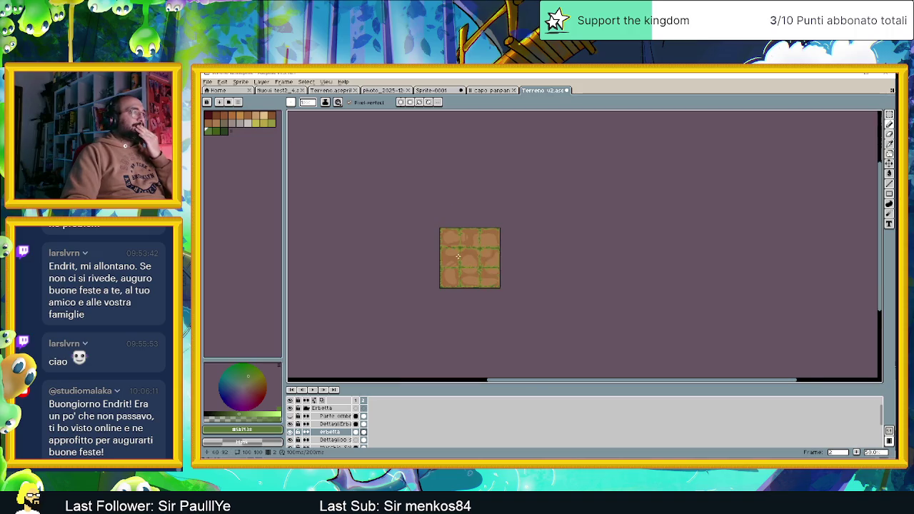
scroll(458, 223, up, 3)
scroll(458, 223, up, 1)
scroll(453, 214, up, 2)
scroll(449, 204, up, 1)
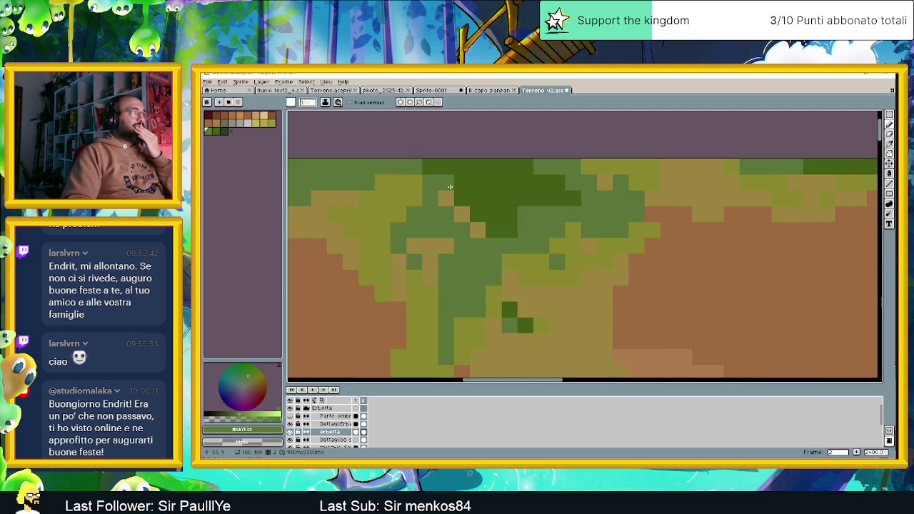
scroll(540, 262, down, 3)
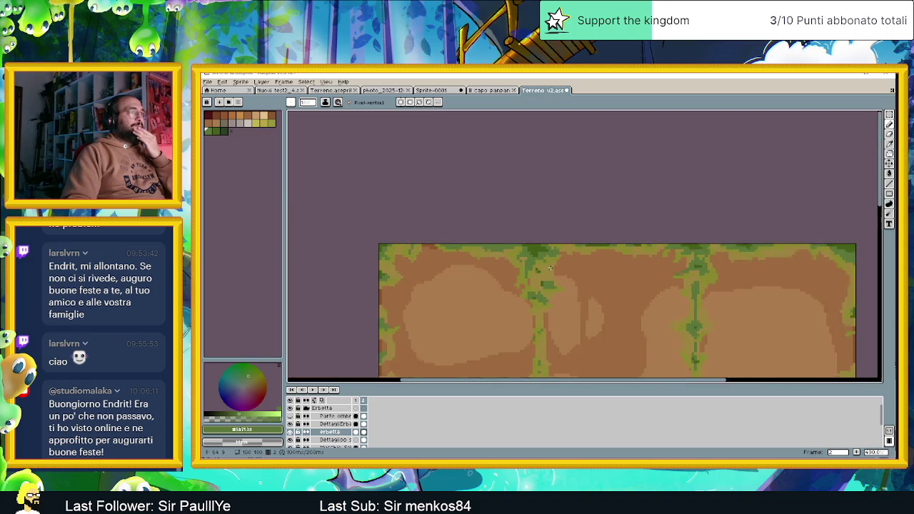
scroll(540, 259, down, 1)
scroll(540, 260, up, 2)
scroll(539, 250, up, 1)
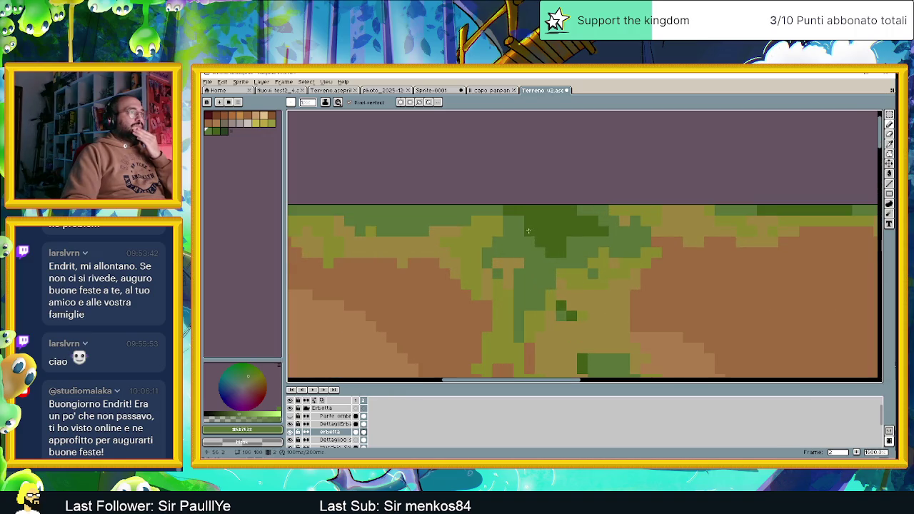
scroll(575, 235, down, 2)
scroll(564, 264, down, 2)
scroll(555, 290, up, 1)
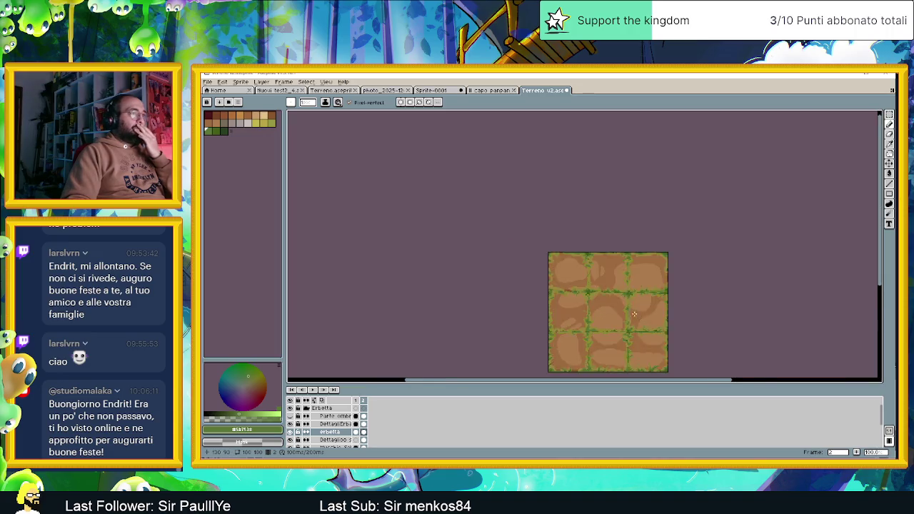
scroll(582, 323, up, 1)
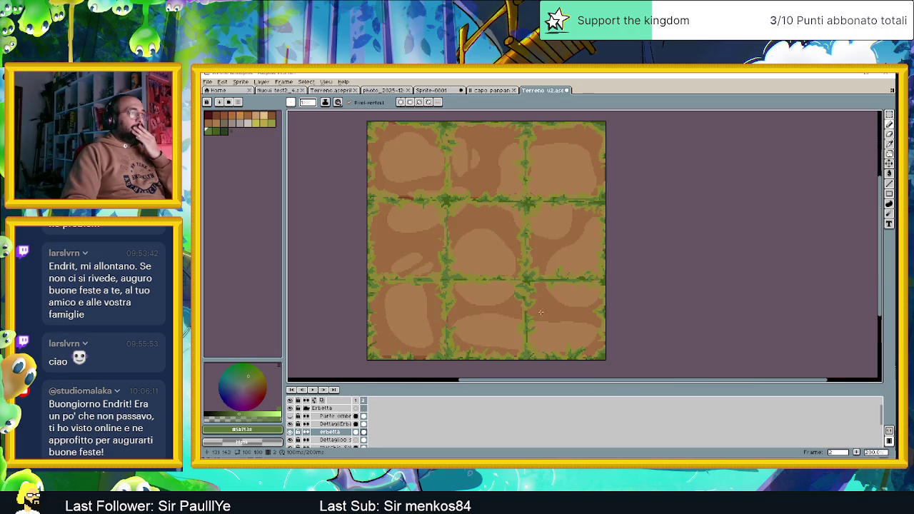
click(356, 400)
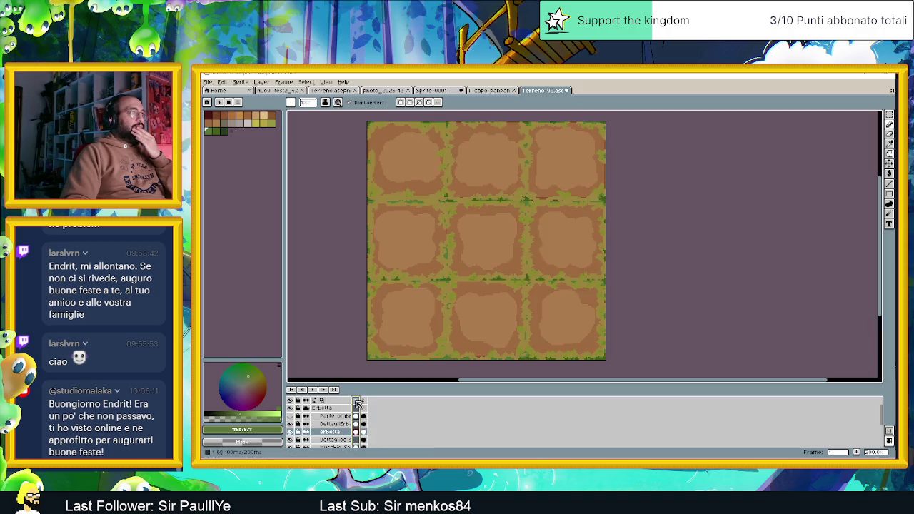
click(364, 403)
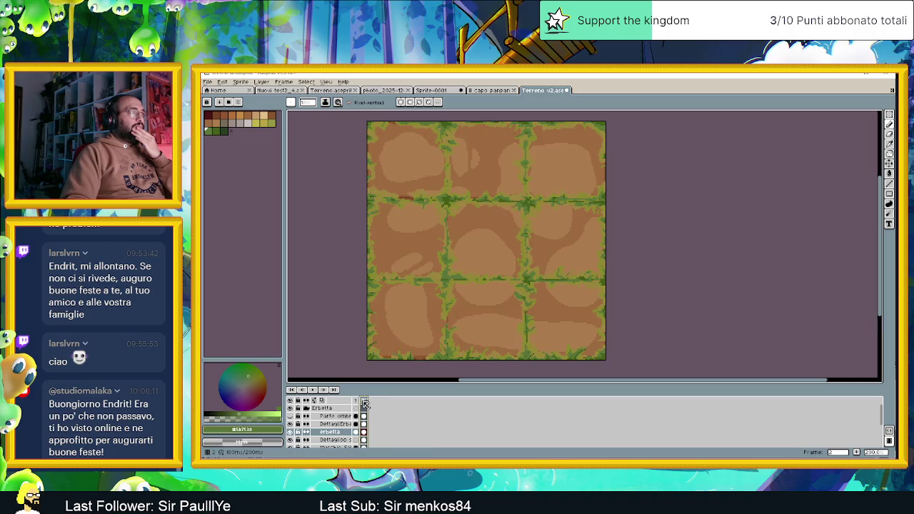
click(358, 403)
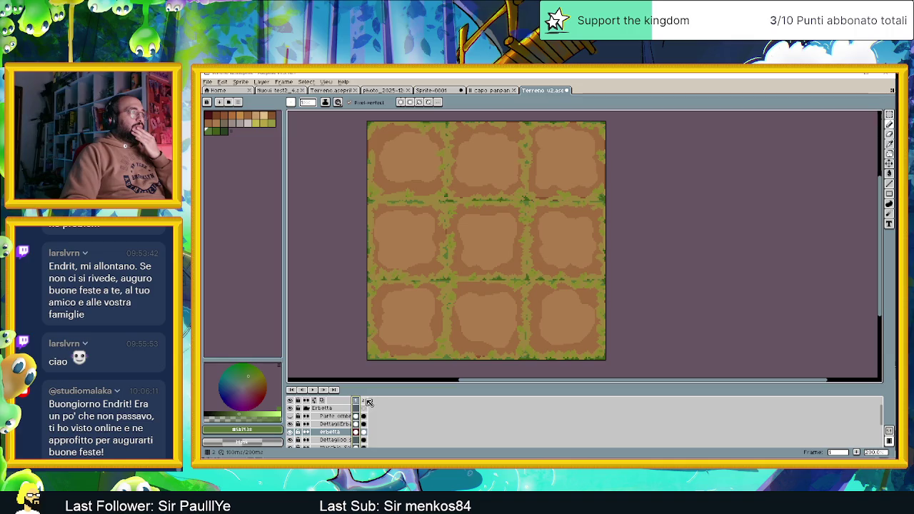
click(365, 402)
click(360, 402)
click(365, 402)
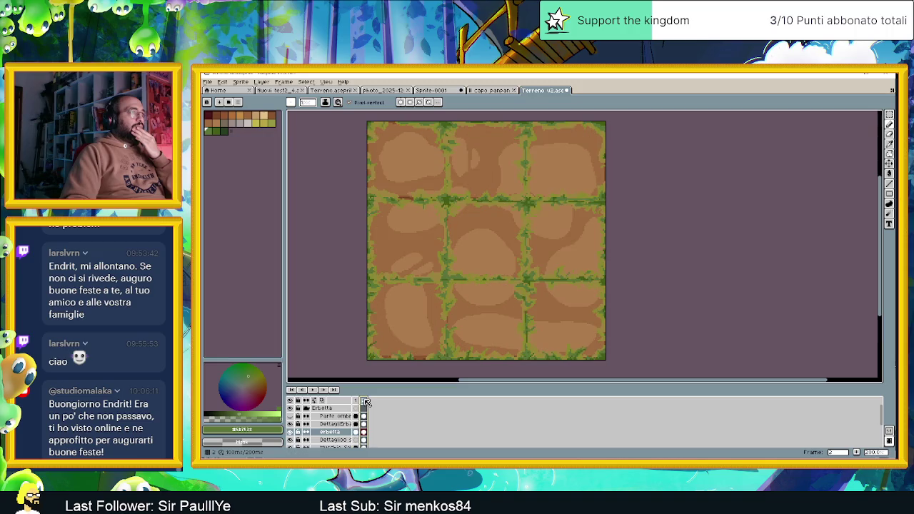
click(357, 403)
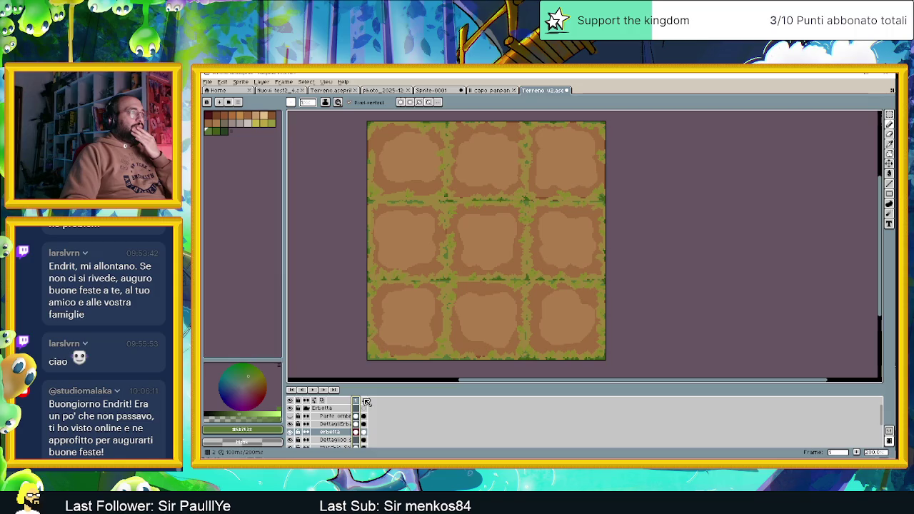
click(365, 402)
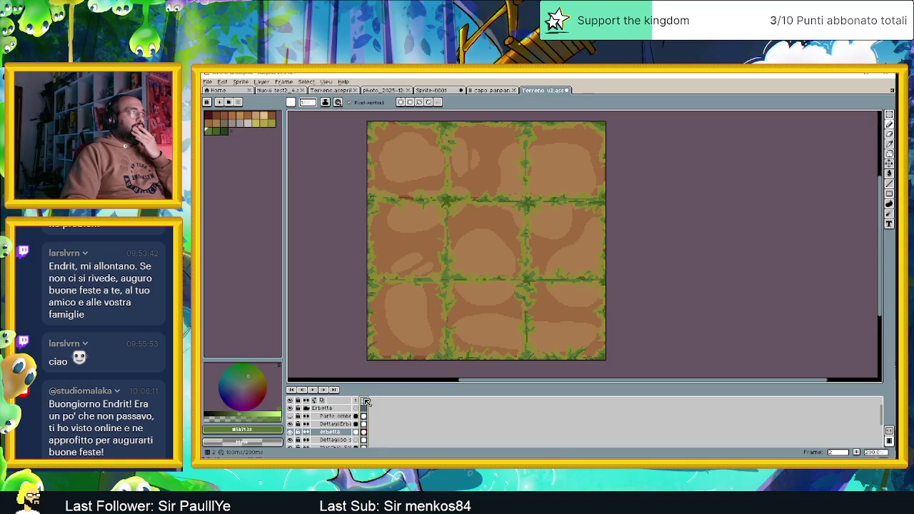
key(Left)
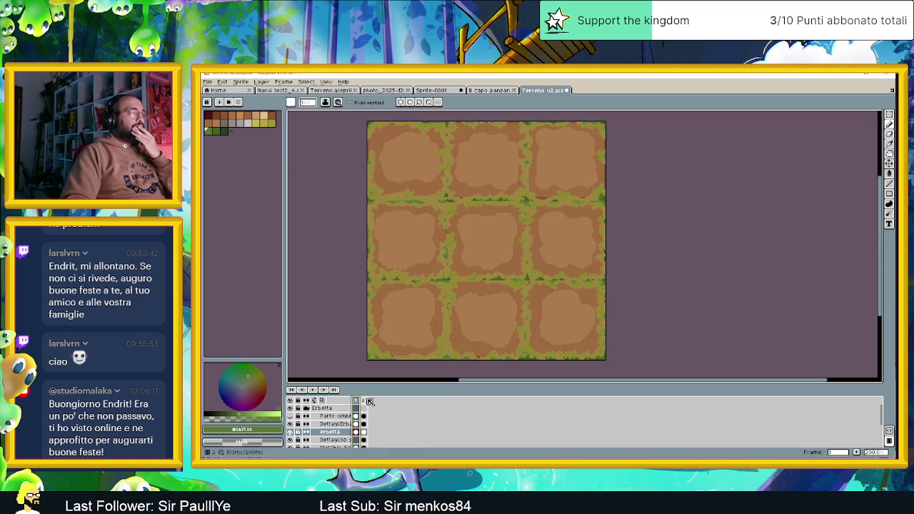
click(368, 401)
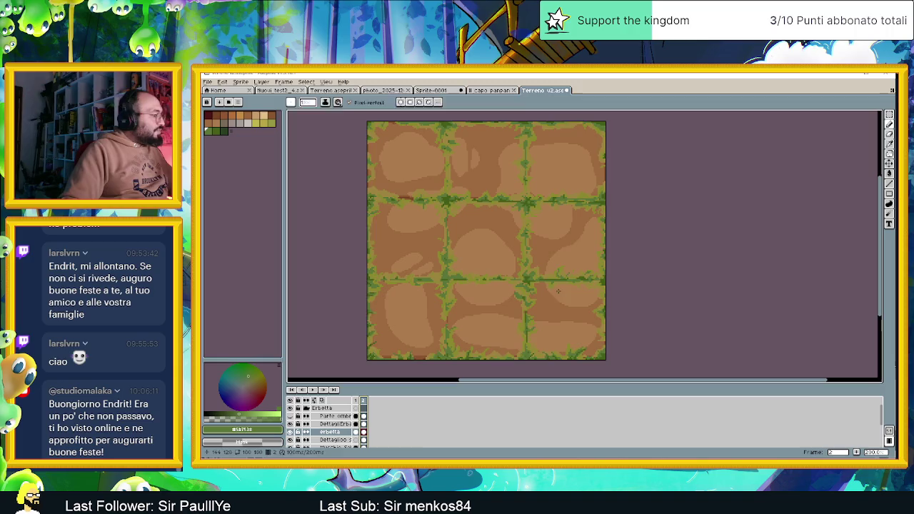
Step: Save the tileset and open the Terreno (1).aseprite attachment from Telegram in a new tab
key(ctrl+s)
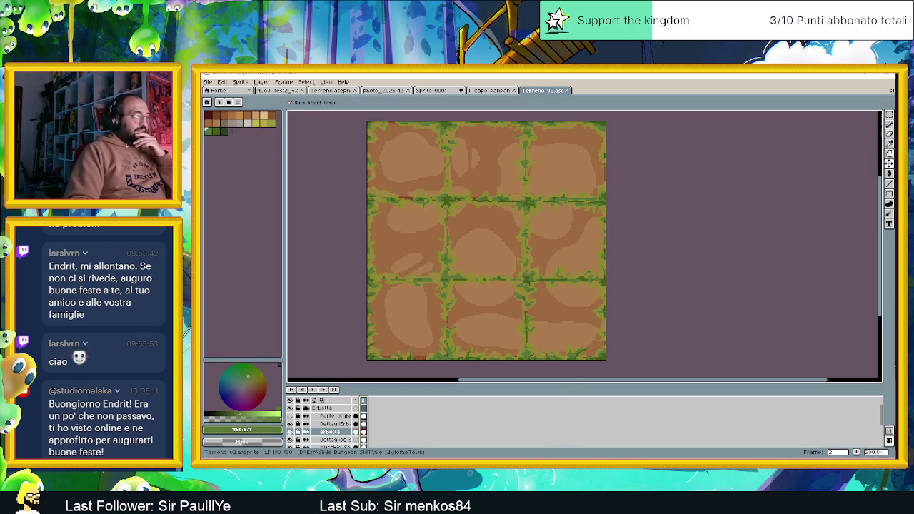
key(alt+Tab)
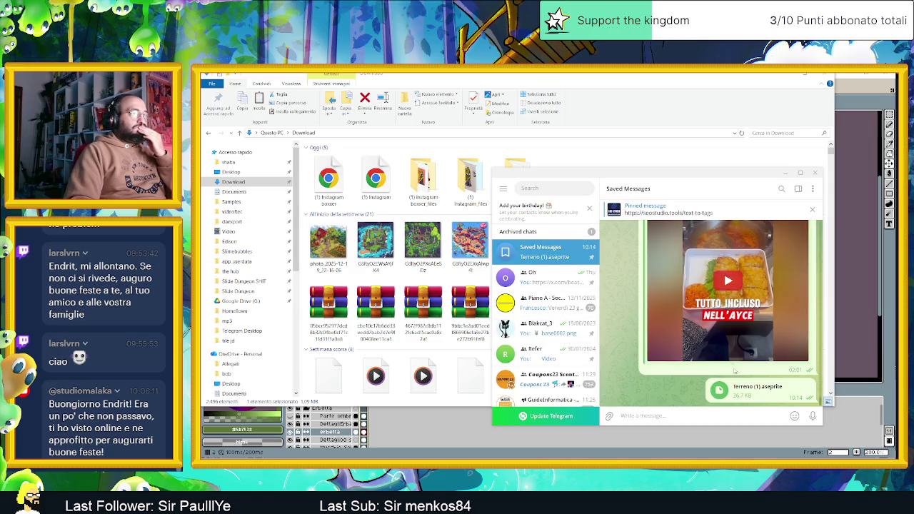
click(747, 394)
click(705, 325)
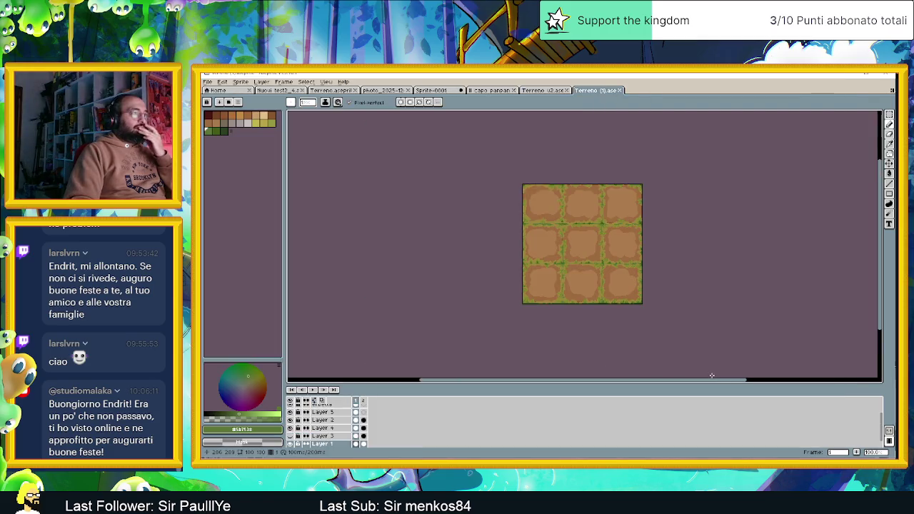
drag(637, 257, 589, 260)
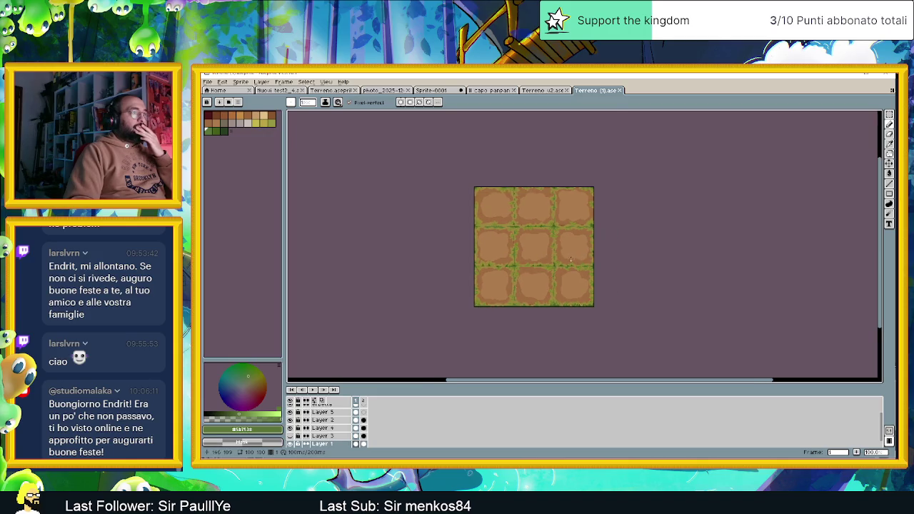
scroll(570, 259, up, 1)
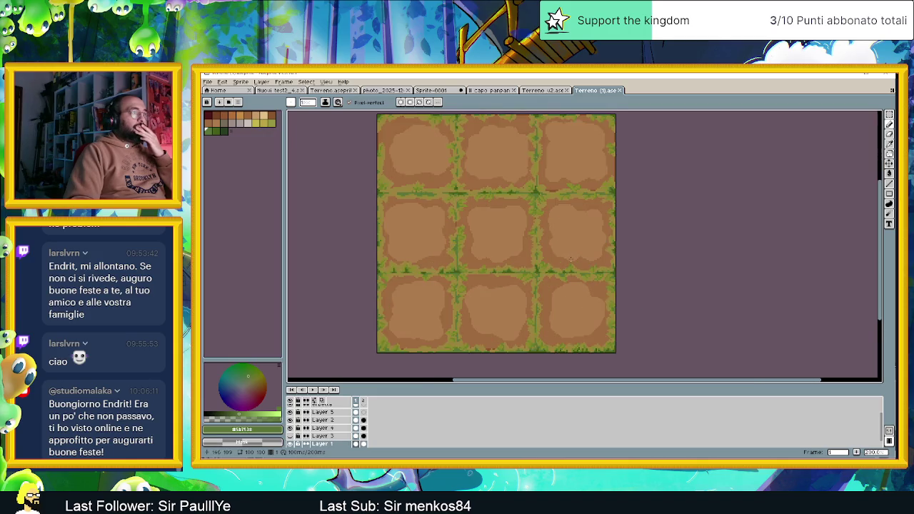
click(547, 91)
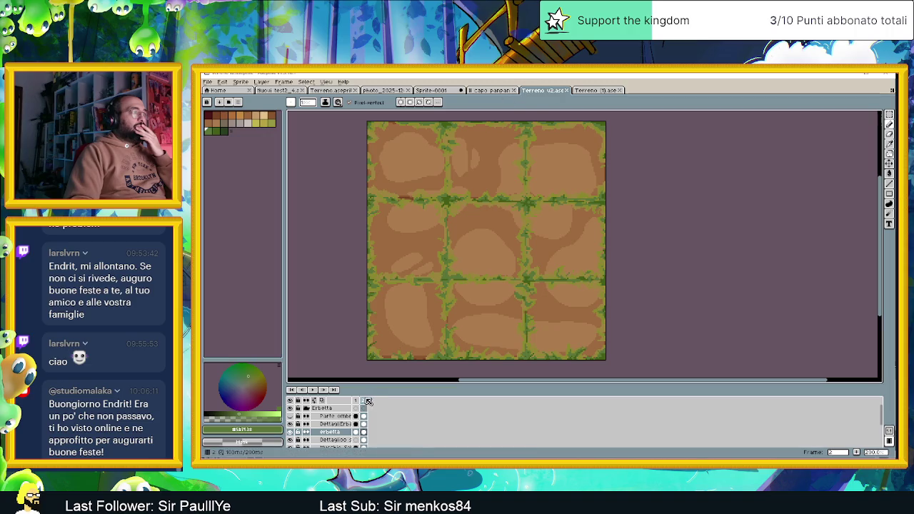
click(597, 90)
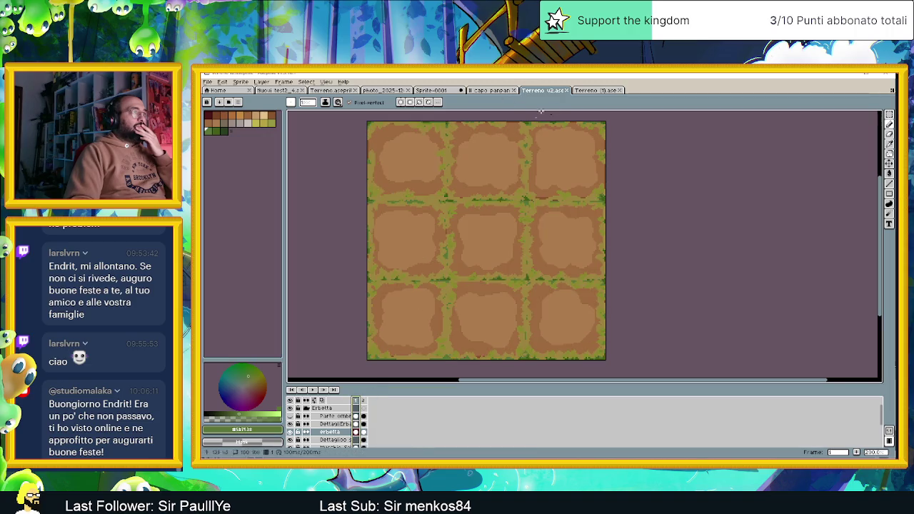
click(598, 90)
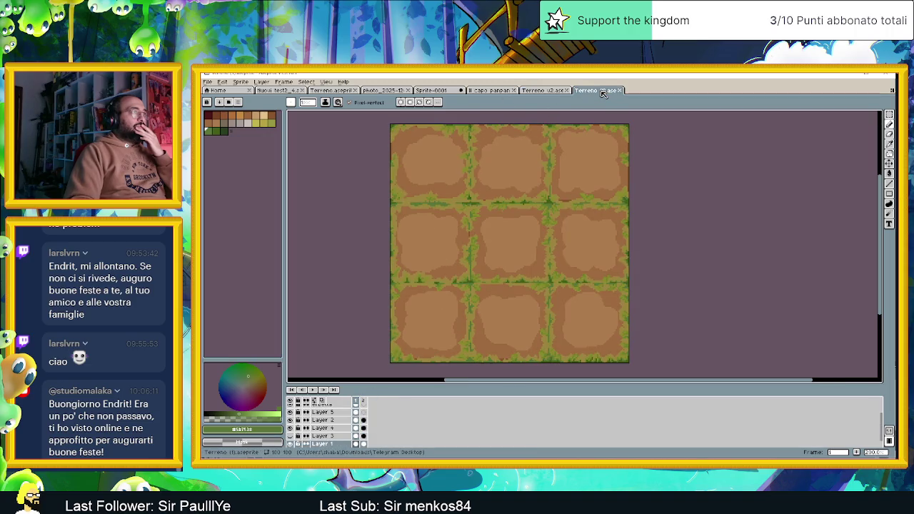
click(551, 91)
click(597, 90)
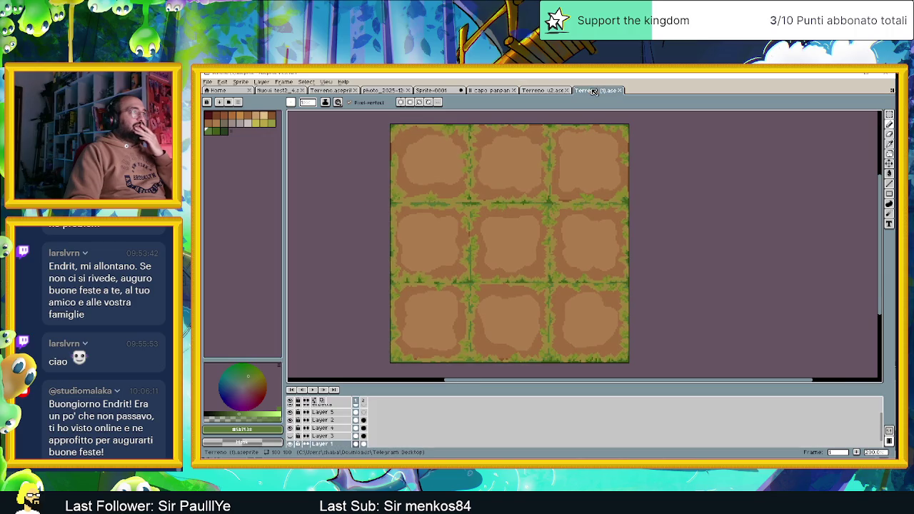
click(537, 90)
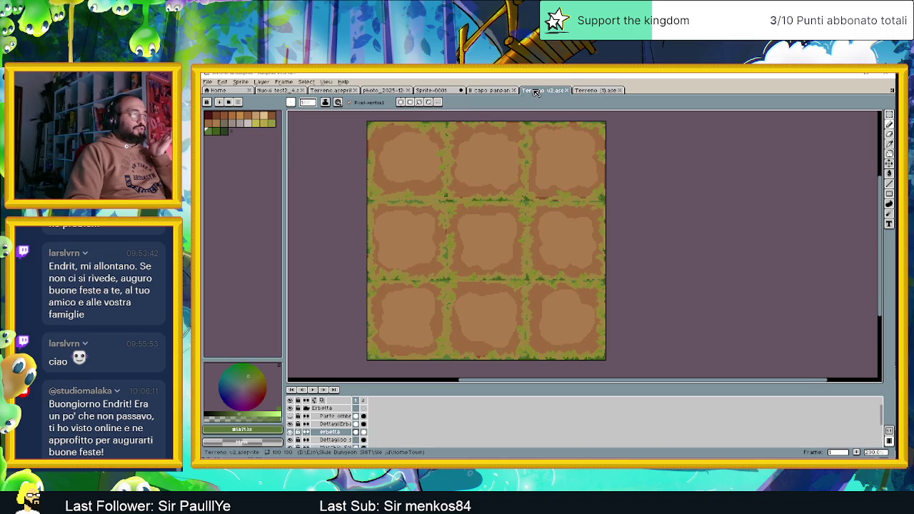
click(595, 90)
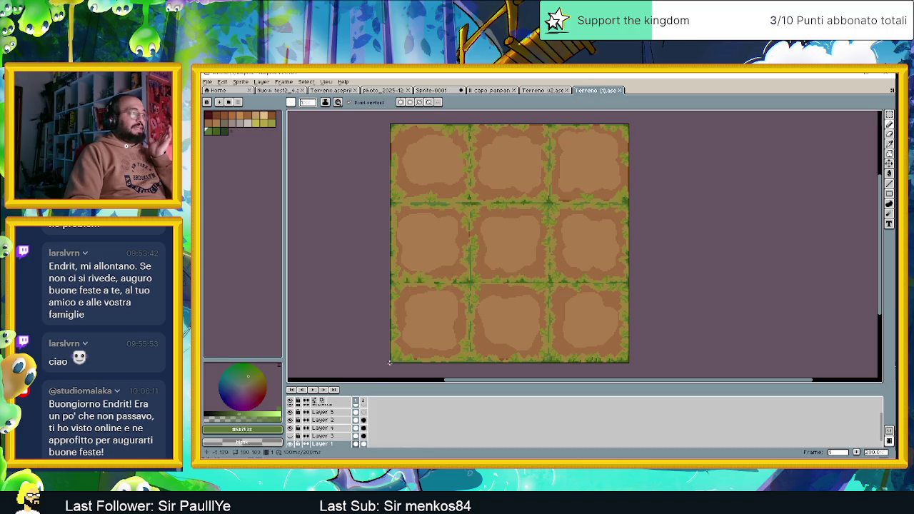
click(365, 402)
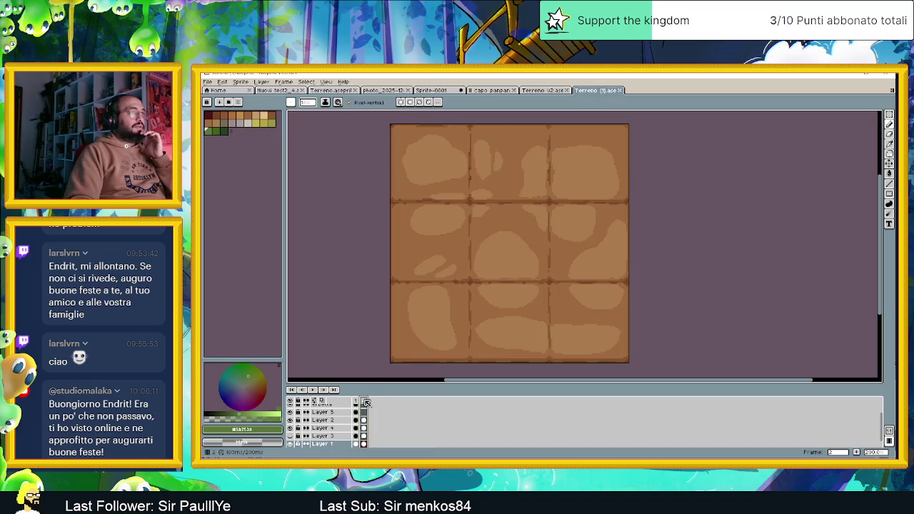
click(356, 403)
key(ctrl+shift+Tab)
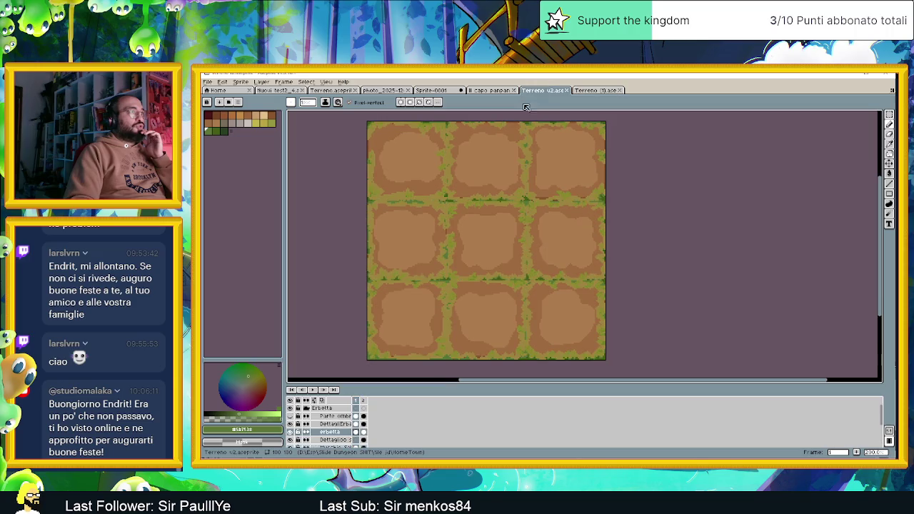
click(364, 404)
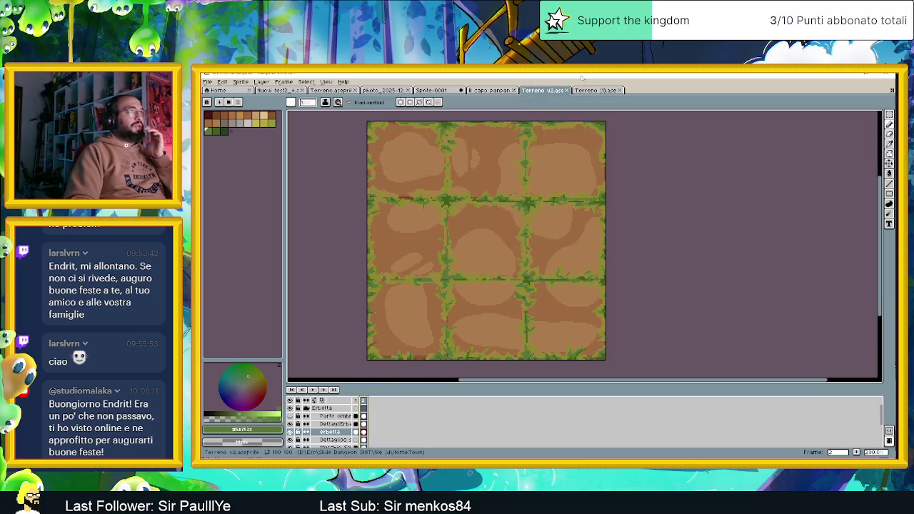
click(600, 91)
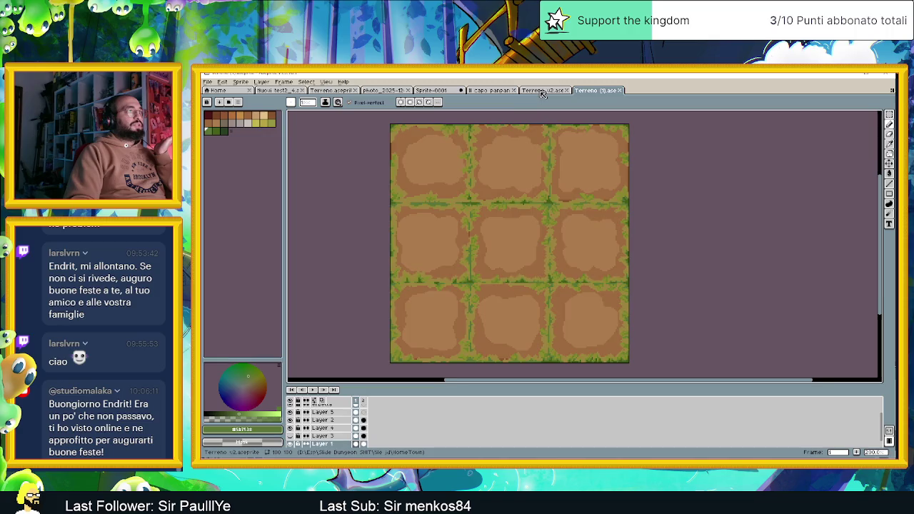
click(542, 93)
click(587, 91)
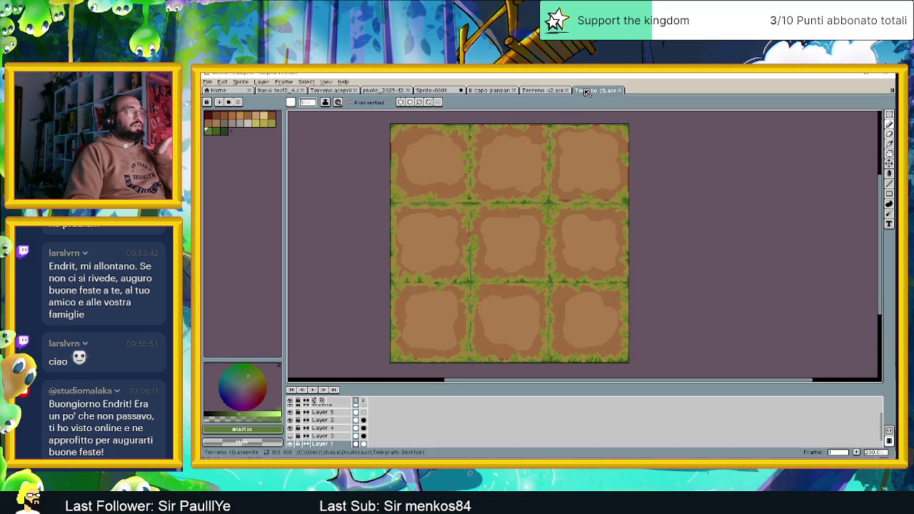
click(542, 91)
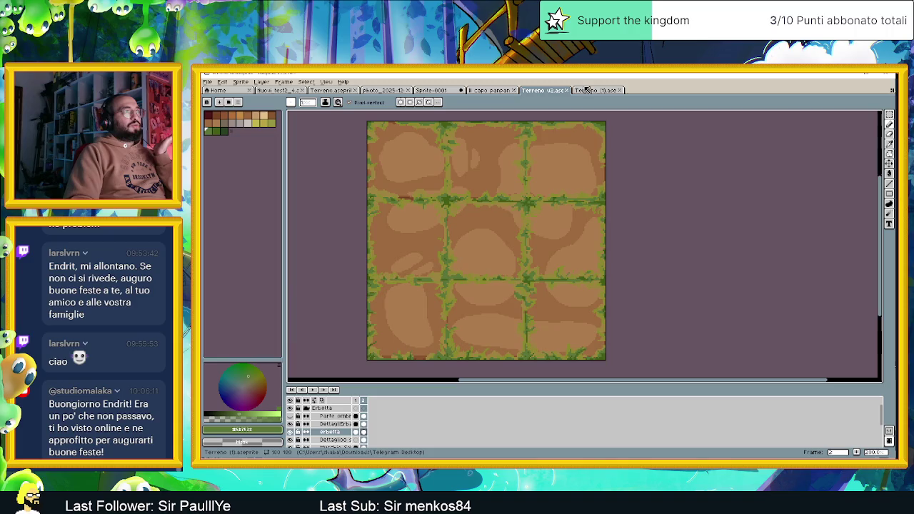
click(587, 91)
click(548, 91)
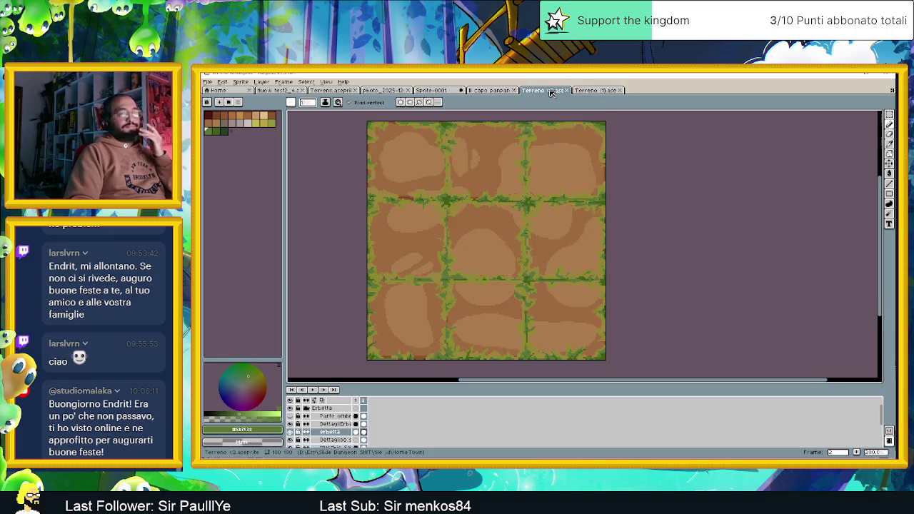
click(587, 90)
click(591, 92)
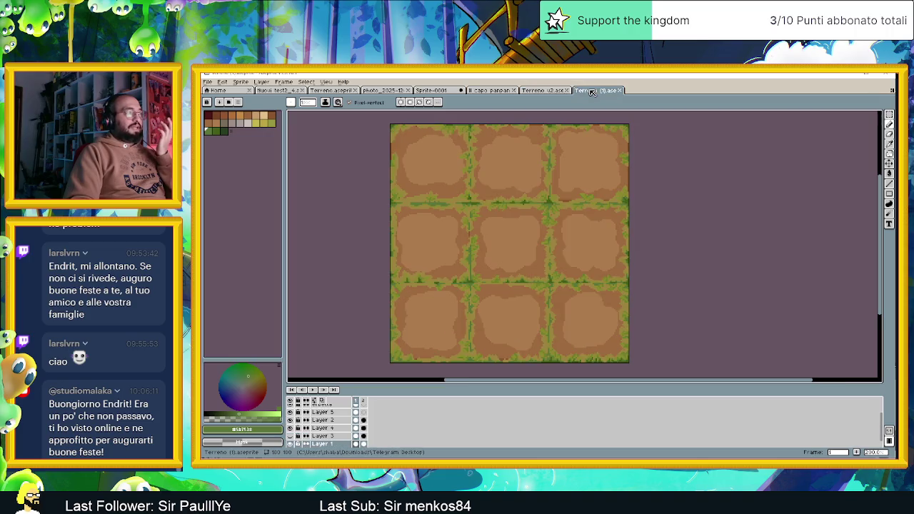
click(551, 92)
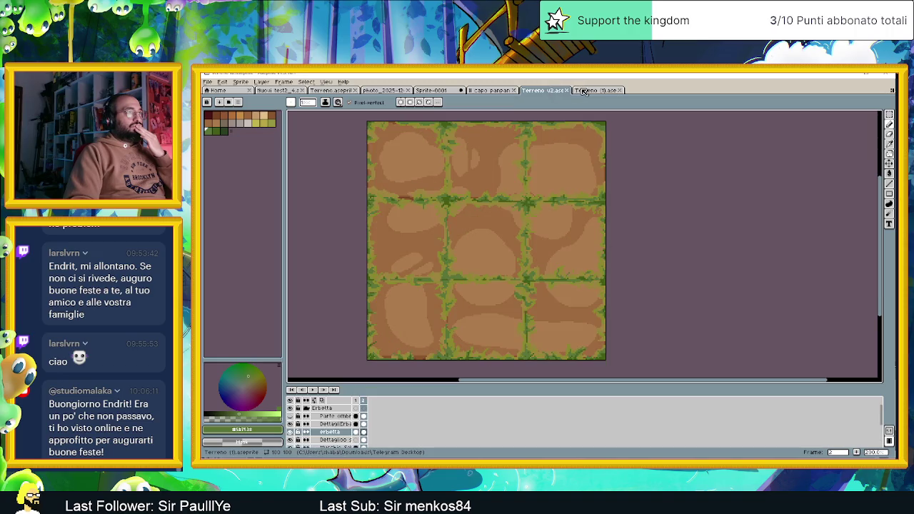
click(584, 91)
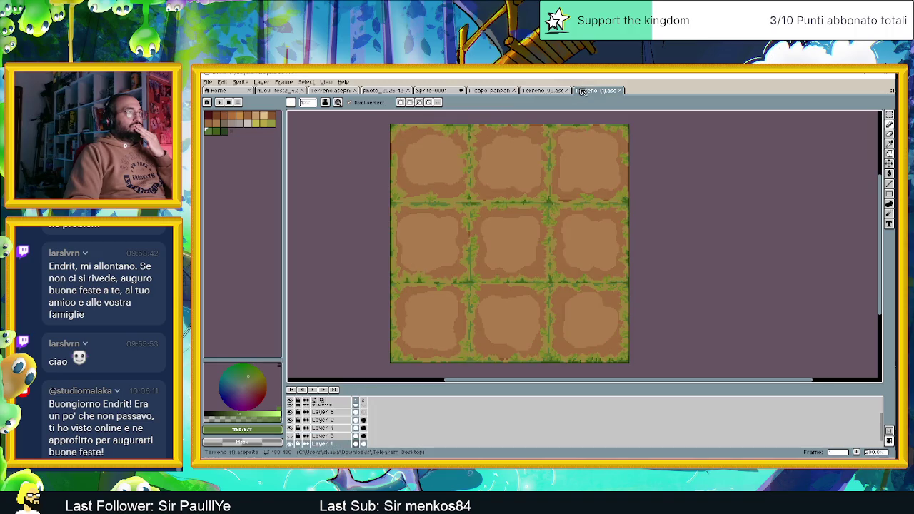
click(538, 93)
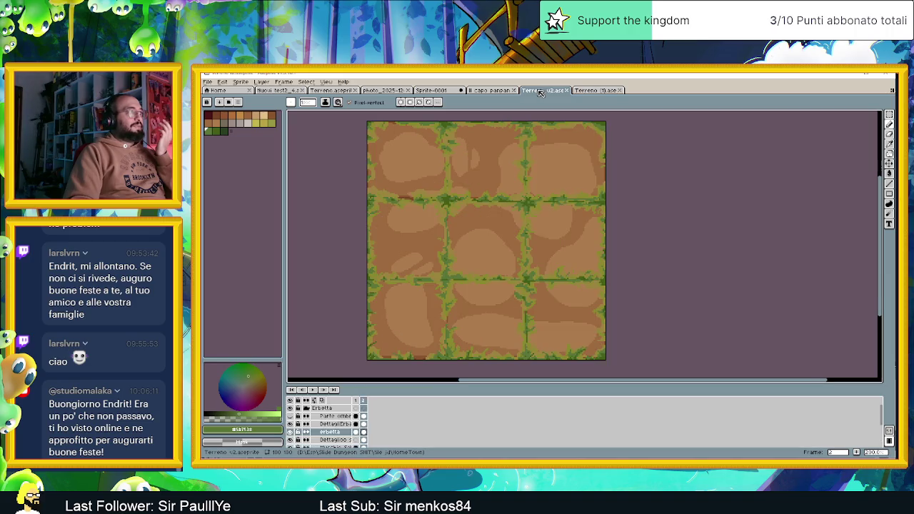
click(583, 91)
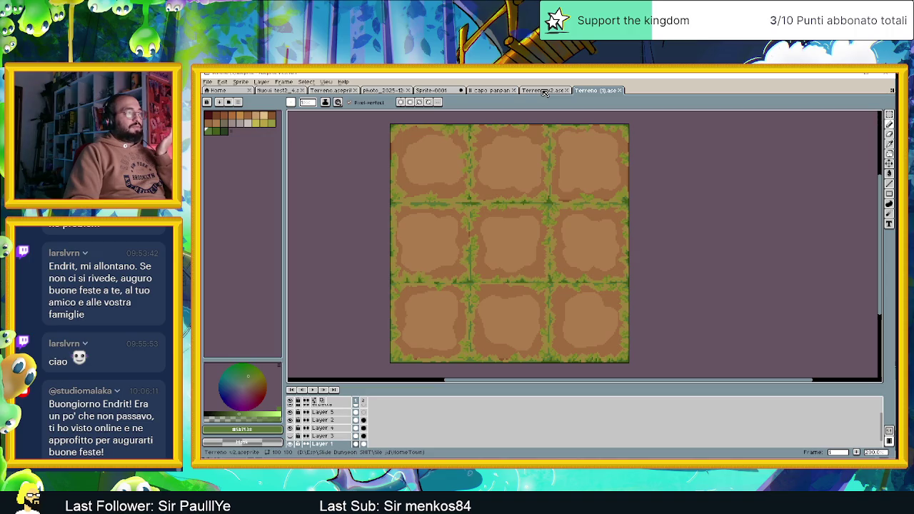
click(545, 91)
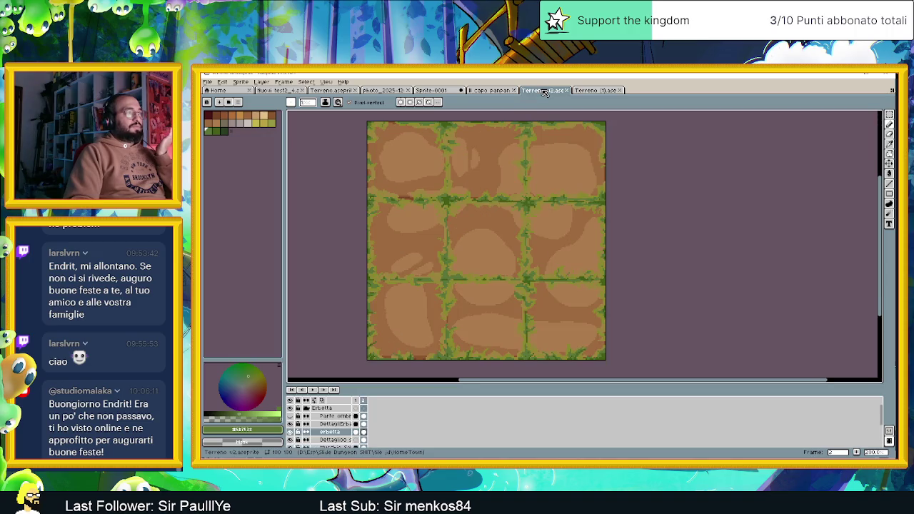
click(585, 91)
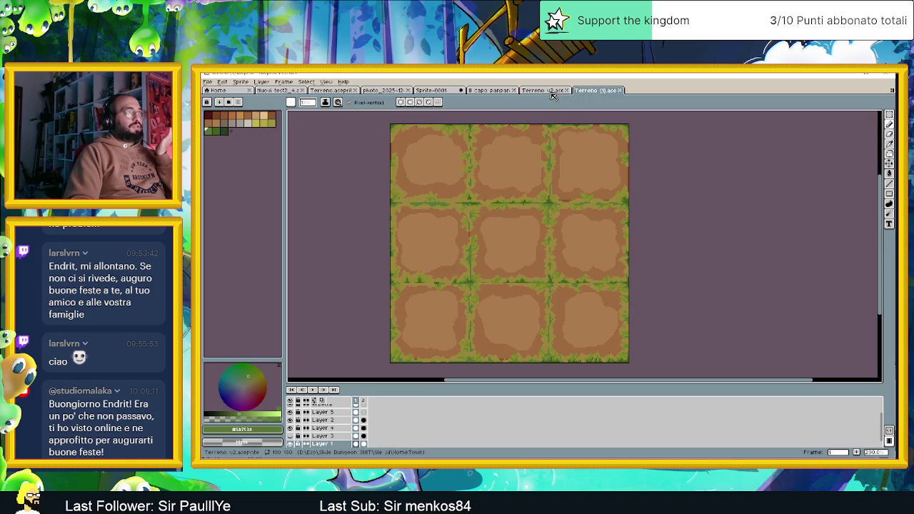
click(552, 93)
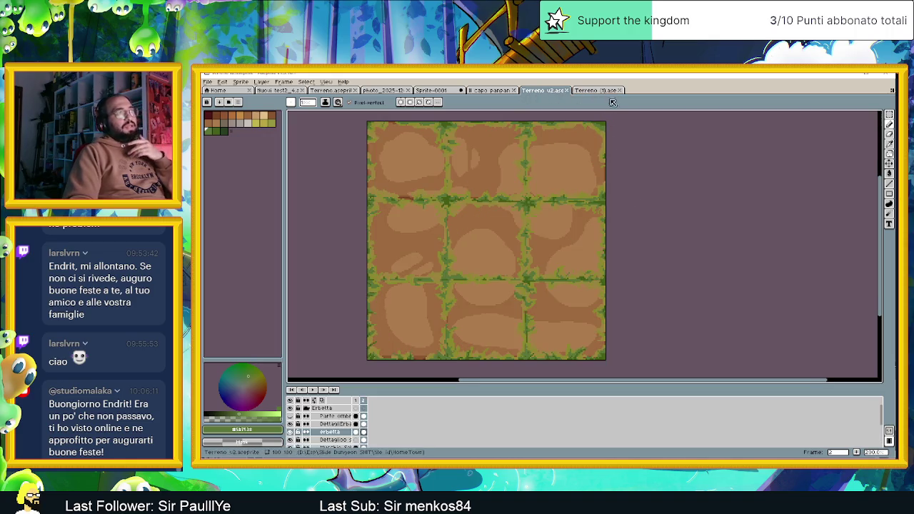
click(600, 91)
scroll(611, 214, down, 3)
Step: Export the tileset as a PNG into the HomeTown folder
scroll(611, 214, up, 2)
key(ctrl+e)
click(286, 310)
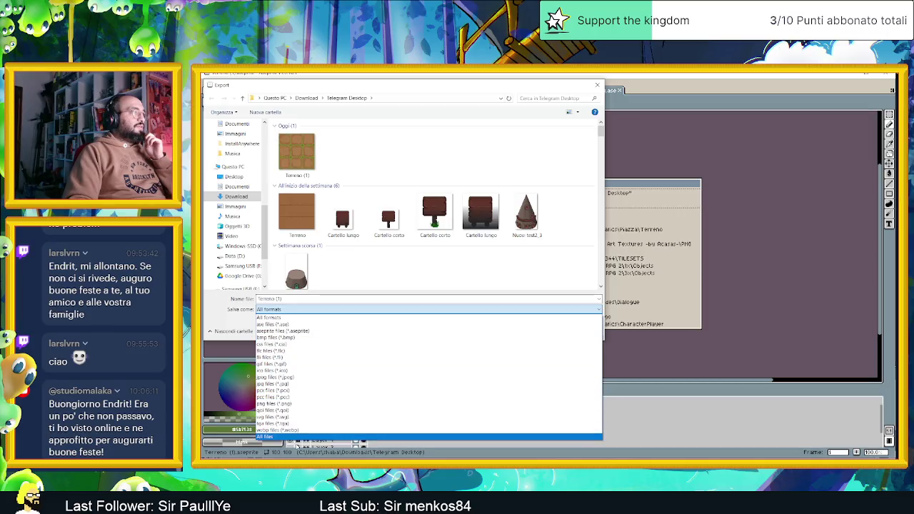
click(286, 404)
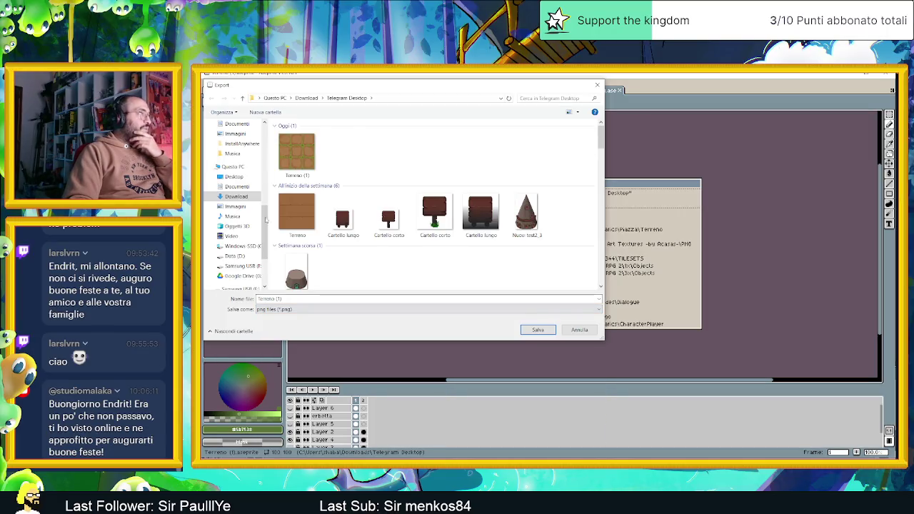
scroll(246, 236, down, 1)
scroll(247, 239, up, 2)
scroll(248, 264, up, 1)
scroll(248, 268, up, 2)
scroll(245, 250, up, 2)
scroll(241, 228, up, 1)
click(237, 213)
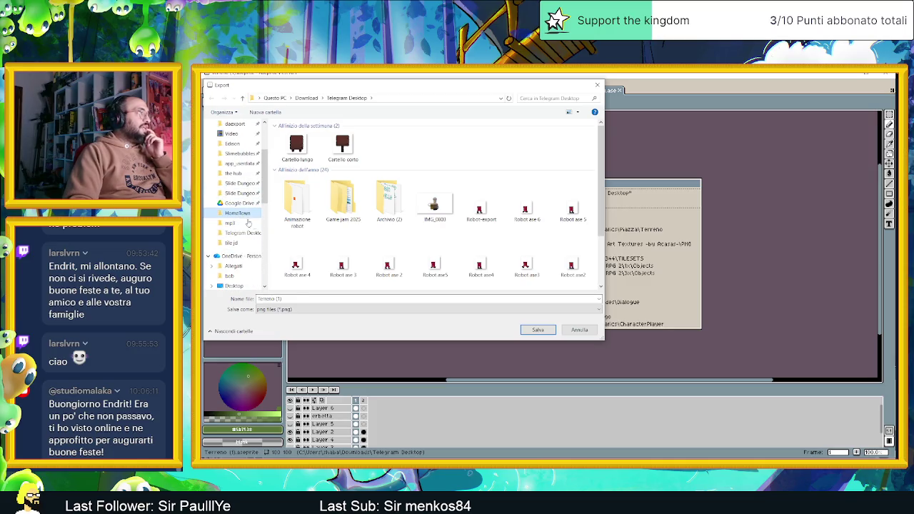
double_click(287, 299)
text(senza Veggettazione_standard)
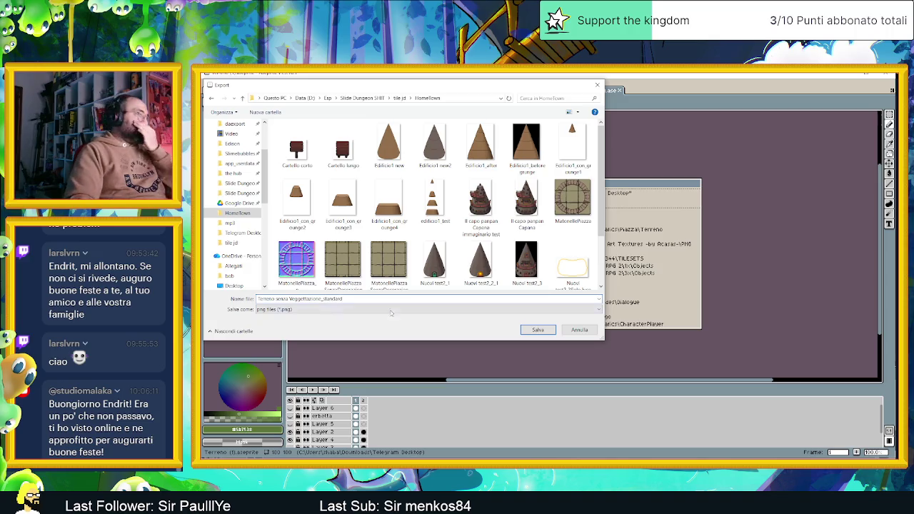
click(551, 334)
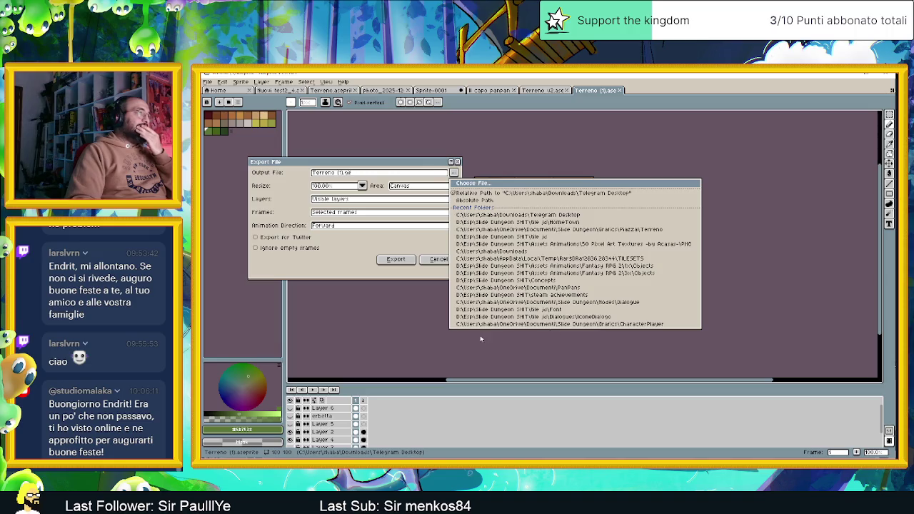
click(394, 260)
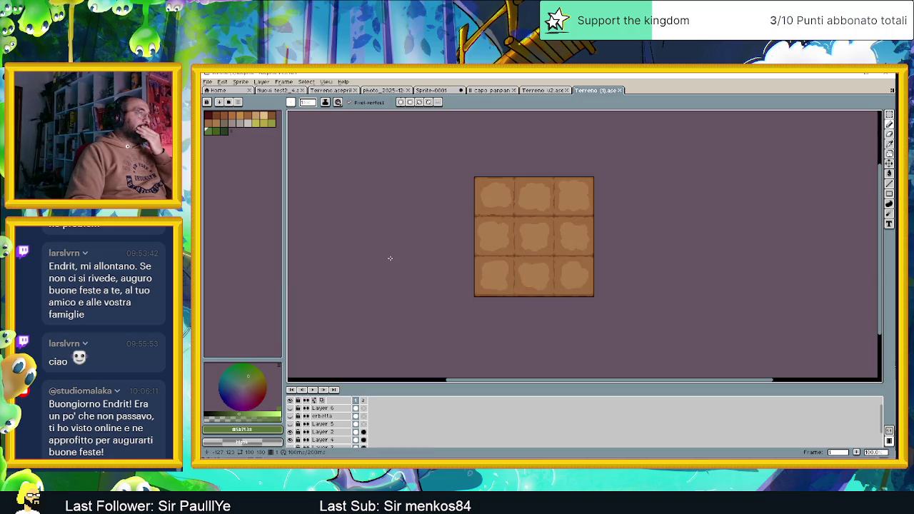
Step: Show the erbetta grass layer again and set up Save As with PNG type in HomeTown
click(290, 415)
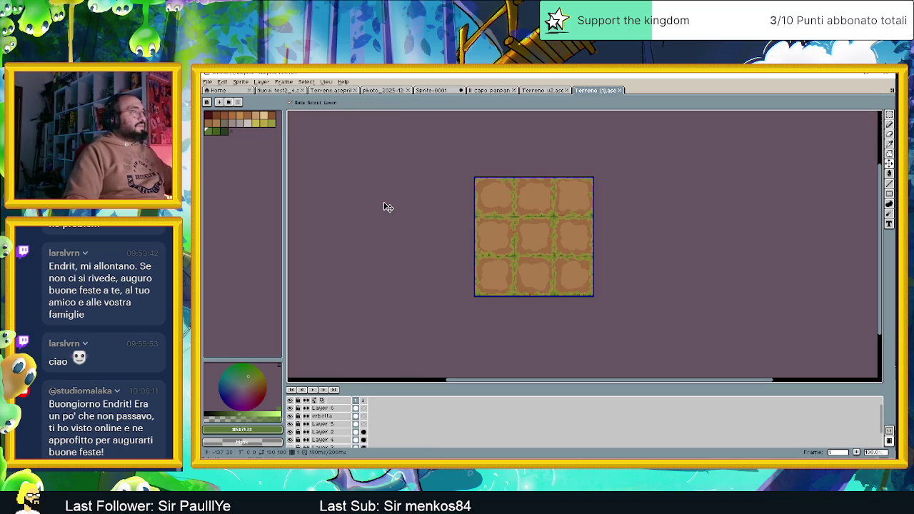
key(ctrl+shift+s)
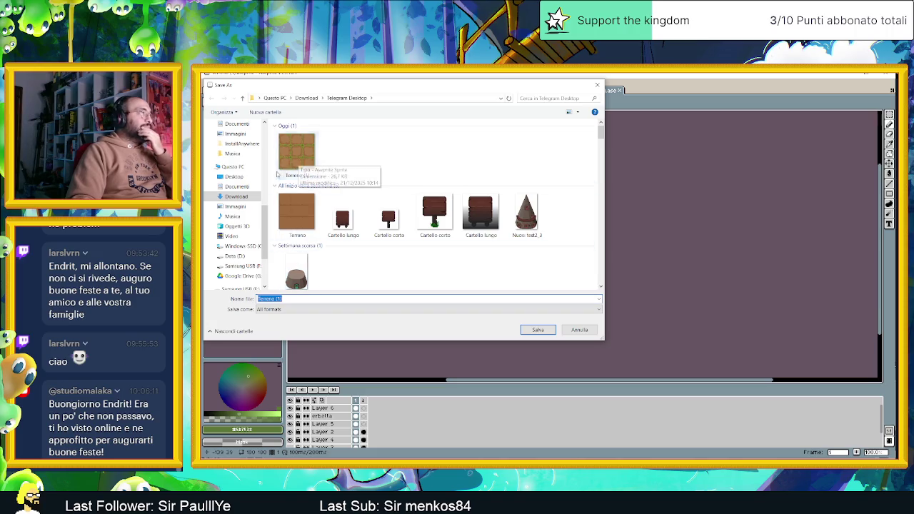
click(285, 309)
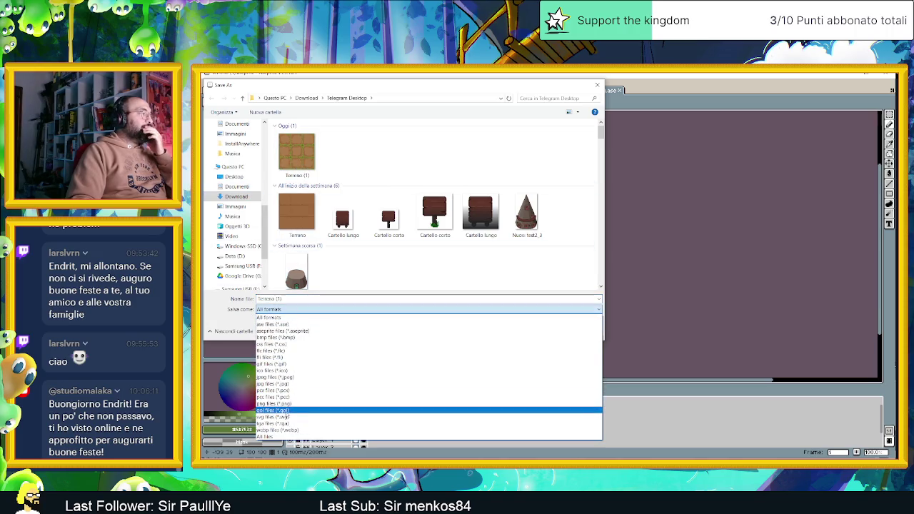
click(288, 403)
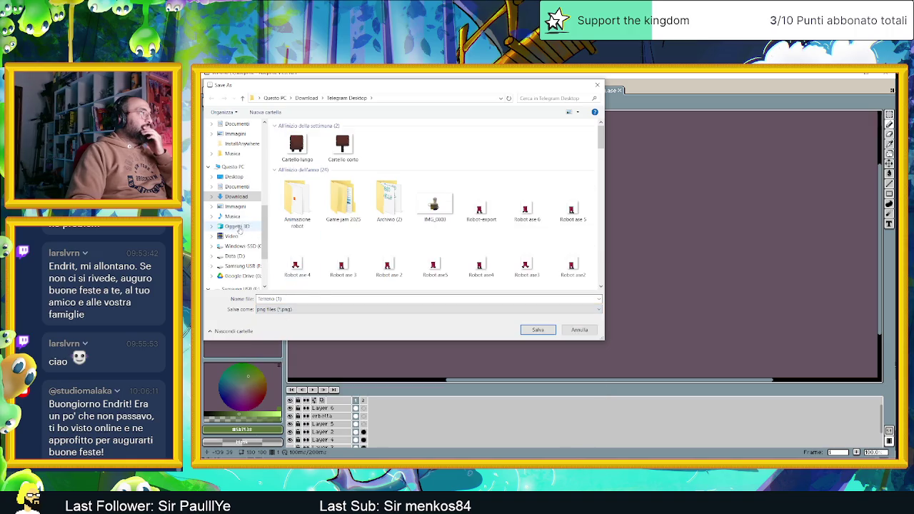
scroll(243, 253, down, 2)
scroll(245, 257, up, 2)
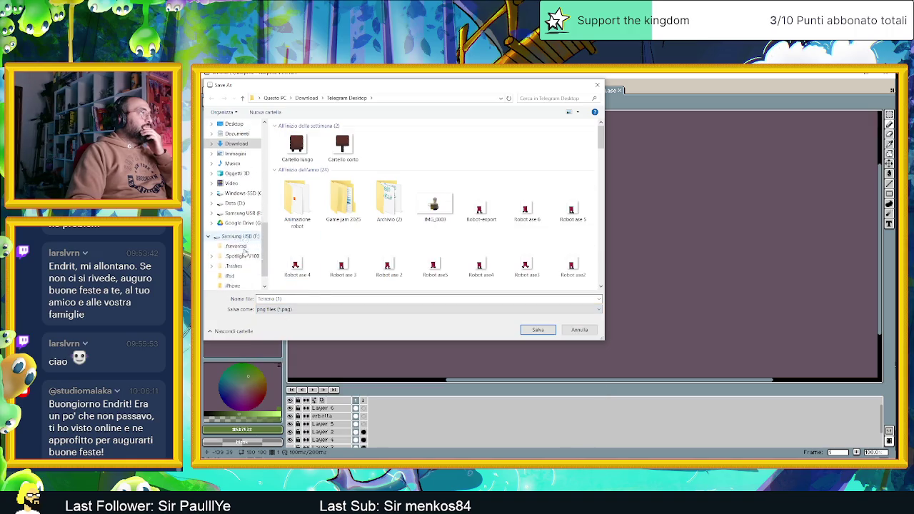
scroll(245, 254, up, 1)
scroll(245, 252, up, 1)
scroll(246, 251, up, 1)
scroll(246, 214, up, 1)
scroll(245, 178, up, 1)
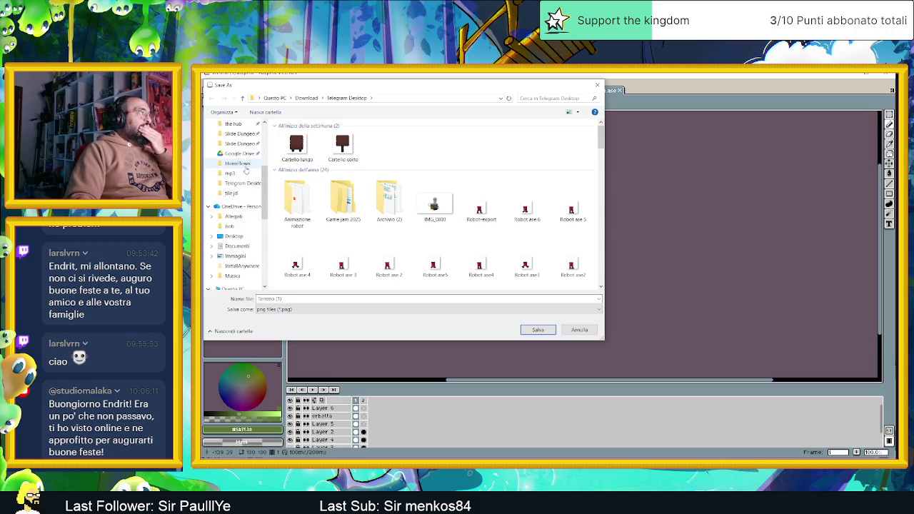
click(238, 164)
click(286, 298)
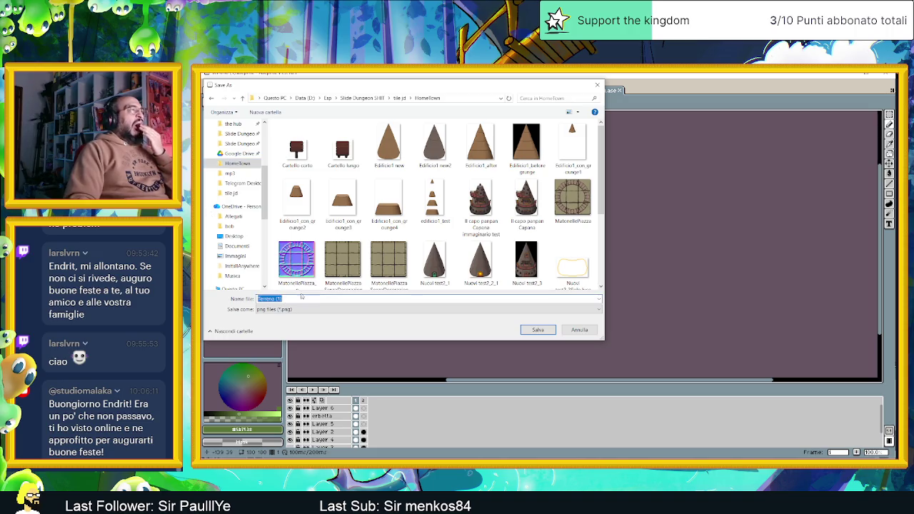
scroll(388, 255, down, 2)
Step: Save it as Terreno con Veggetazione_standard, changing 'senza' to 'con', and close the tab
click(526, 204)
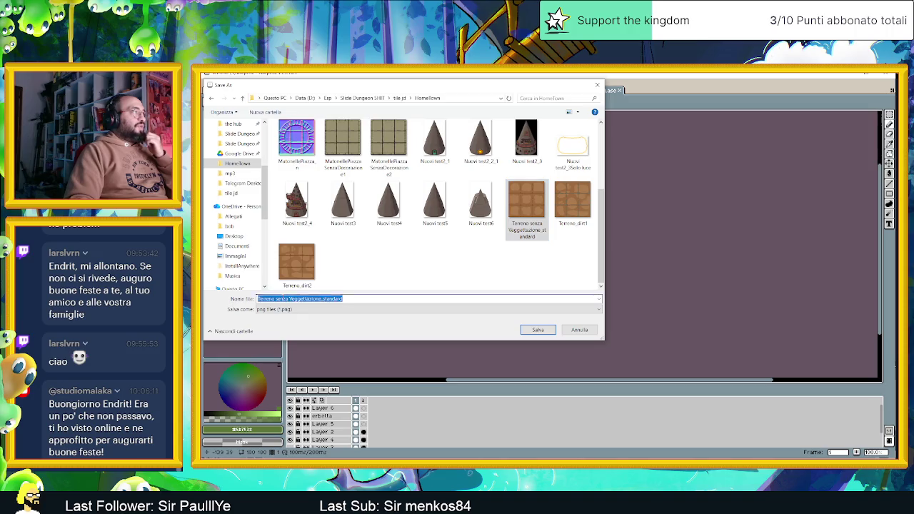
double_click(282, 298)
text(con)
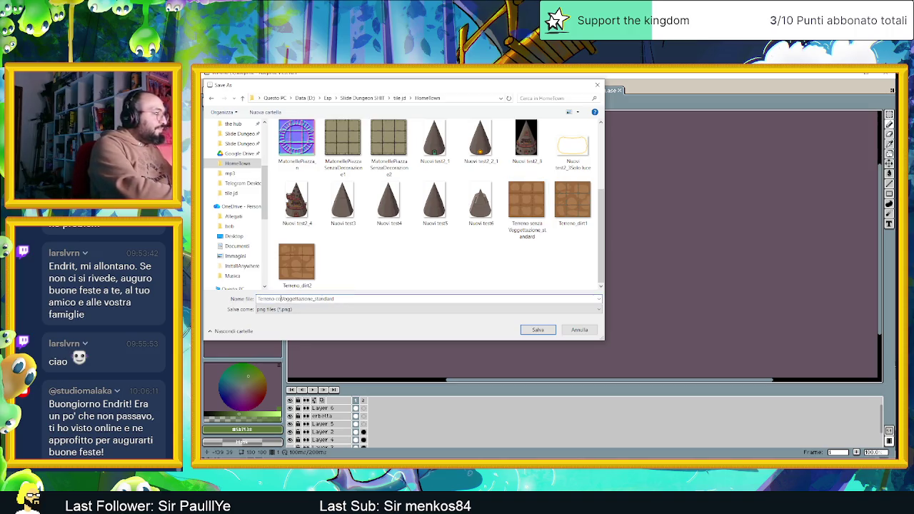
click(537, 329)
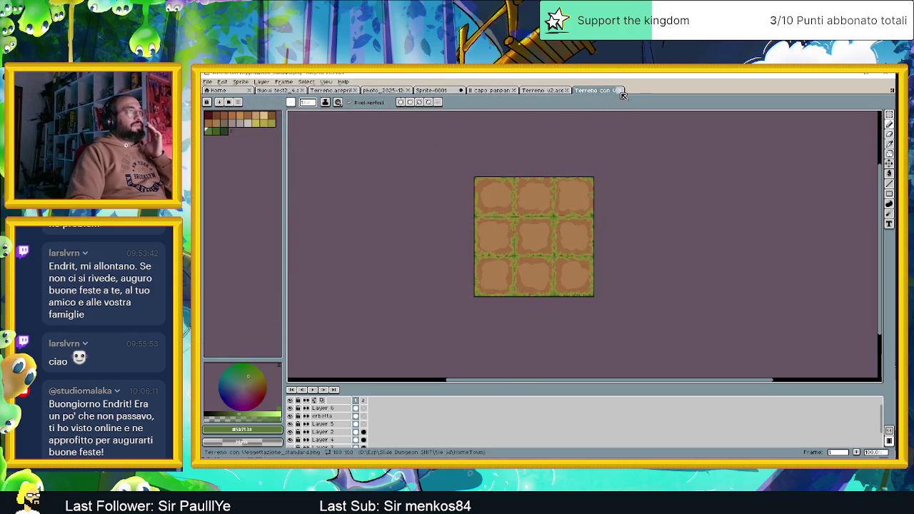
click(622, 90)
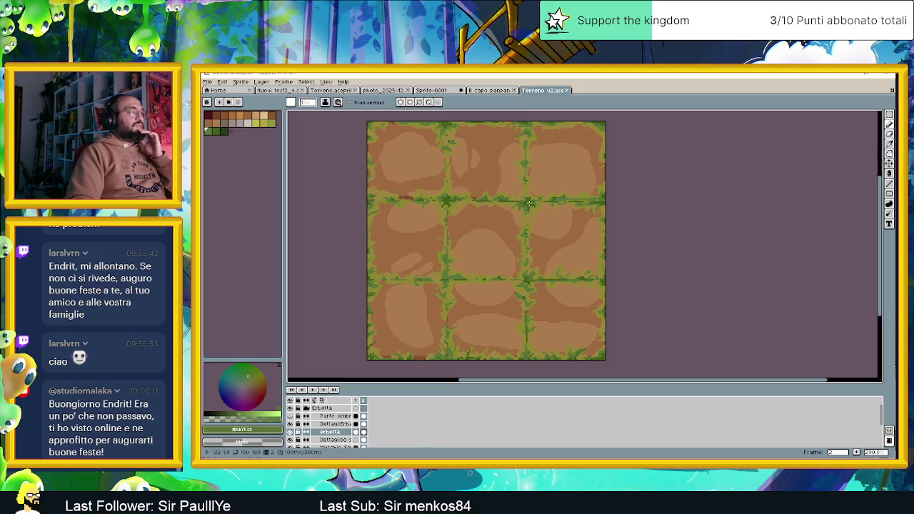
Step: Select frame 2 of Terreno v2 on the timeline
scroll(522, 212, down, 1)
scroll(488, 256, up, 1)
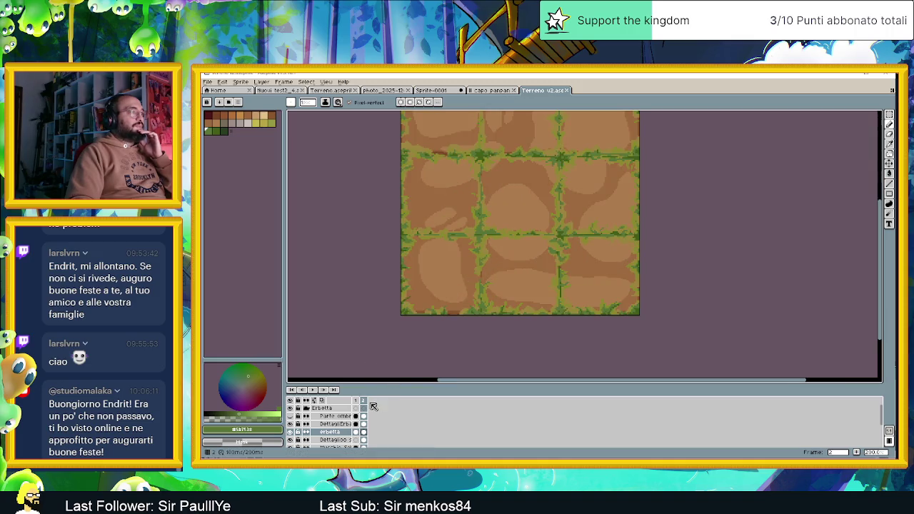
click(364, 401)
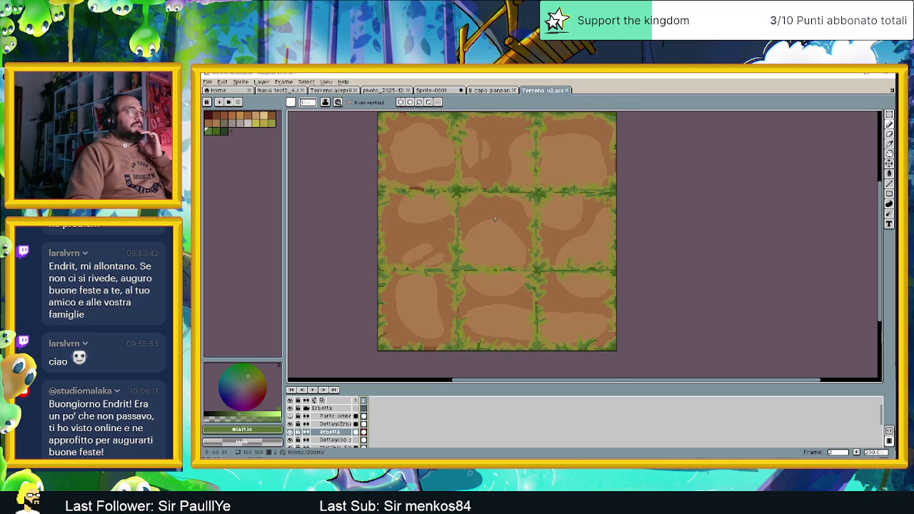
scroll(493, 220, down, 1)
drag(501, 204, 484, 215)
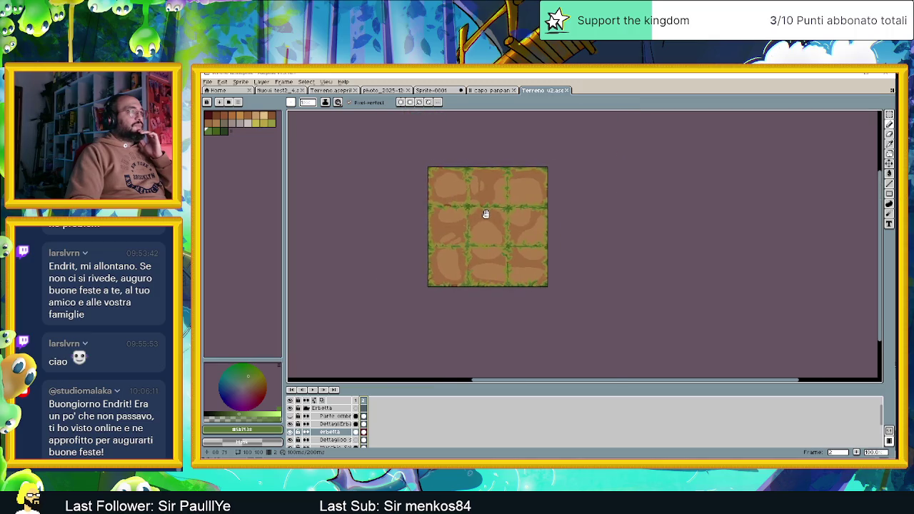
scroll(484, 215, up, 1)
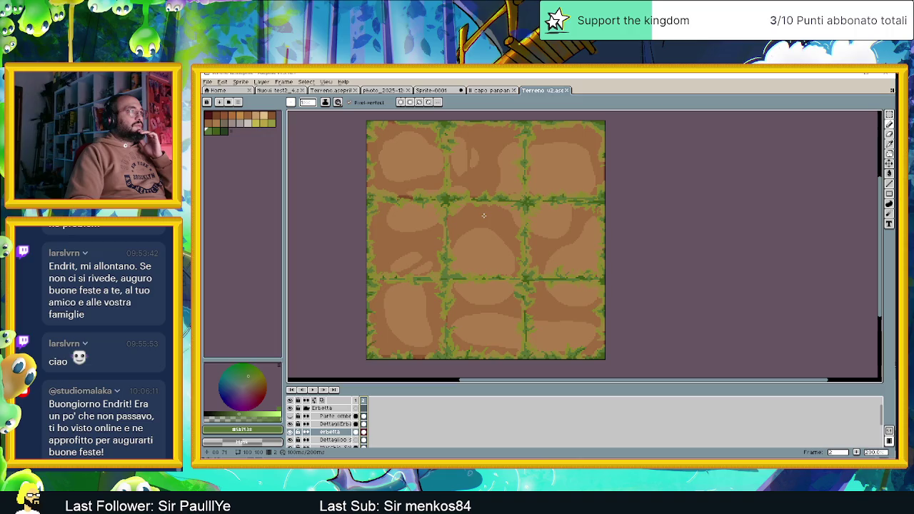
Step: Start exporting the sprite from File > Export, with PNG as the file type
click(207, 81)
mouse_move(218, 147)
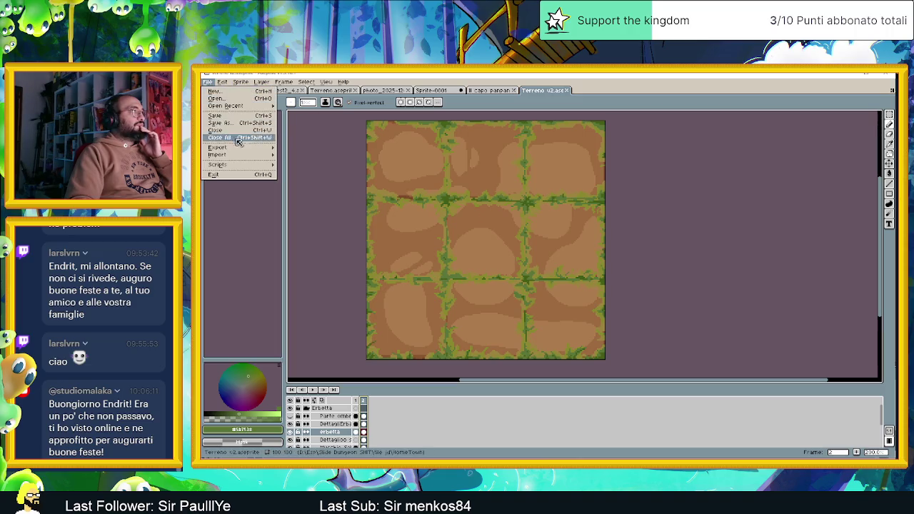
click(297, 147)
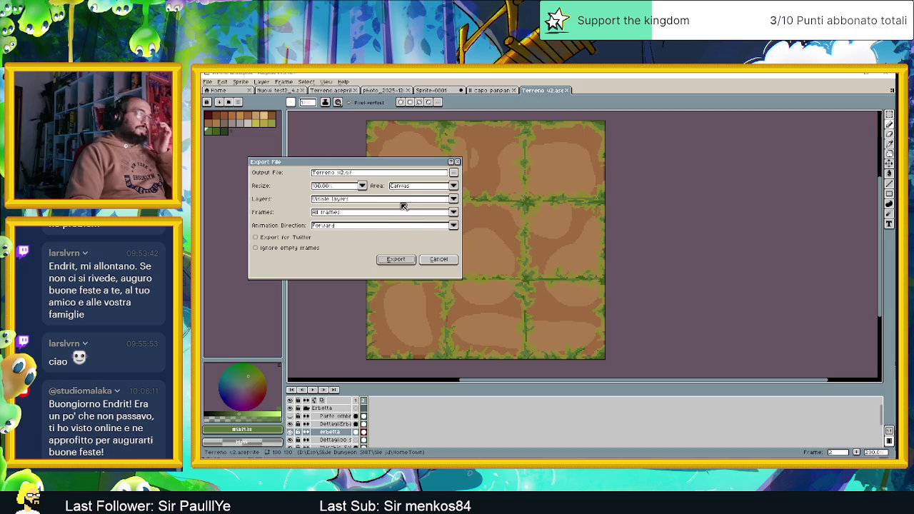
click(453, 173)
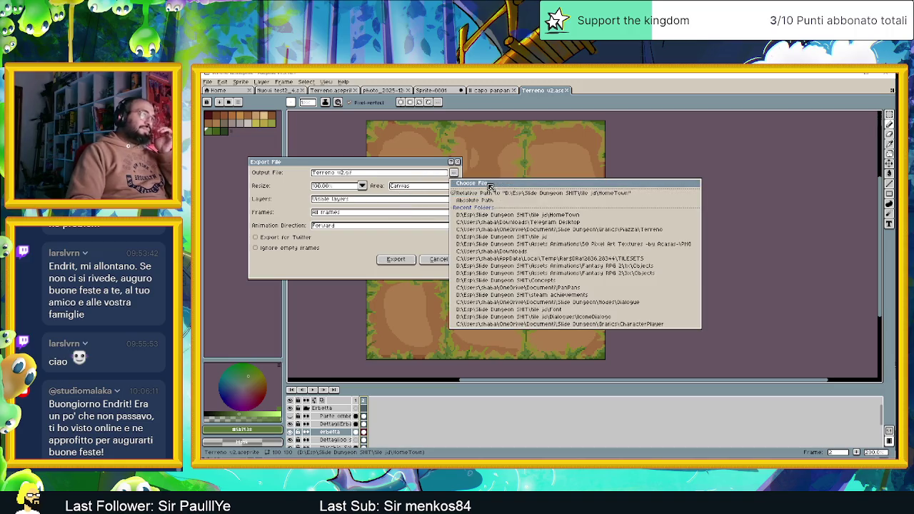
click(472, 184)
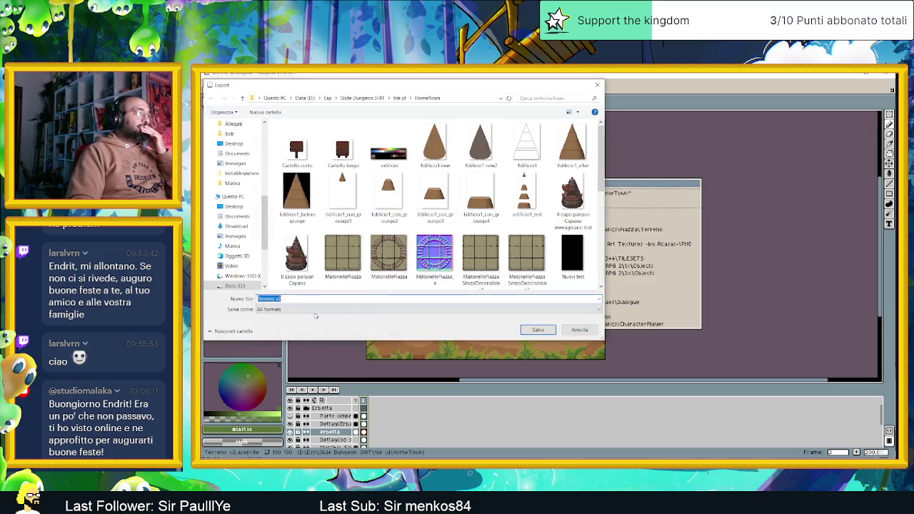
click(305, 309)
click(293, 404)
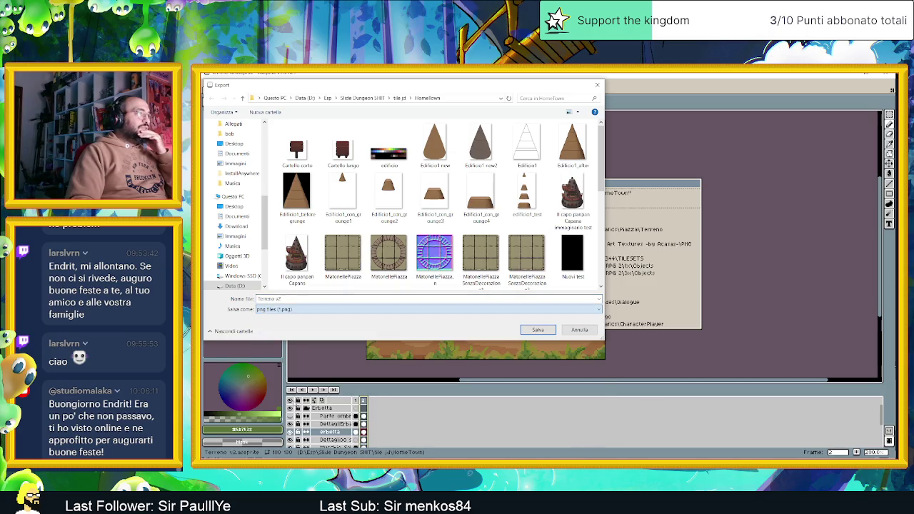
scroll(439, 251, down, 2)
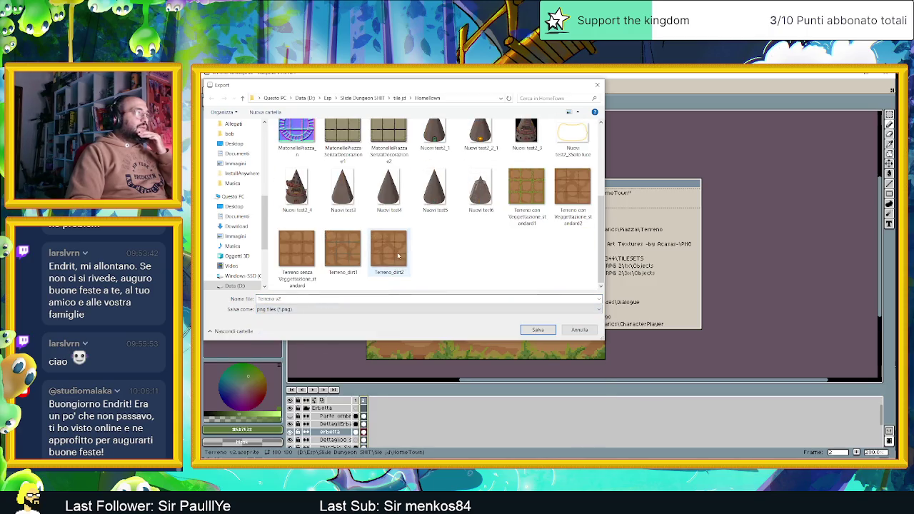
Step: Name it Terreno con Veggetazione_alternativa and export only the selected frame
click(535, 193)
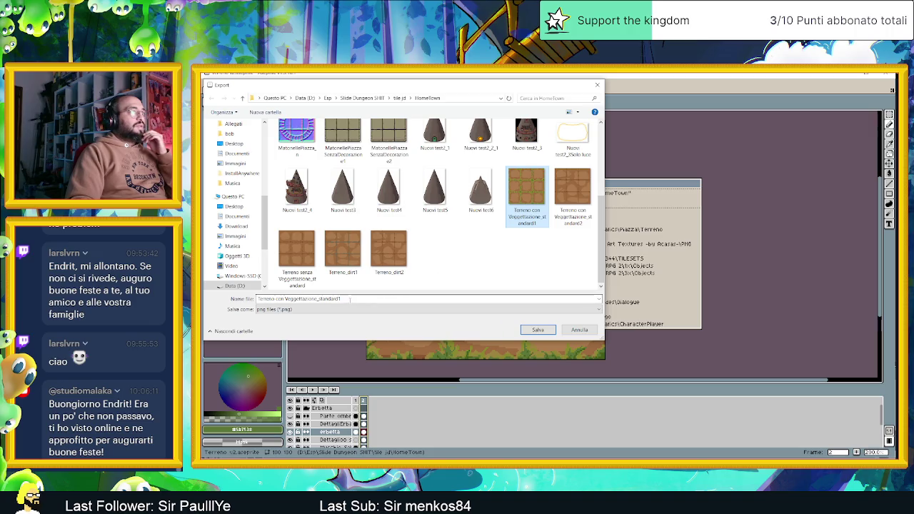
click(341, 300)
click(348, 300)
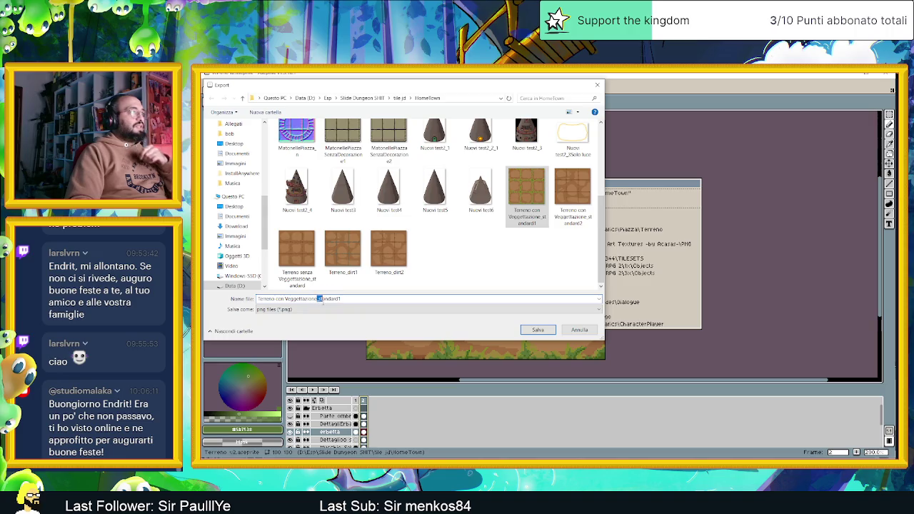
click(318, 300)
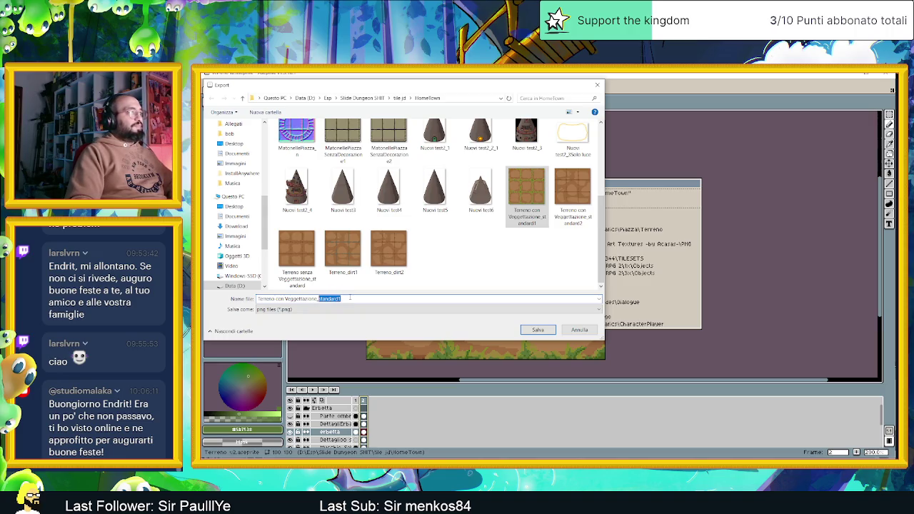
text(alternativa)
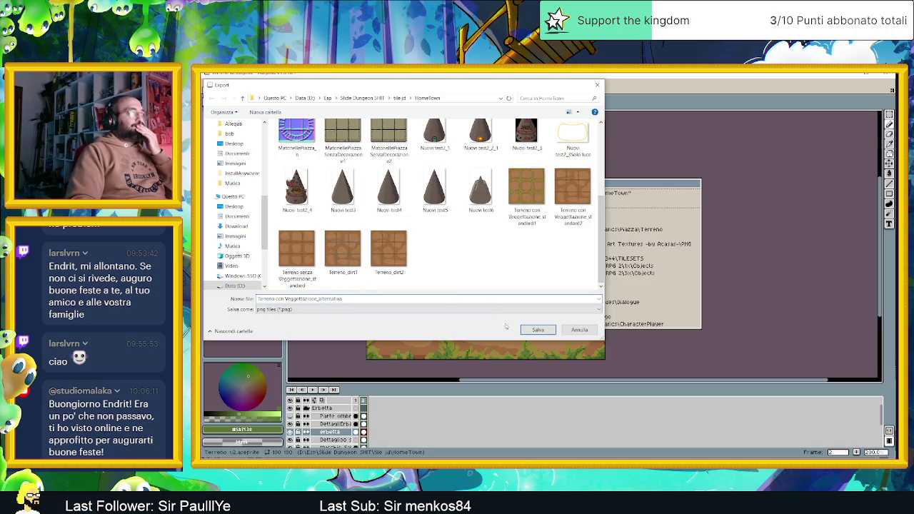
click(528, 328)
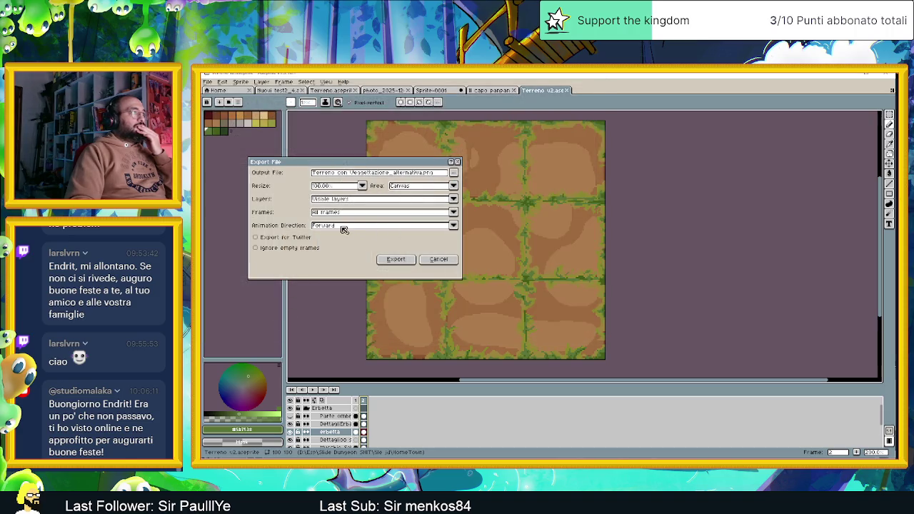
click(344, 217)
click(344, 230)
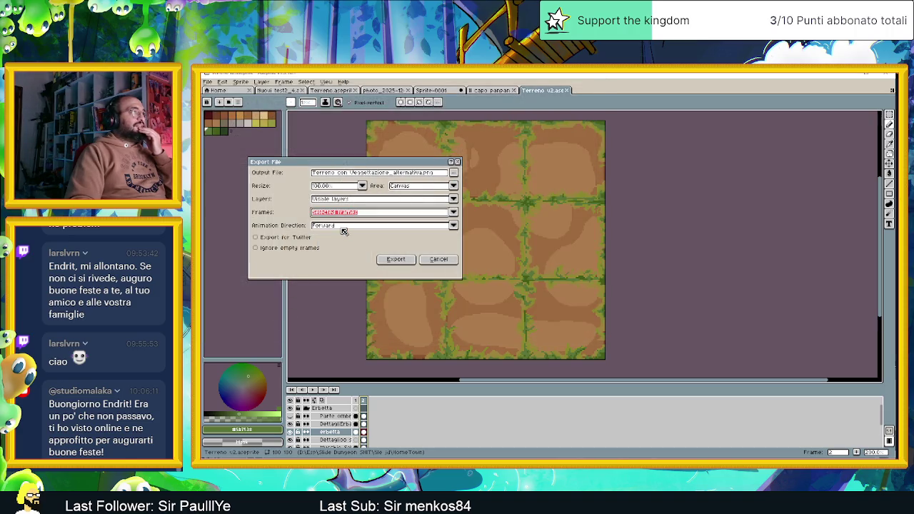
click(399, 261)
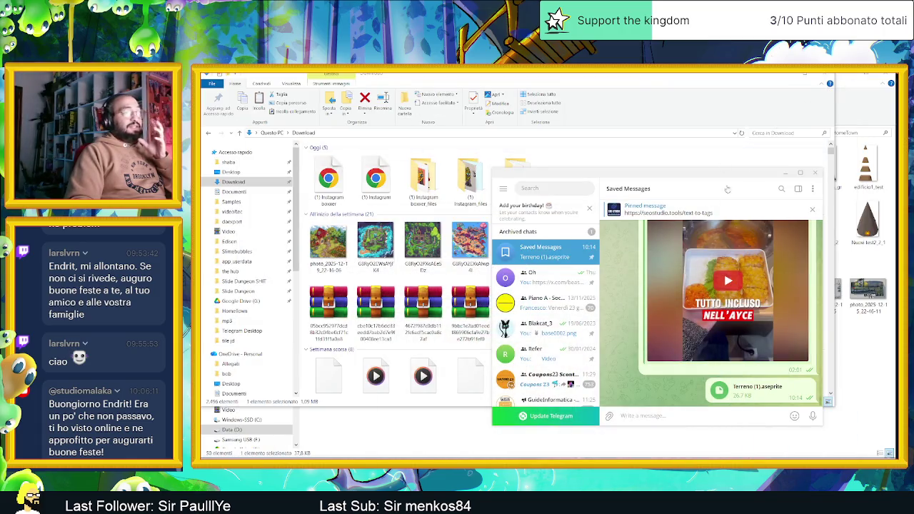
Step: Minimize Telegram and Downloads, then select both the alternativa and standard1 PNGs in HomeTown
click(785, 173)
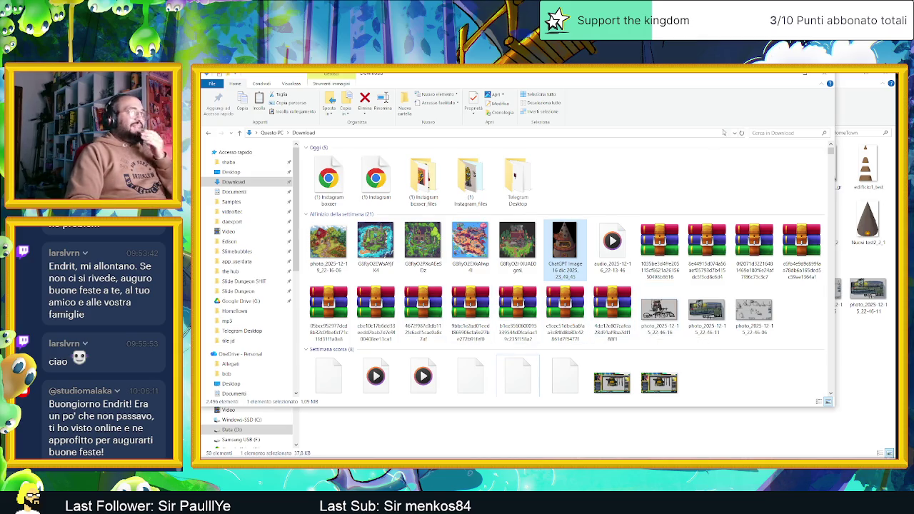
click(787, 75)
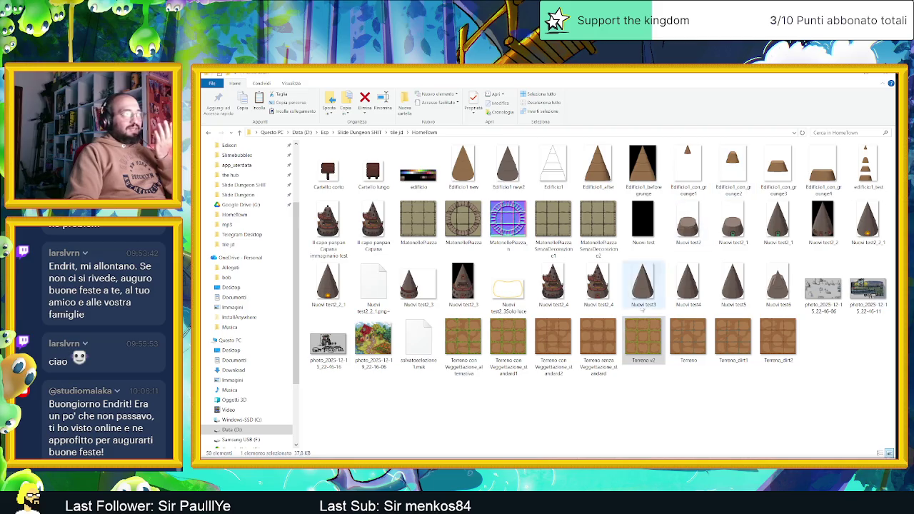
click(457, 350)
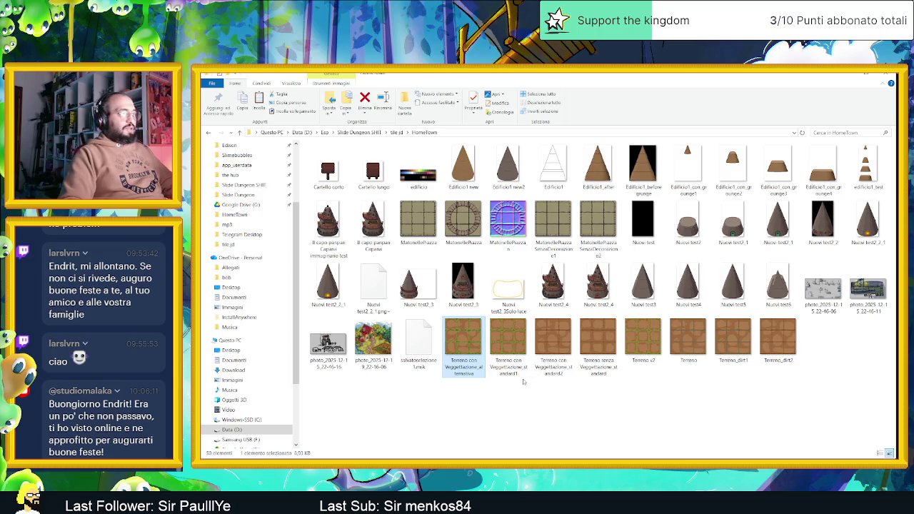
ctrl+click(518, 341)
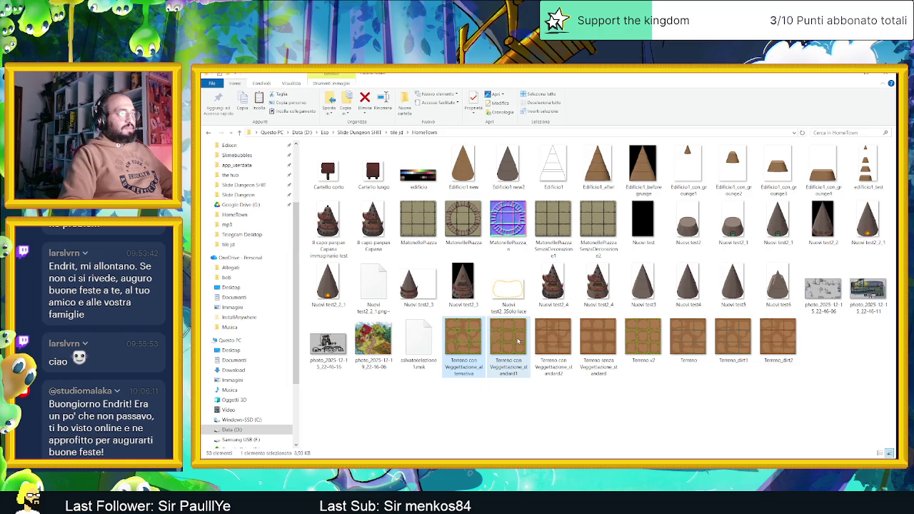
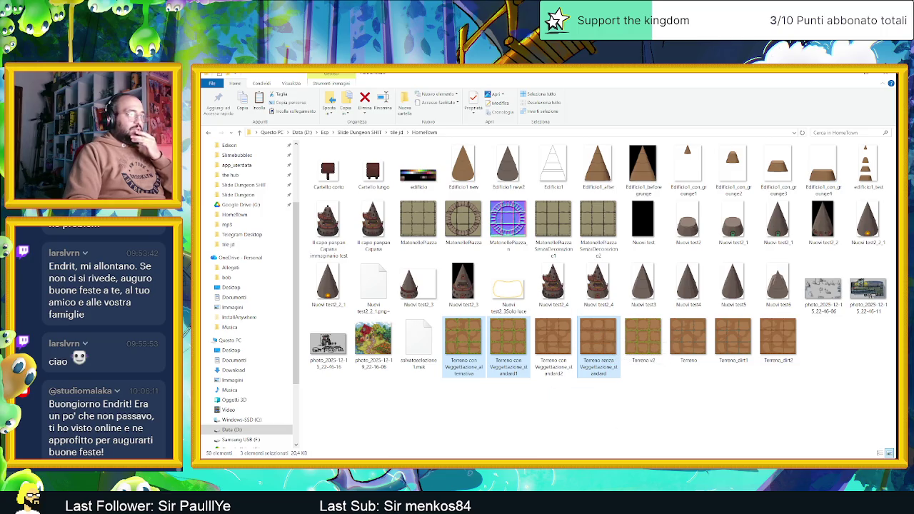
Step: Load the three Terreno tile PNGs into Aseprite as separate documents, not an animation
key(alt+Tab)
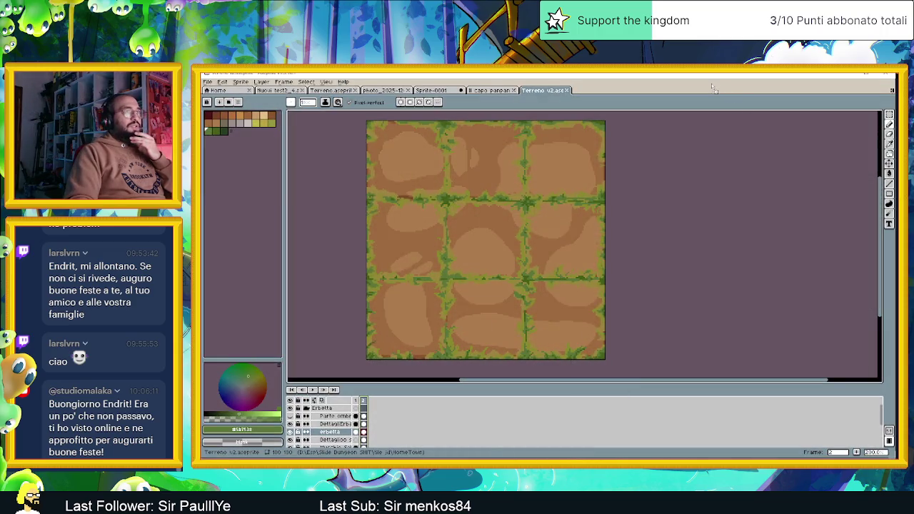
drag(712, 87, 715, 87)
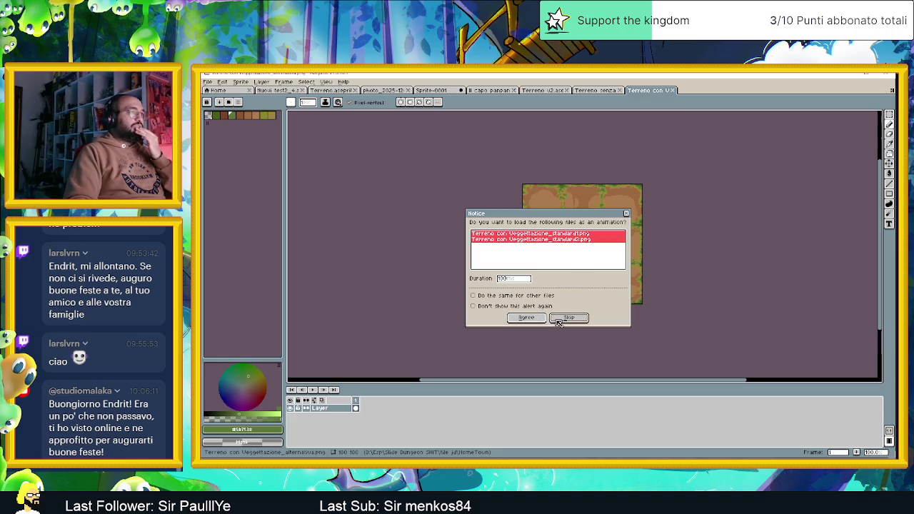
click(558, 320)
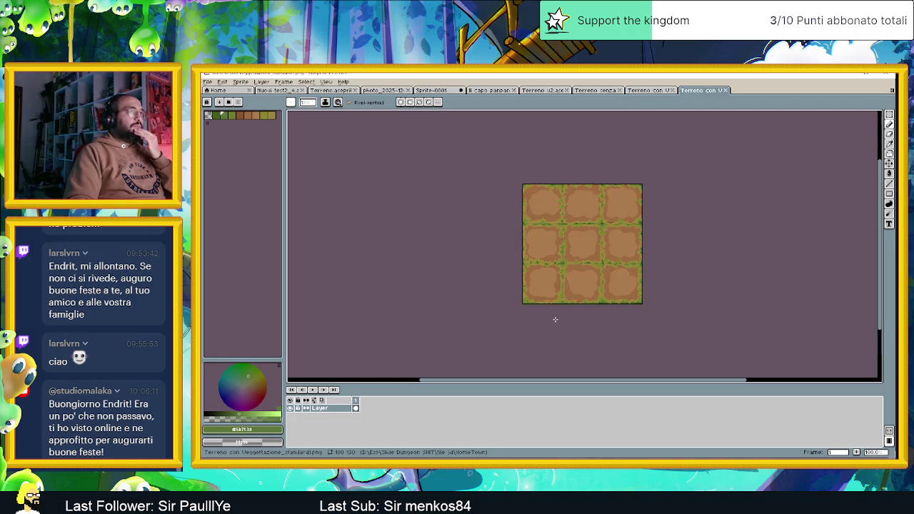
Step: Look over each tile sheet, ending on the Terreno senza Vegetazione_standard sheet
click(616, 91)
click(645, 92)
click(689, 90)
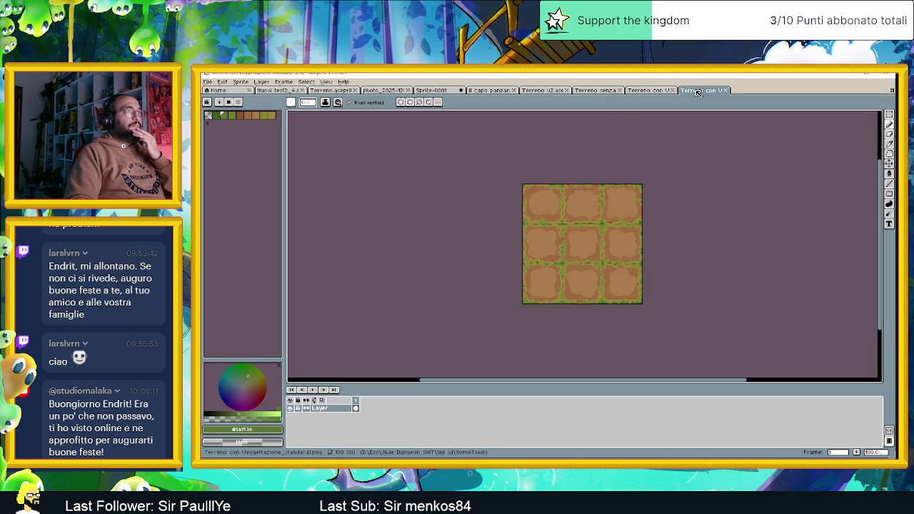
click(604, 91)
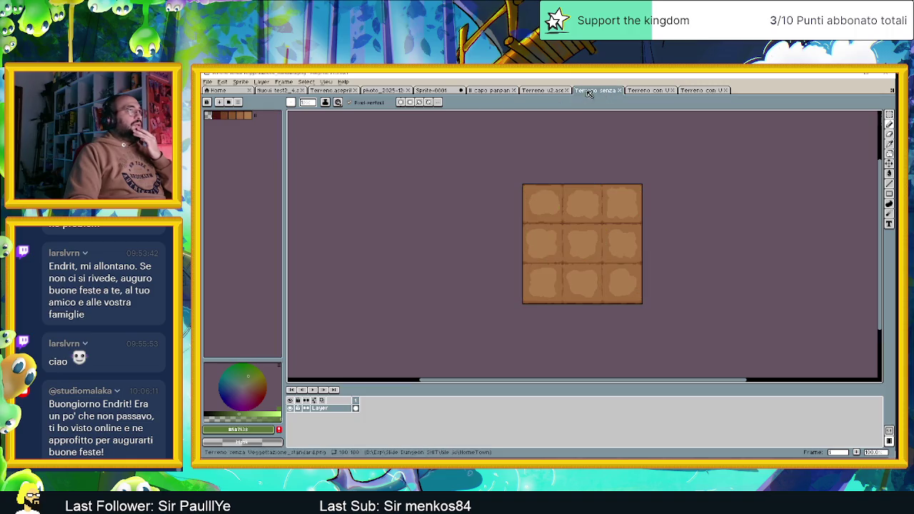
click(241, 82)
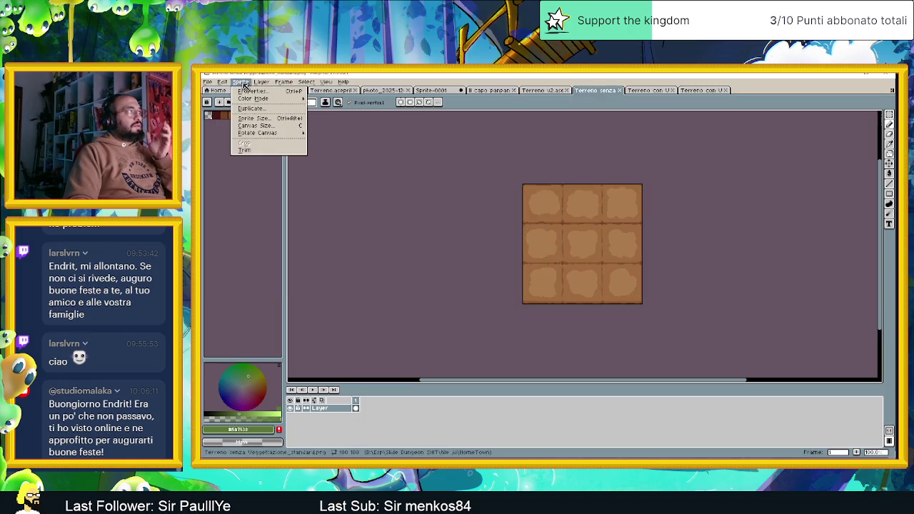
Step: Resize the no-grass sheet's canvas to 540 px wide with a left-middle anchor, adding space on the right
click(257, 125)
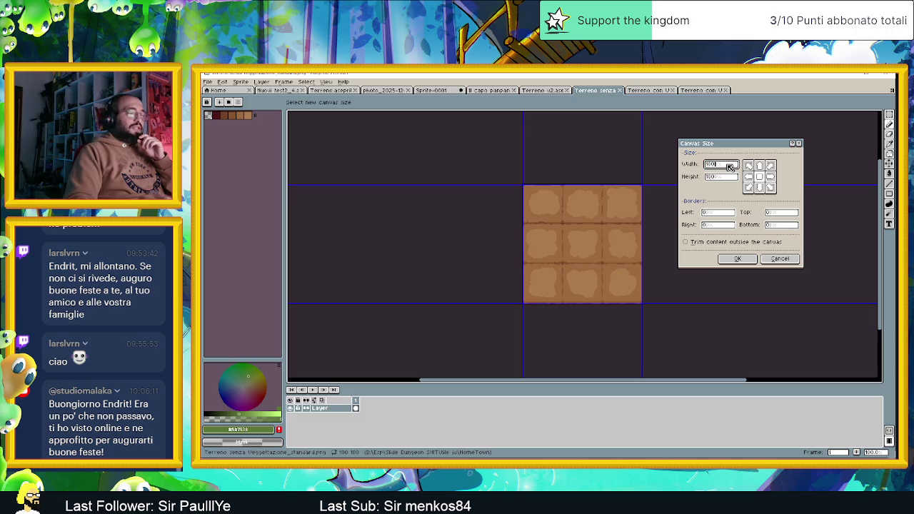
text(300+3)
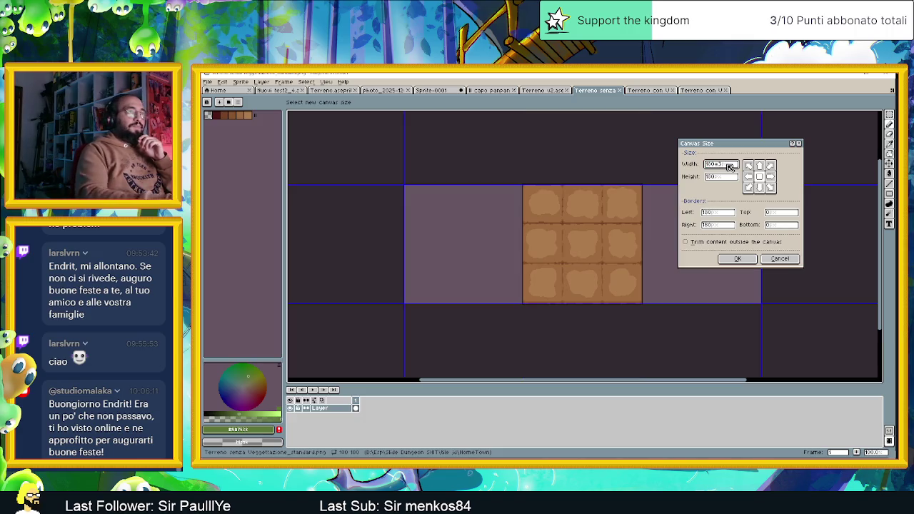
click(770, 177)
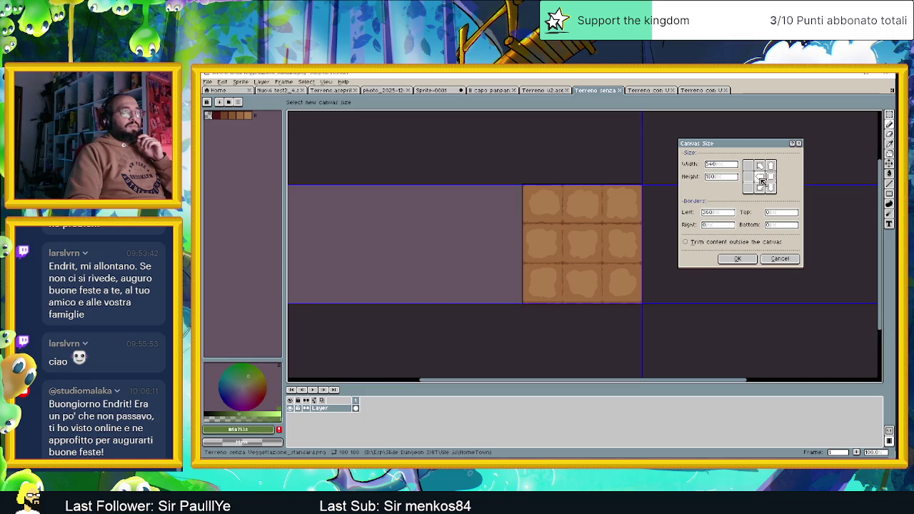
click(750, 178)
click(746, 259)
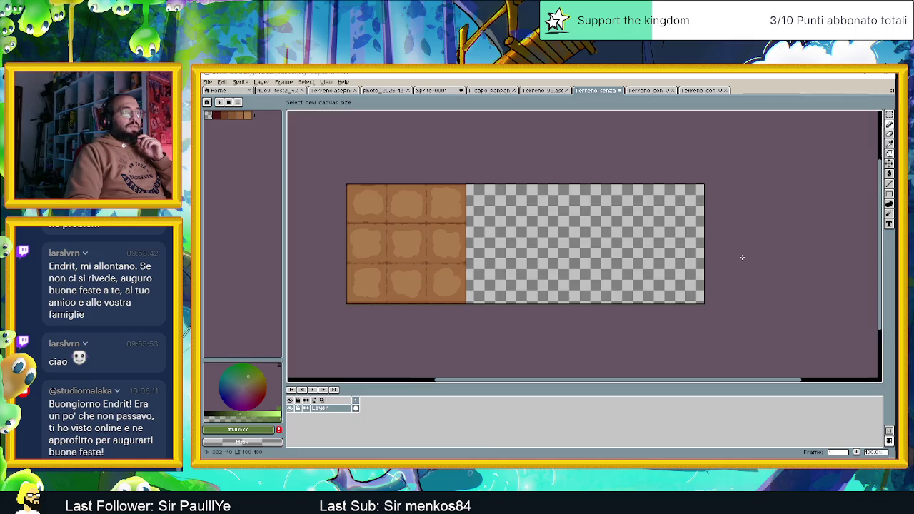
scroll(555, 208, up, 1)
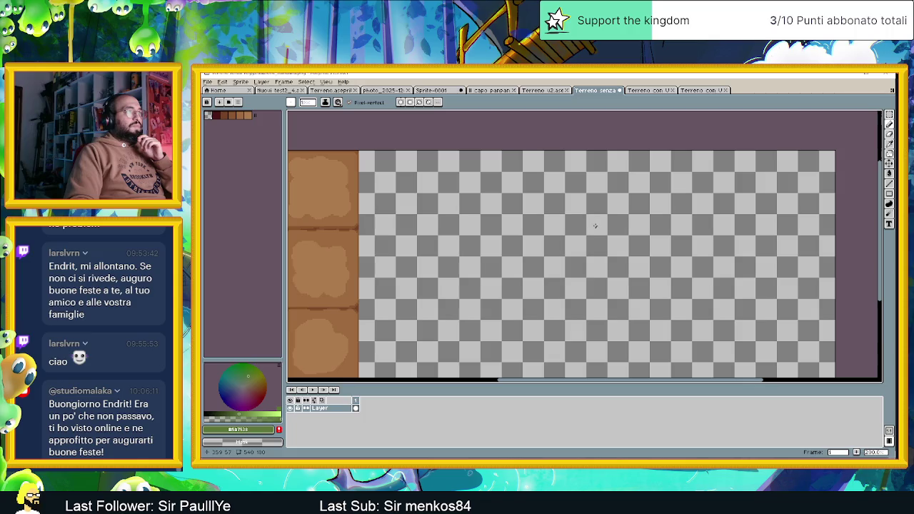
Step: Copy the first grass-edged tile sheet and paste it right beside the plain dirt tiles
scroll(595, 226, down, 1)
scroll(554, 213, up, 1)
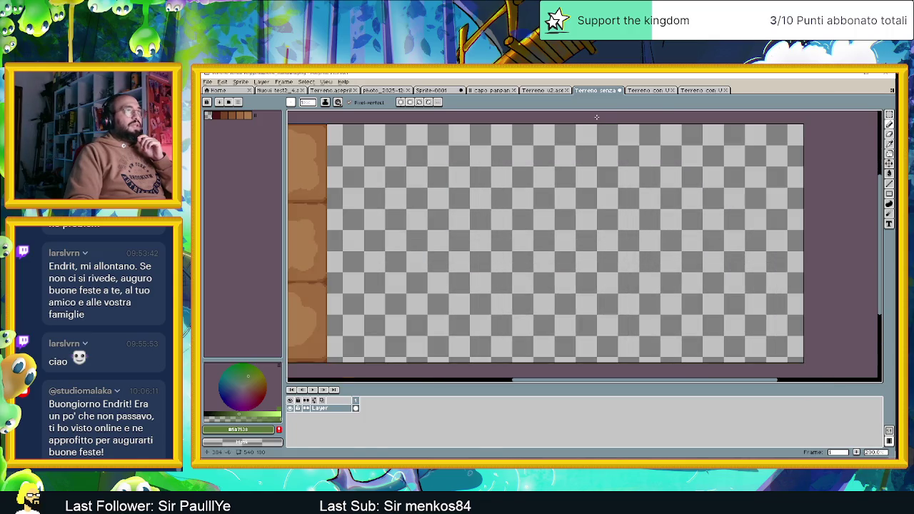
click(646, 90)
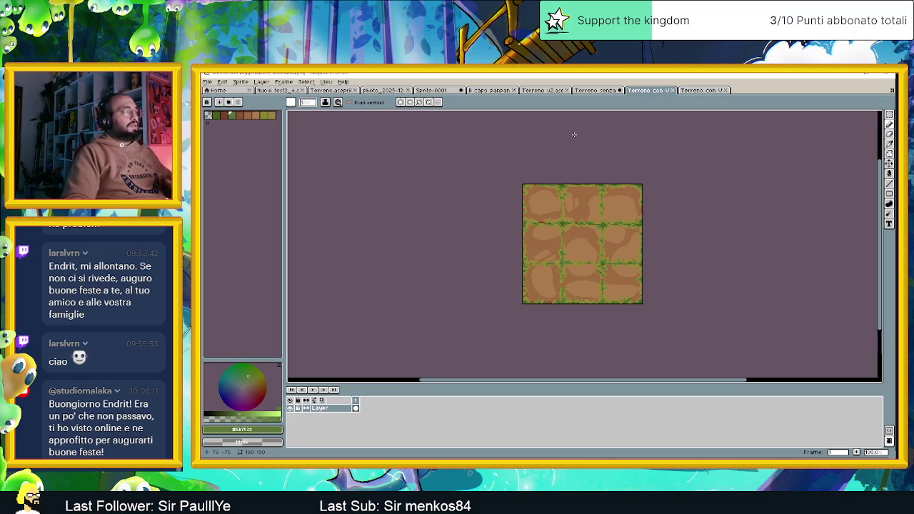
key(ctrl+a)
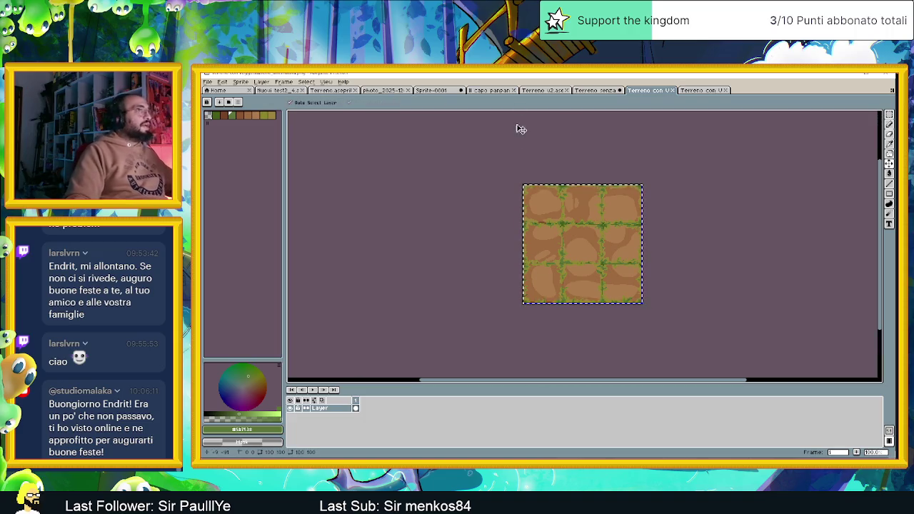
key(ctrl+c)
click(593, 90)
key(ctrl+v)
drag(576, 207, 437, 205)
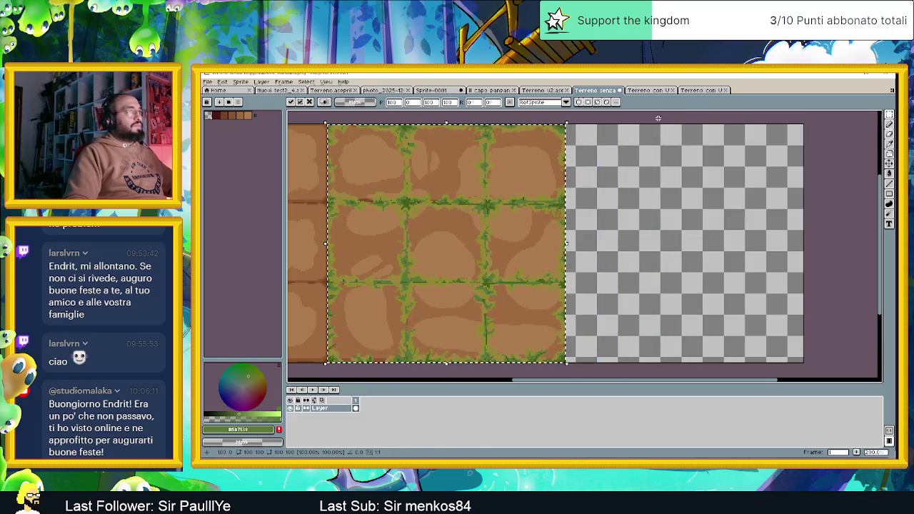
Step: Paste the second grass-edged sheet into the empty right end, commit it and deselect
click(704, 90)
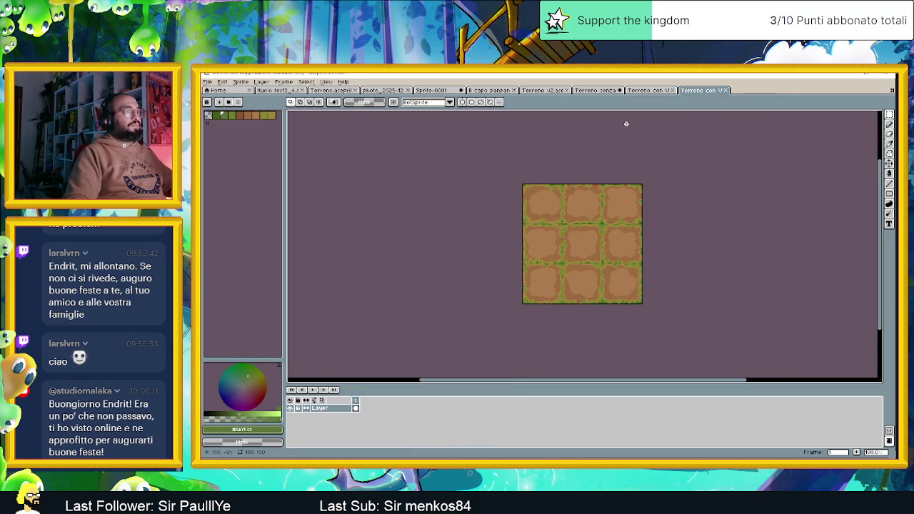
key(ctrl+a)
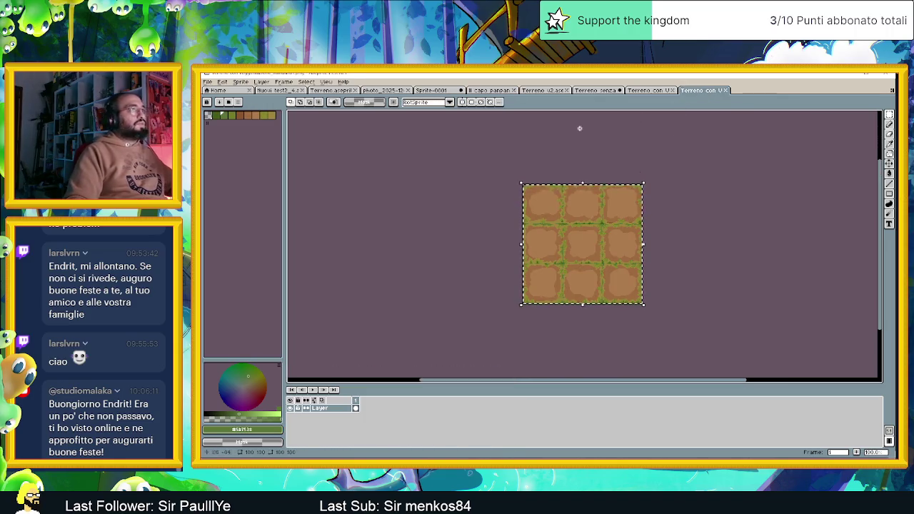
click(590, 90)
key(ctrl+v)
mouse_move(515, 225)
mouse_down()
mouse_move(624, 230)
mouse_move(608, 229)
mouse_up()
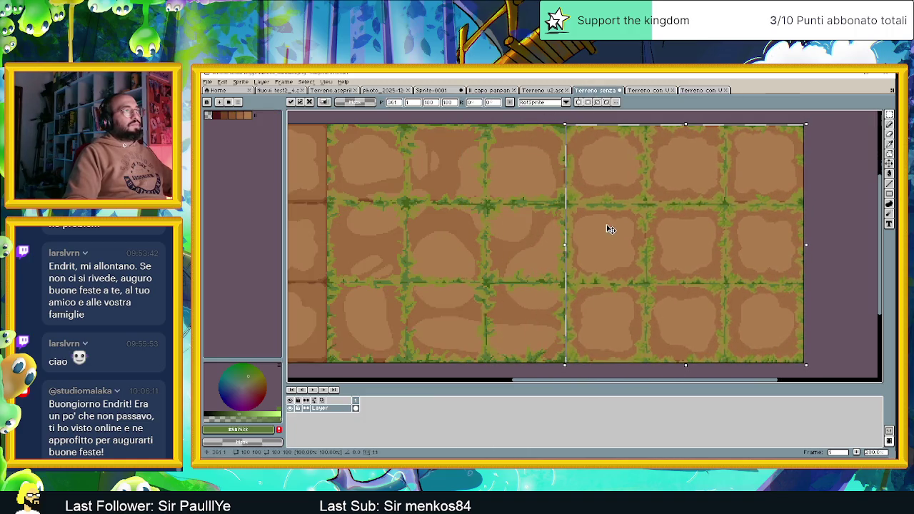
key(Return)
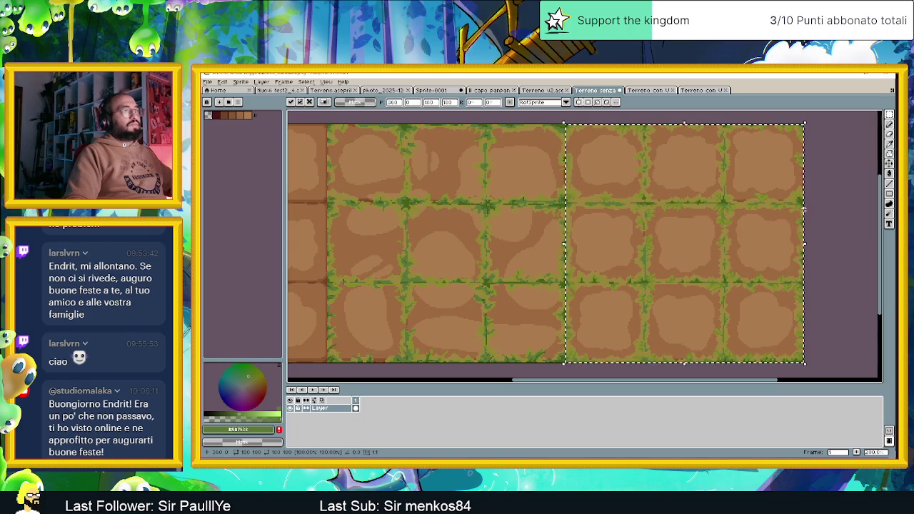
key(ctrl+d)
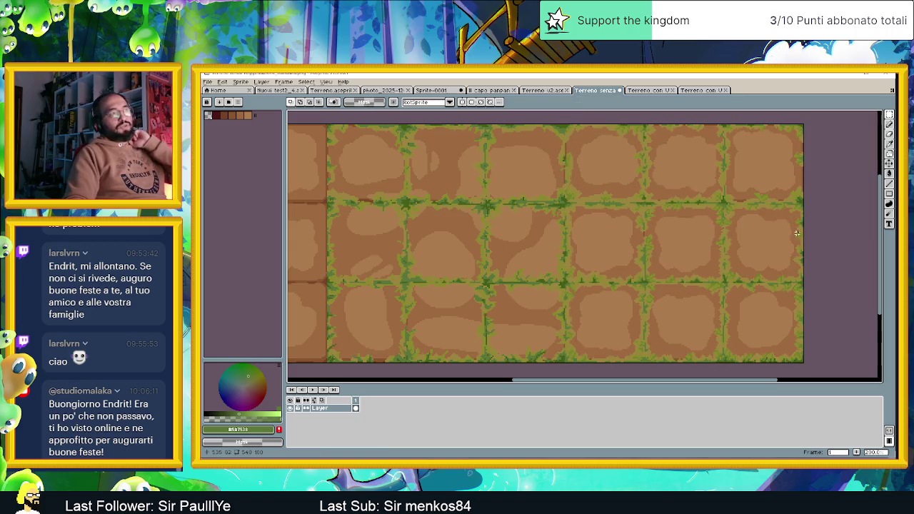
scroll(792, 238, down, 2)
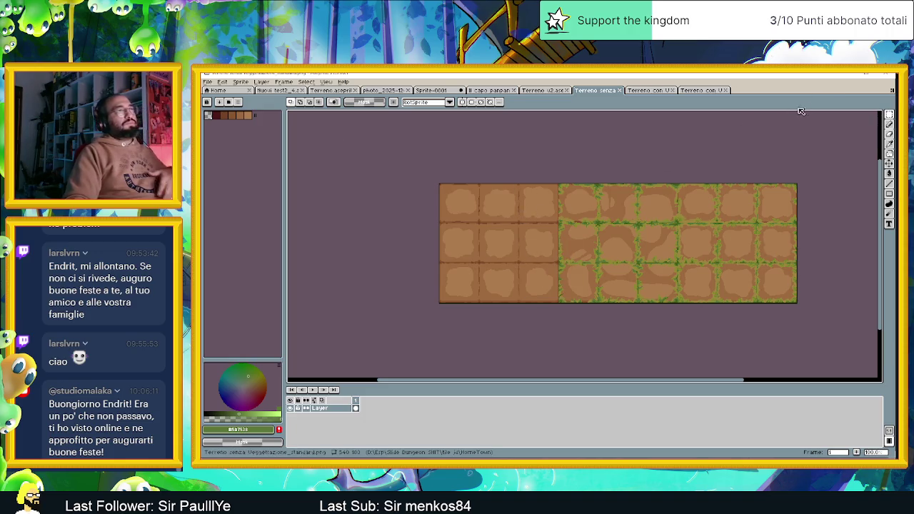
Step: Bring the updated Terreno senza Vegetazione_standard image into the Godot project so it reimports
click(845, 76)
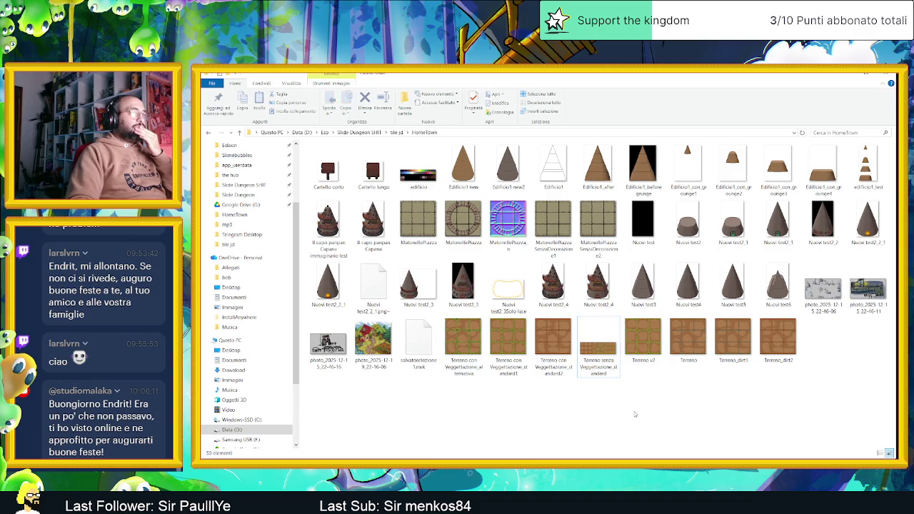
drag(598, 345, 639, 420)
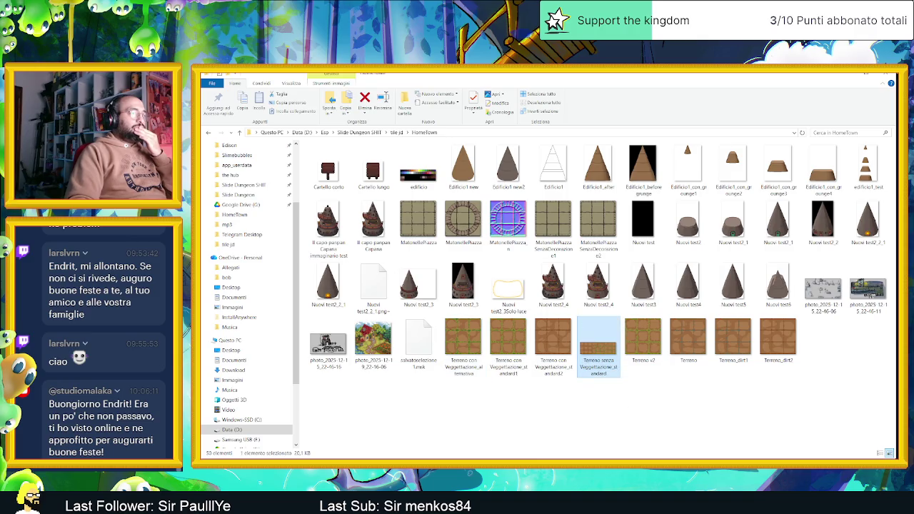
key(alt+Tab)
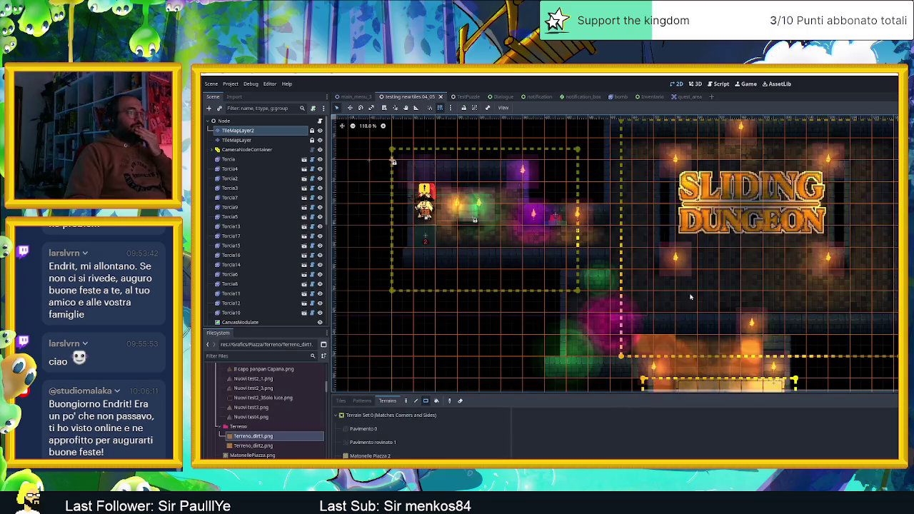
drag(525, 75, 524, 136)
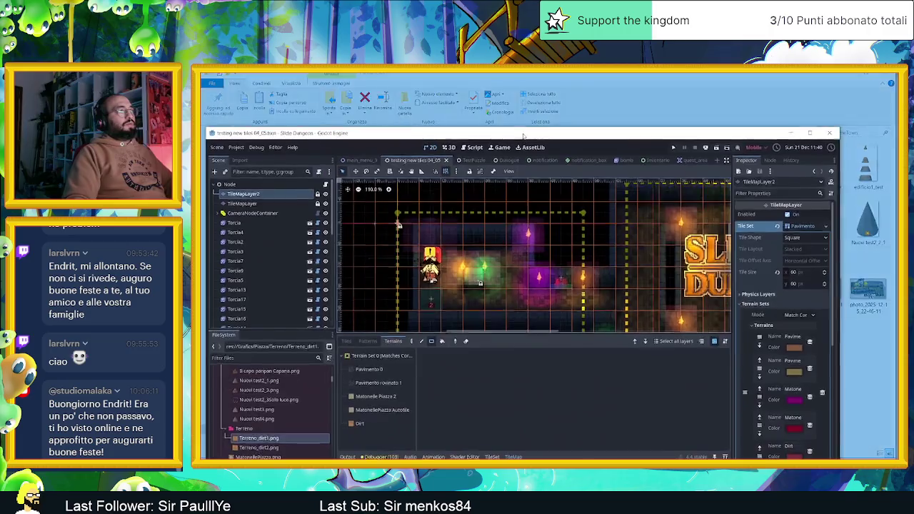
double_click(524, 136)
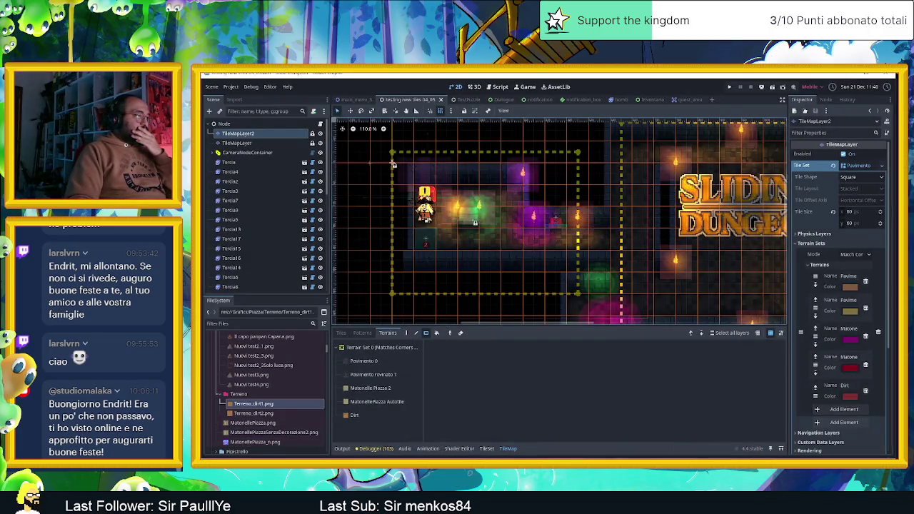
key(alt+Tab)
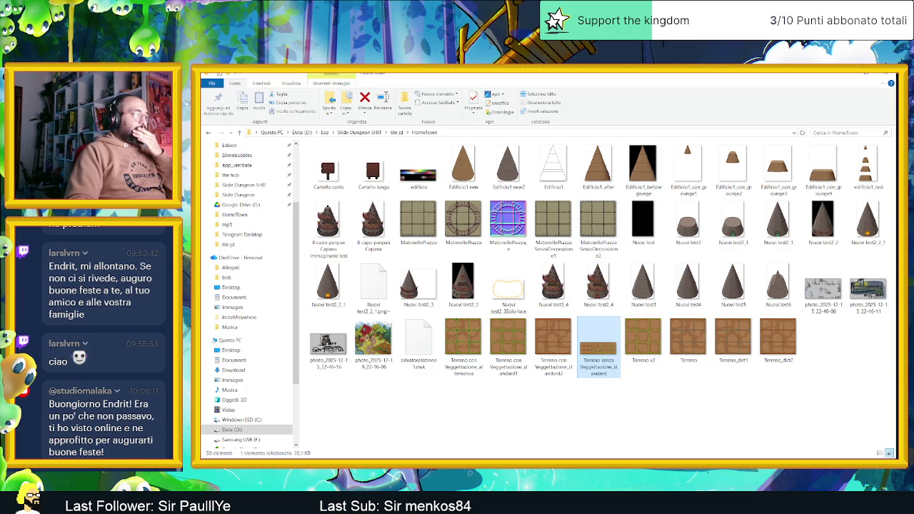
key(alt+Tab)
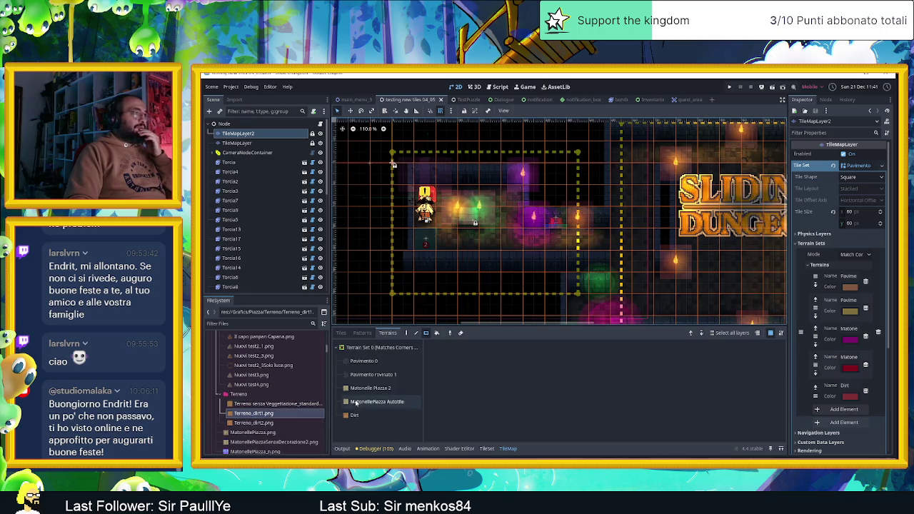
Step: Select the Dirt terrain in the TileMap terrain list
scroll(643, 298, down, 3)
scroll(609, 265, up, 1)
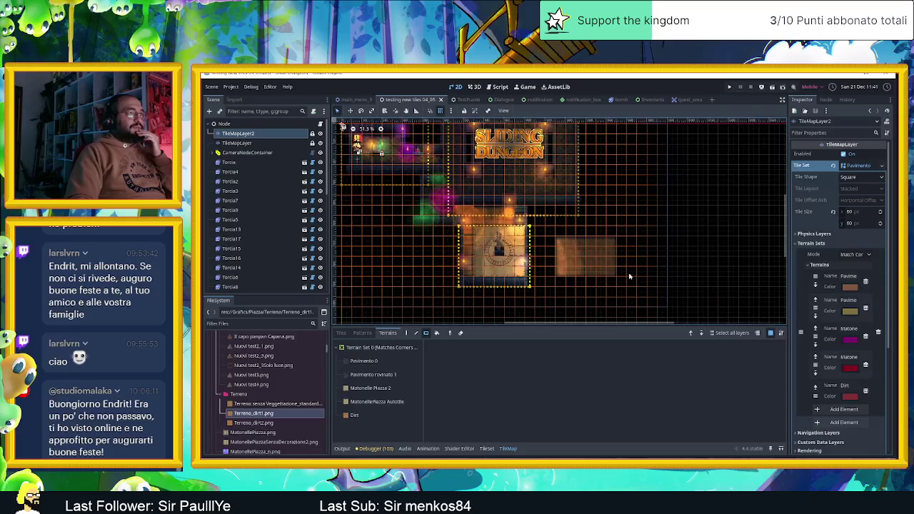
scroll(609, 264, up, 1)
scroll(586, 265, up, 2)
scroll(555, 265, up, 1)
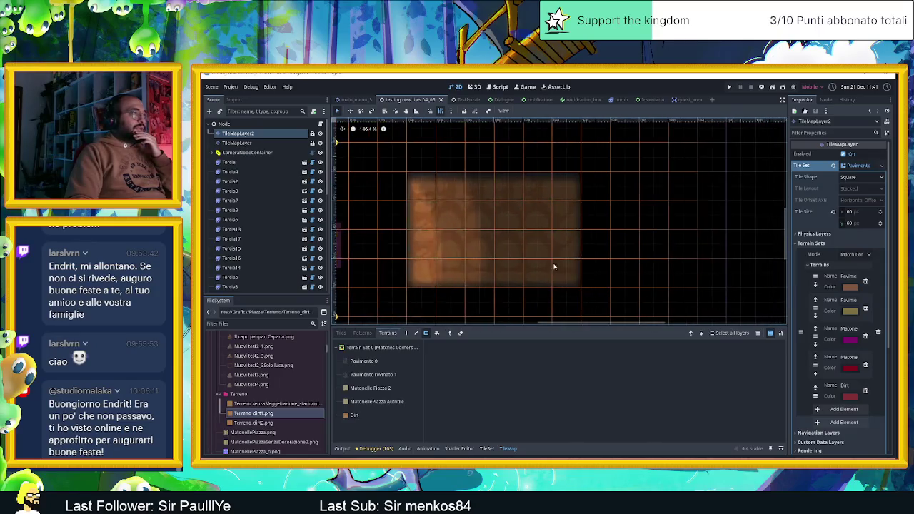
scroll(539, 266, up, 1)
click(380, 417)
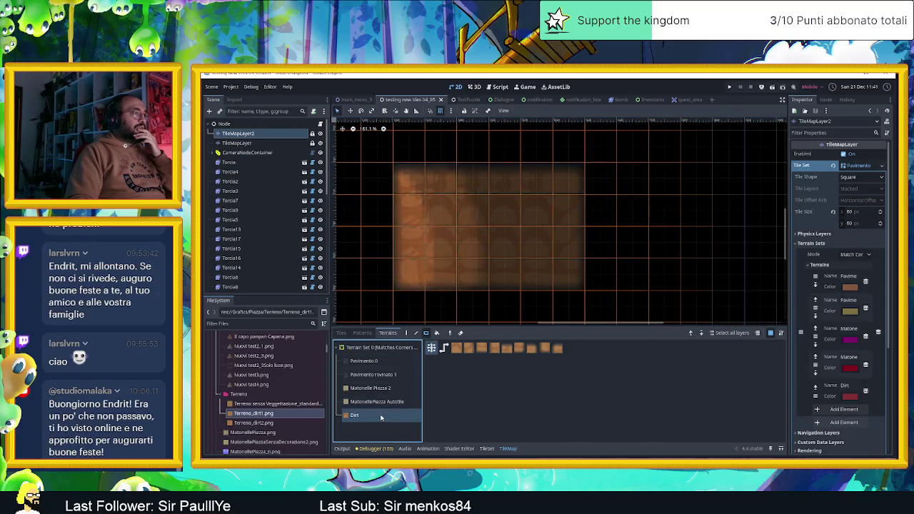
Step: Add a new TileSet atlas source using the Terreno senza Vegetazione_standard texture
click(486, 449)
scroll(519, 392, down, 1)
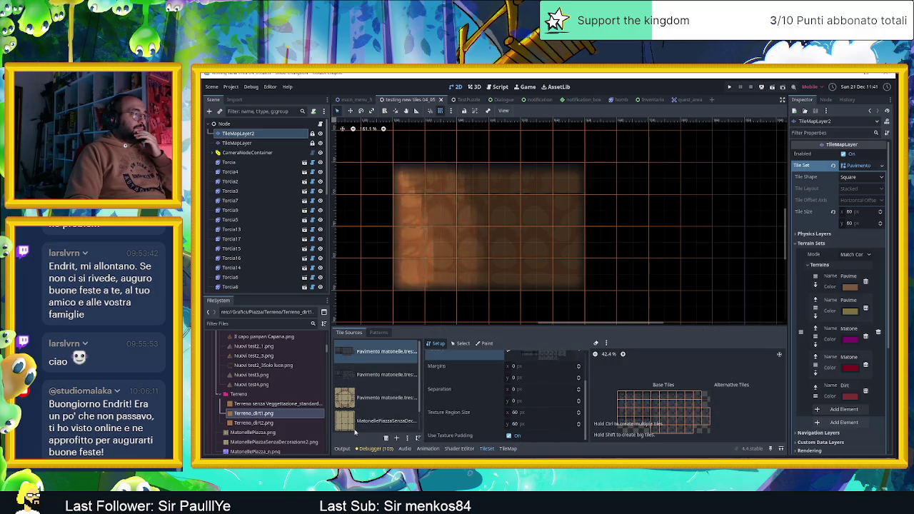
click(365, 427)
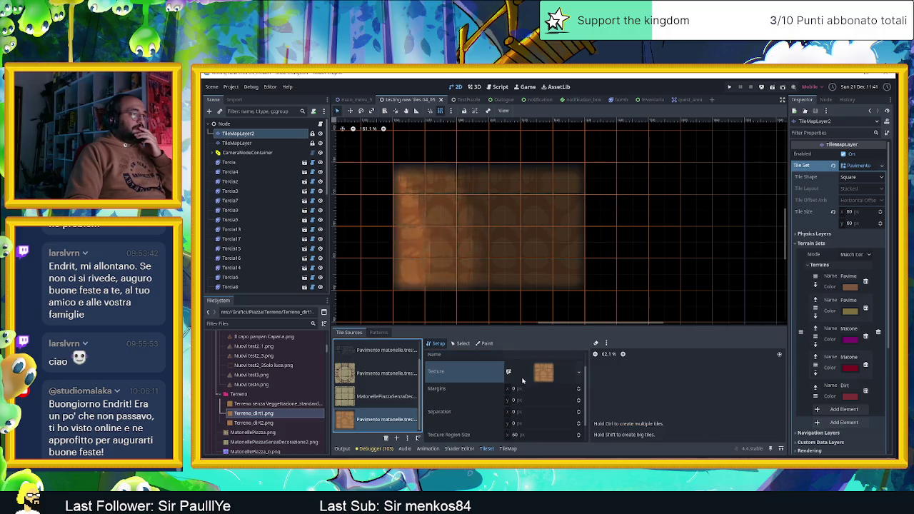
click(271, 404)
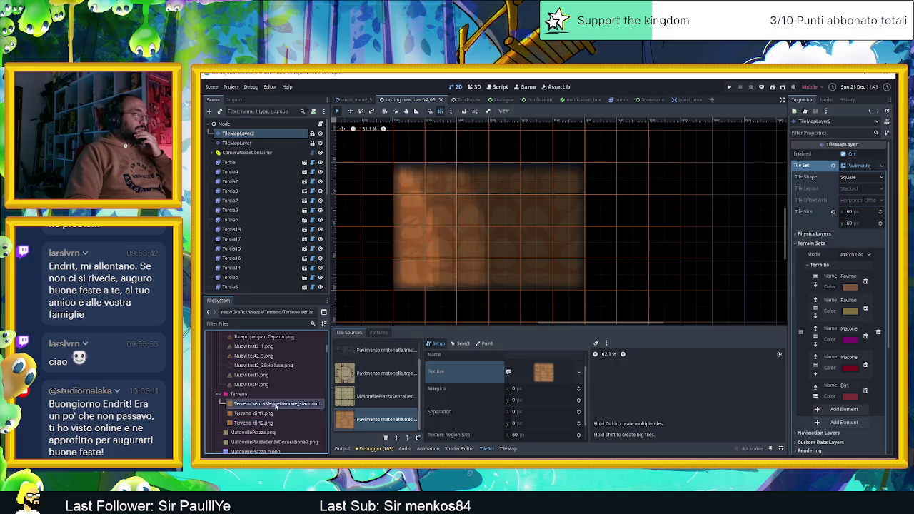
drag(268, 406, 543, 378)
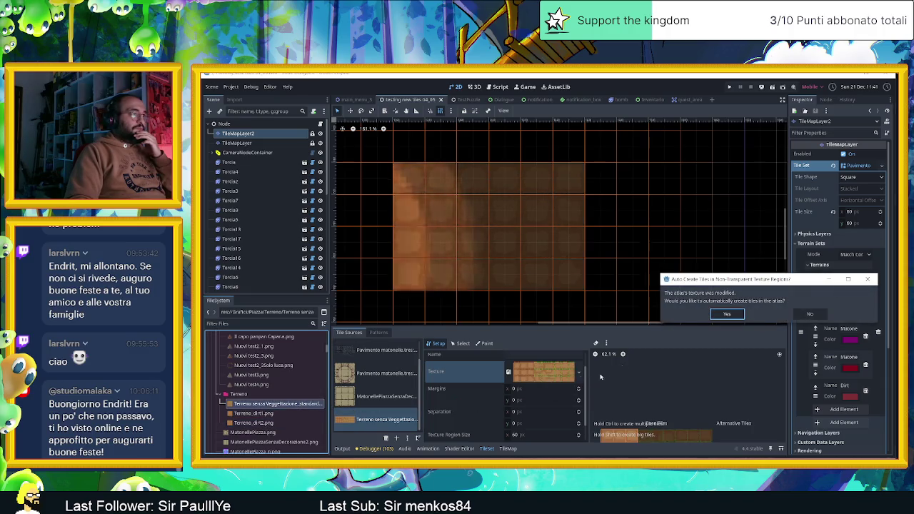
Step: Accept auto-creating 60×60 tiles across the new atlas, then drag-select most generated tiles
click(727, 314)
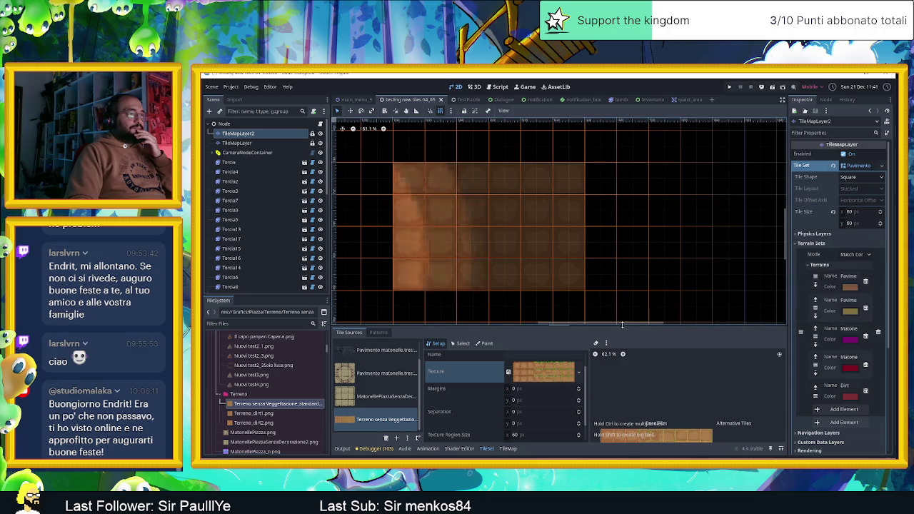
mouse_move(623, 325)
mouse_down()
mouse_move(563, 325)
mouse_move(571, 240)
mouse_up()
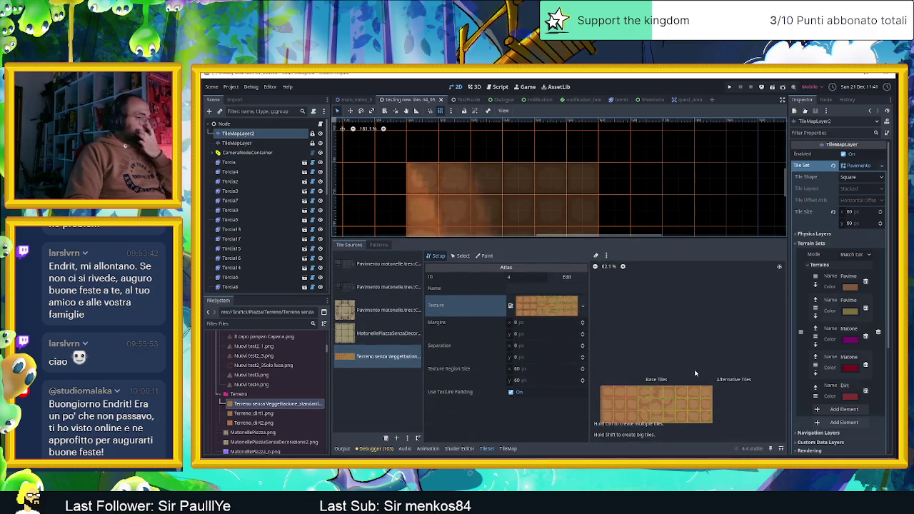
scroll(695, 374, up, 2)
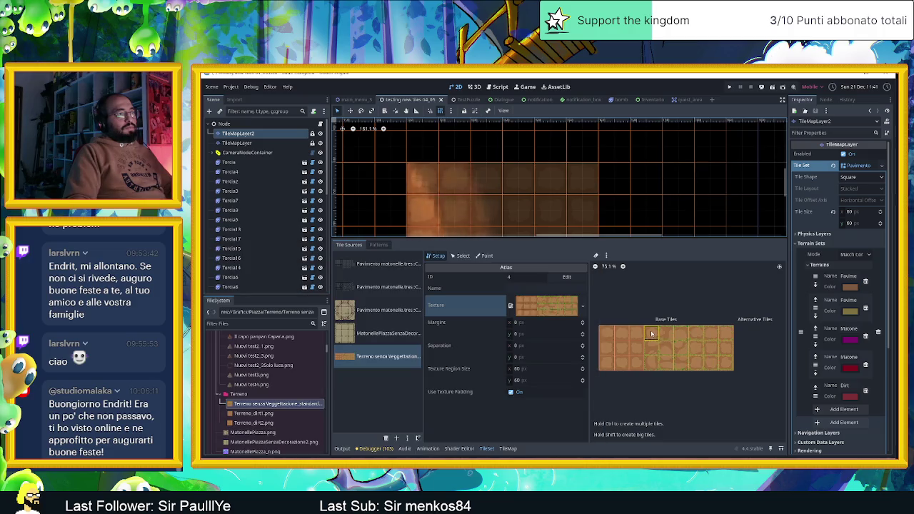
drag(645, 327, 725, 367)
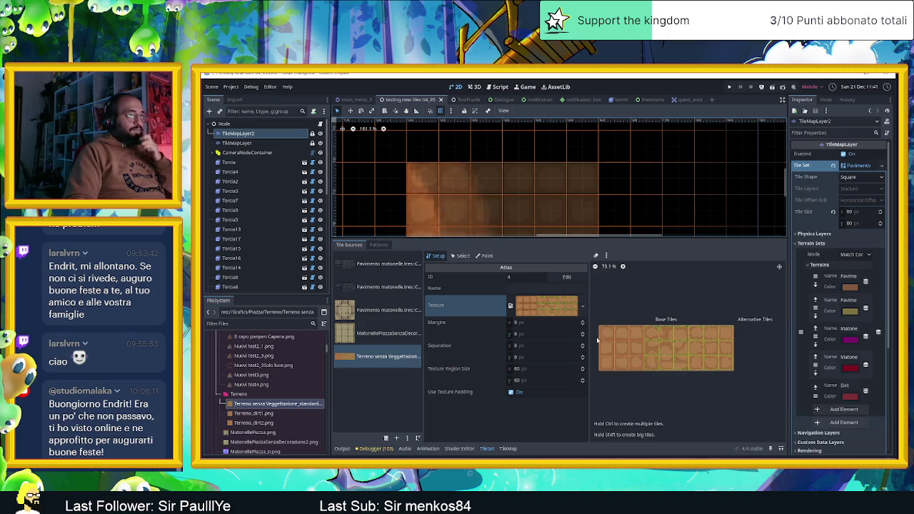
drag(606, 334, 745, 366)
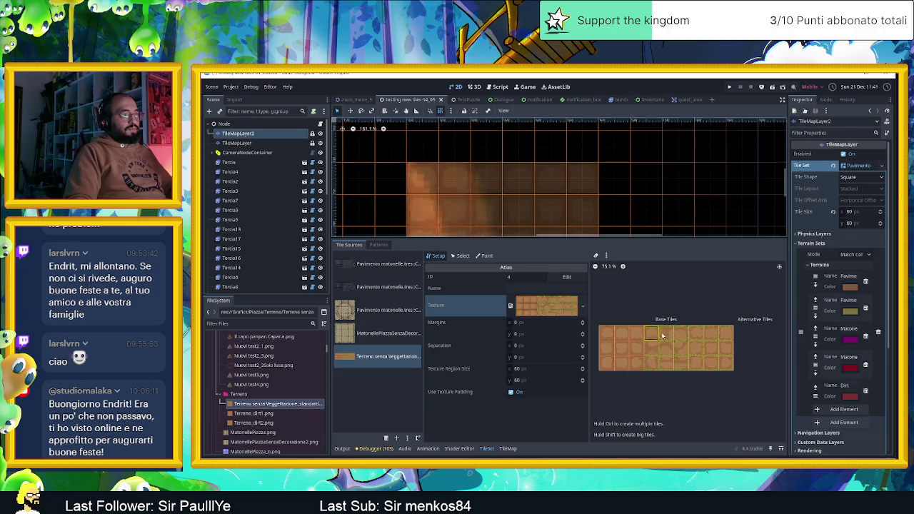
Step: Inspect tiles 3,0, 4,0 and columns 3–8, then enter Paint mode with Probability 1.0
click(463, 255)
click(484, 256)
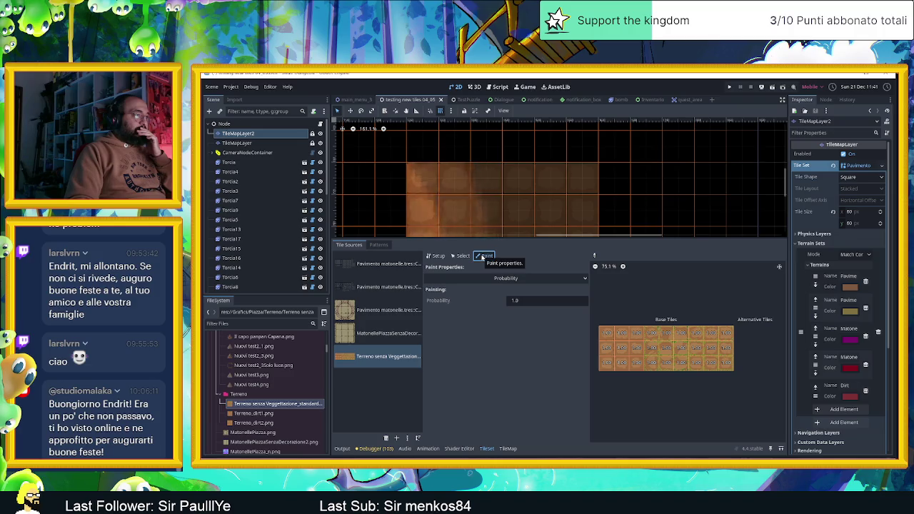
click(463, 256)
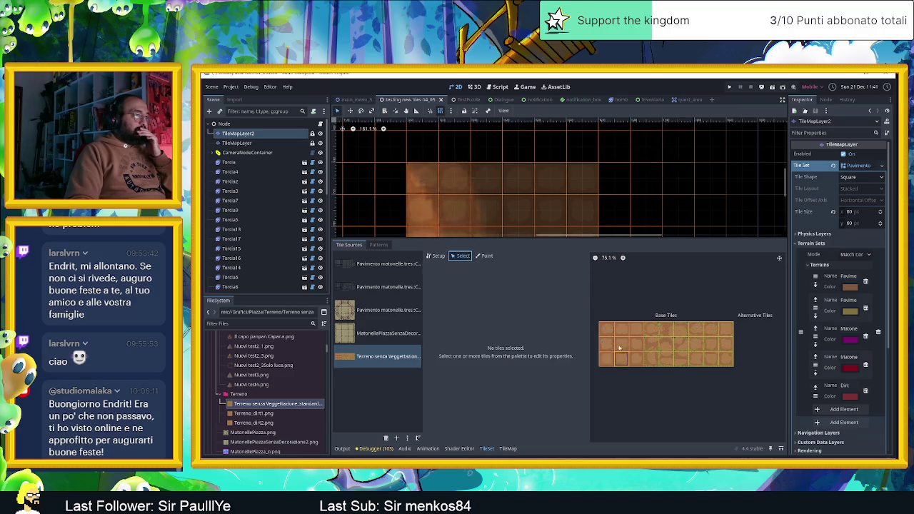
click(650, 326)
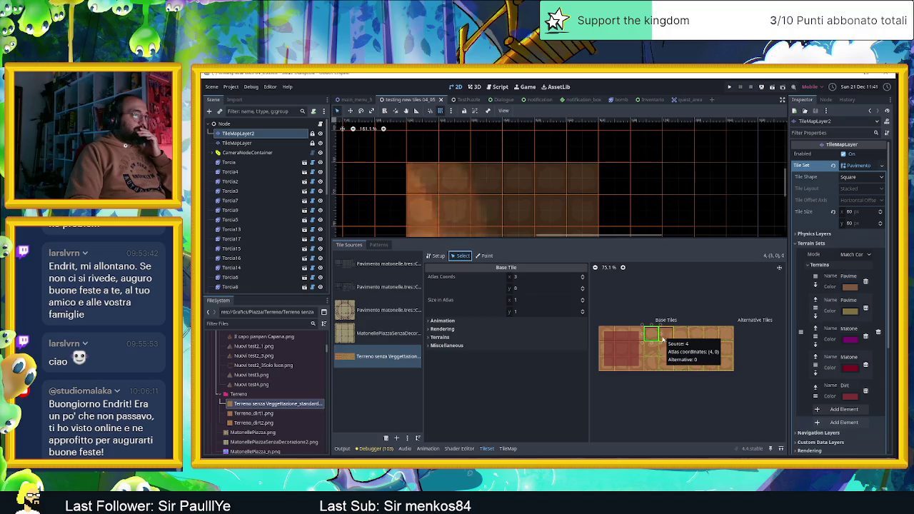
click(665, 336)
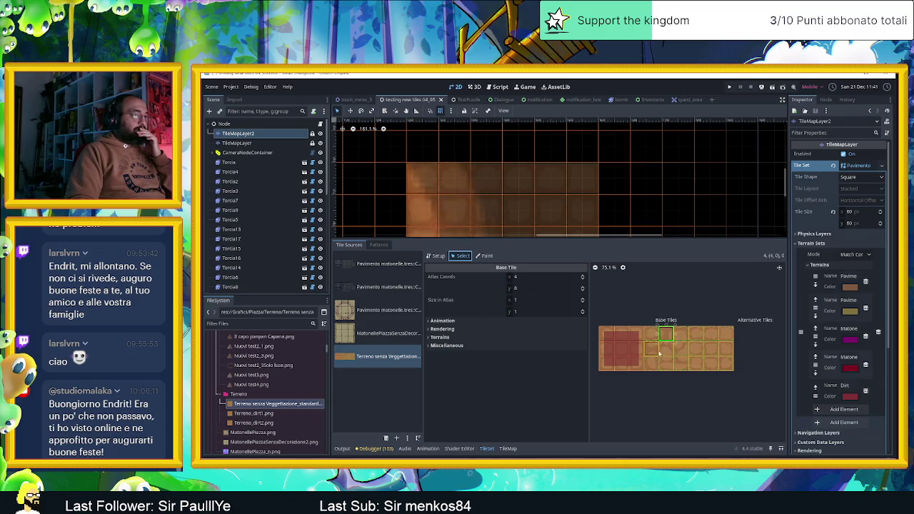
drag(660, 346, 727, 368)
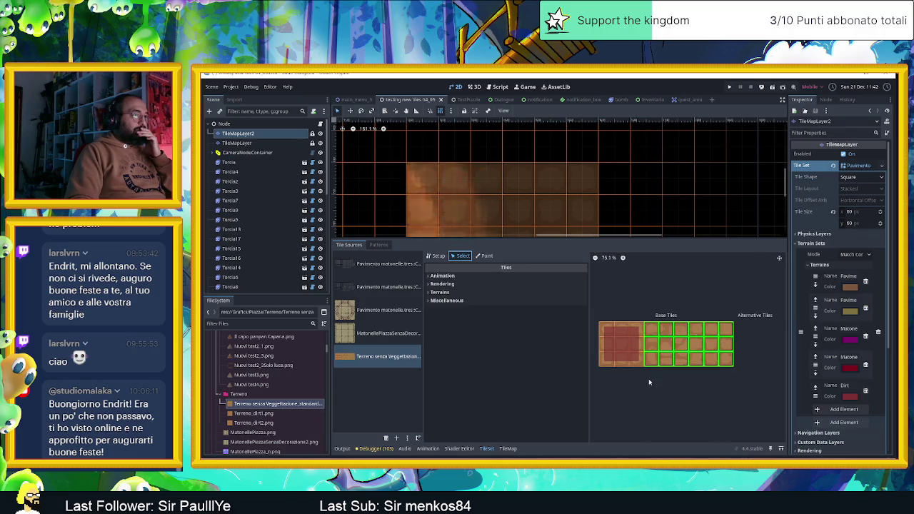
click(656, 334)
click(485, 255)
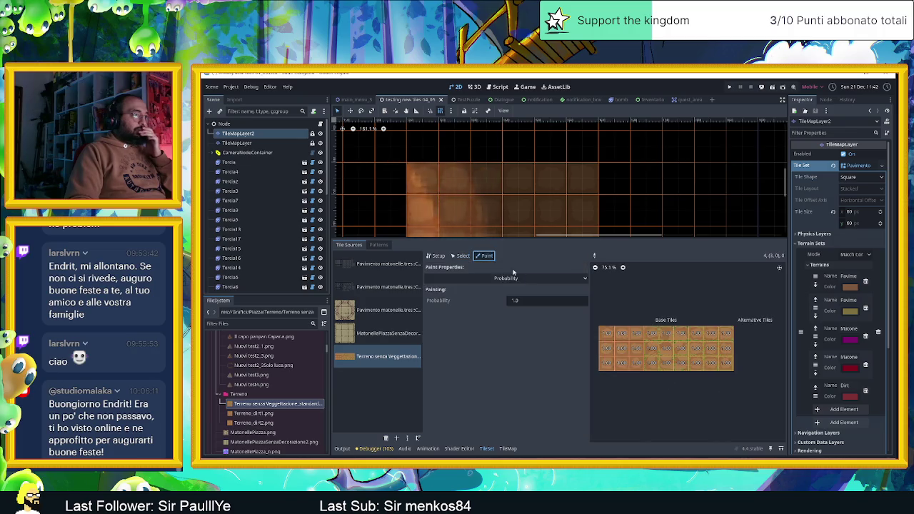
Step: Paint the right-hand atlas tiles into Terrain Set 0 and widen the atlas view
click(466, 279)
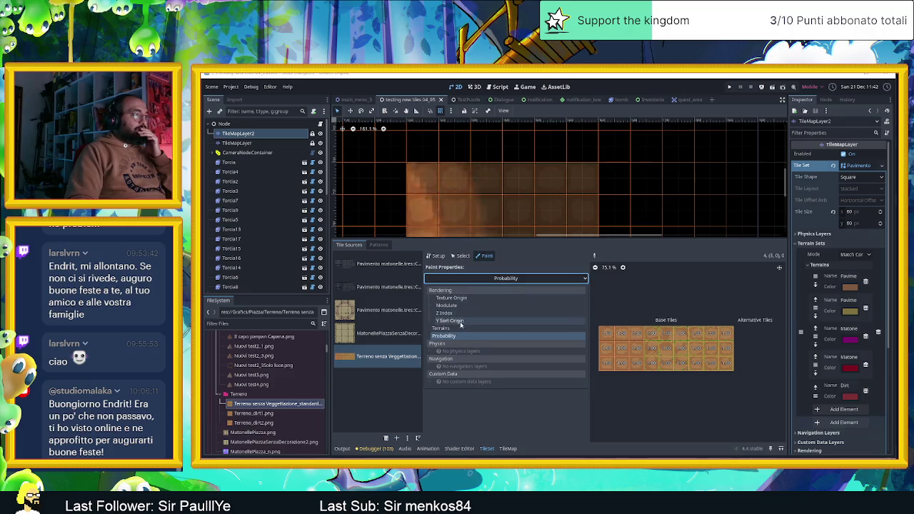
click(504, 338)
scroll(679, 346, up, 2)
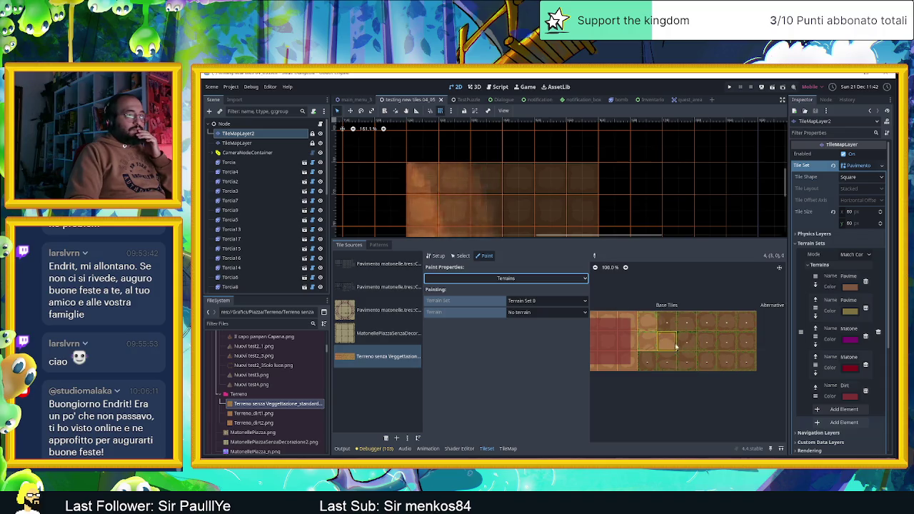
drag(678, 328, 722, 342)
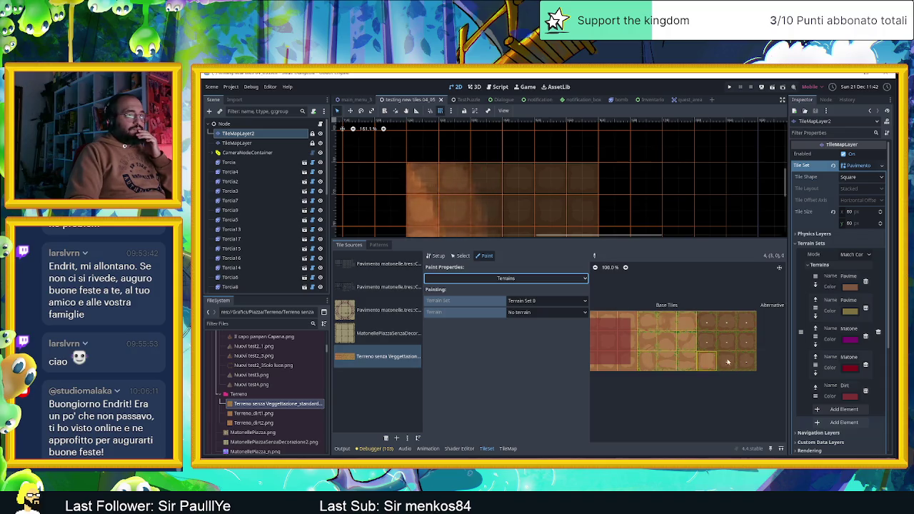
scroll(680, 348, up, 1)
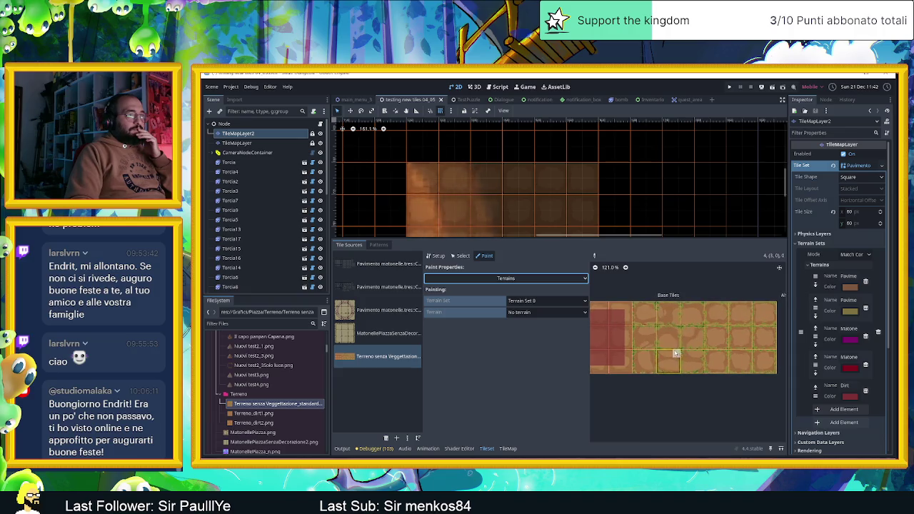
scroll(666, 326, down, 2)
scroll(681, 331, up, 2)
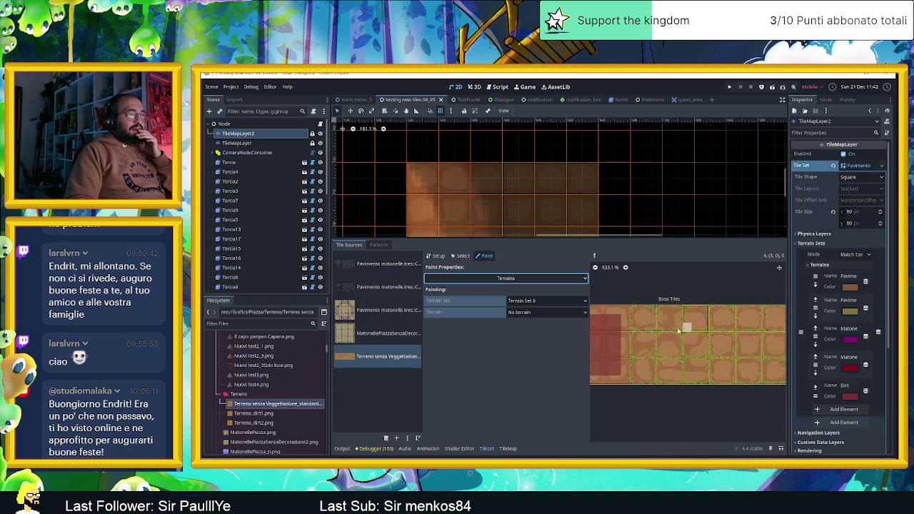
drag(590, 353, 491, 394)
scroll(590, 319, up, 2)
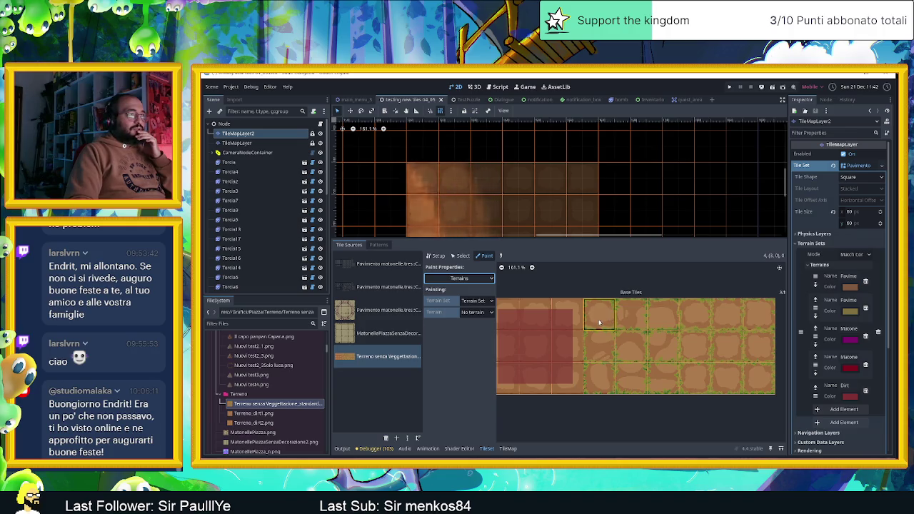
Step: Pick the Dirt terrain and paint it onto the atlas tiles' peering bits
click(477, 301)
click(479, 318)
click(478, 312)
click(486, 369)
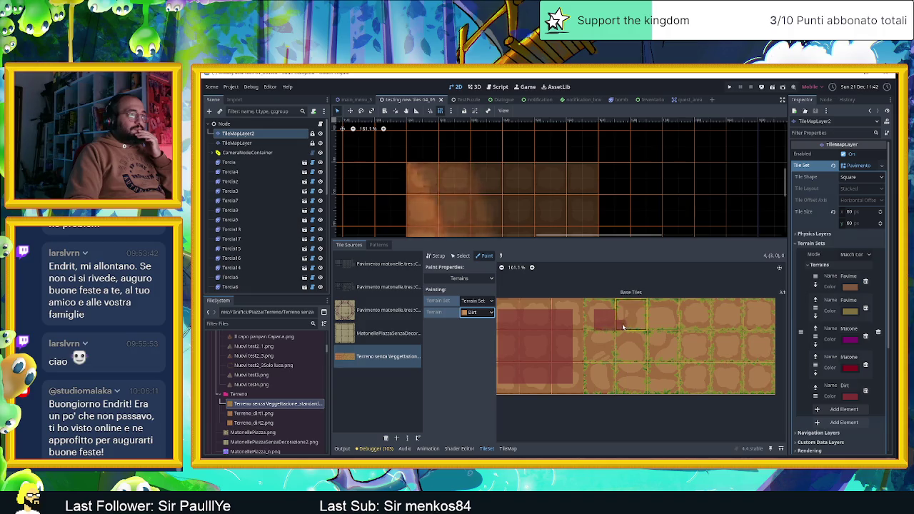
drag(660, 318, 620, 318)
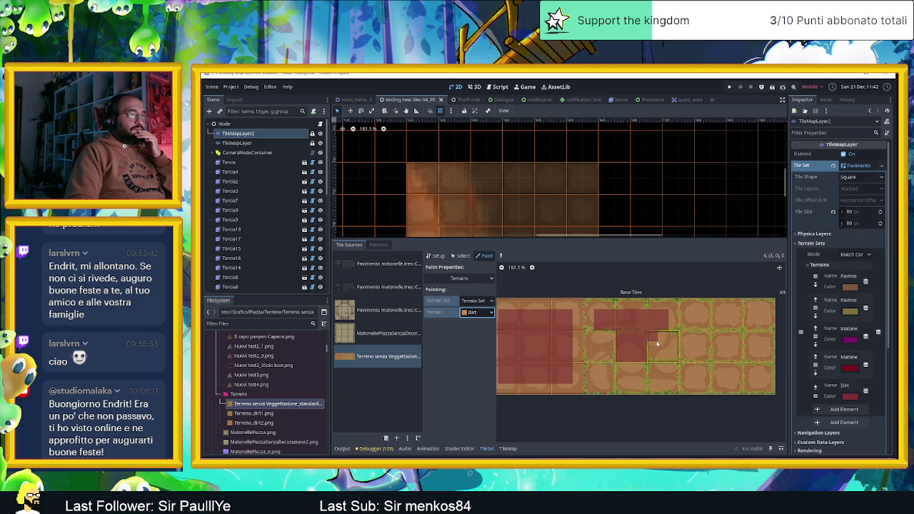
click(660, 363)
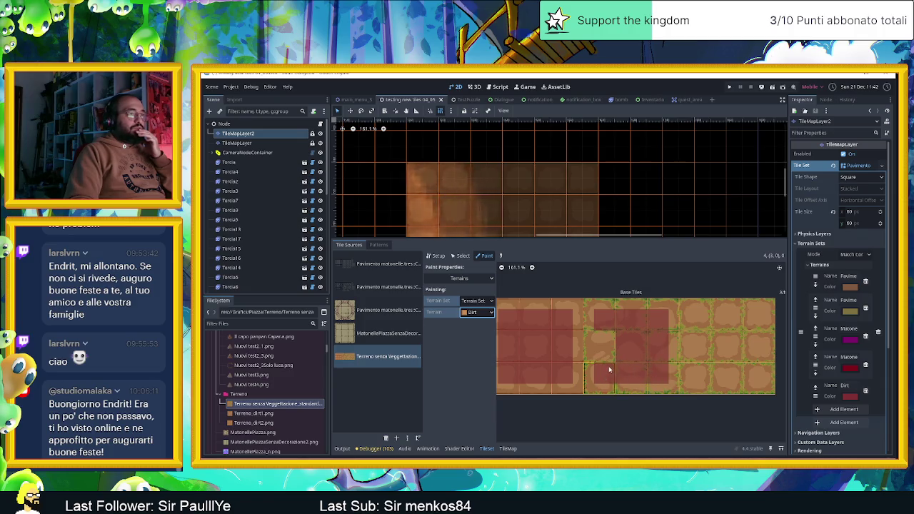
click(712, 326)
click(758, 320)
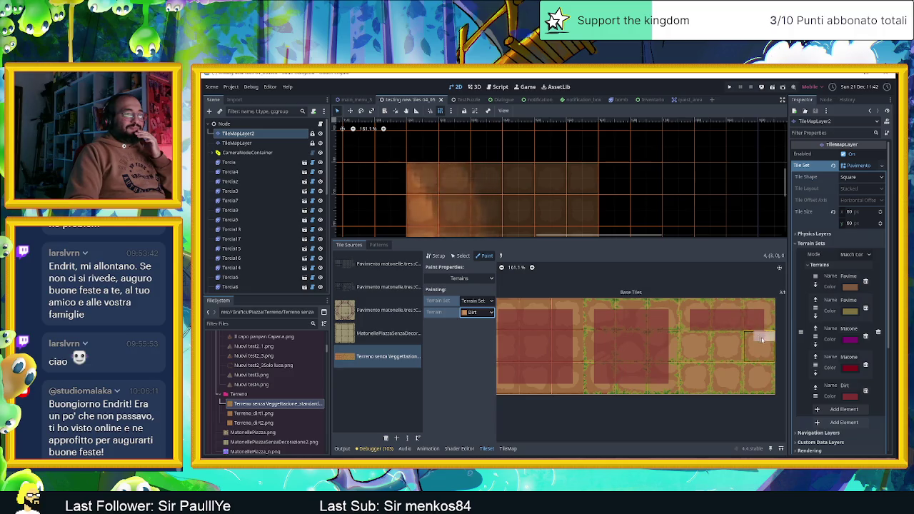
click(756, 366)
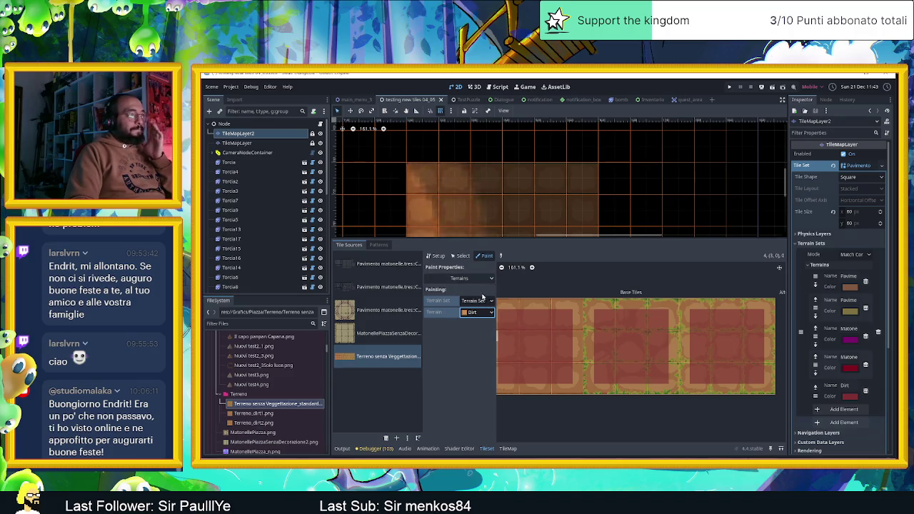
Step: Switch the painted tile property back to Probability and return to Select mode
click(468, 279)
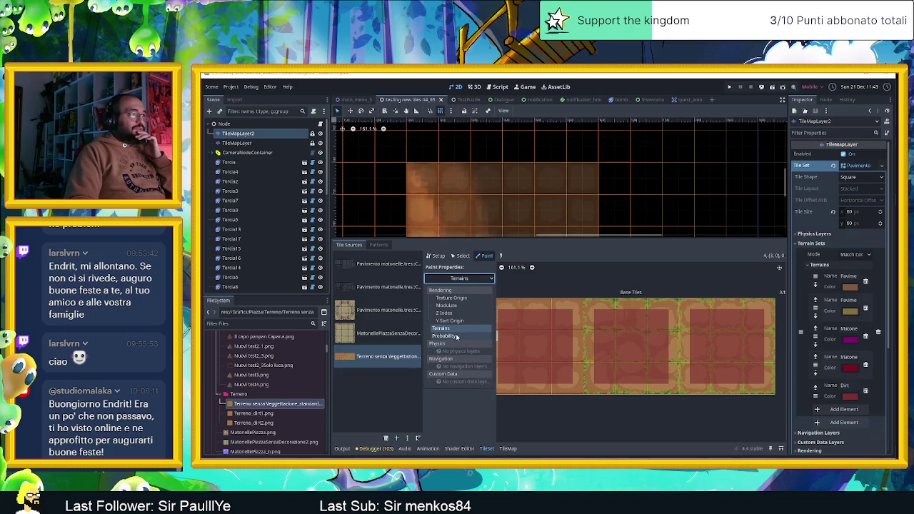
click(457, 335)
scroll(632, 357, down, 2)
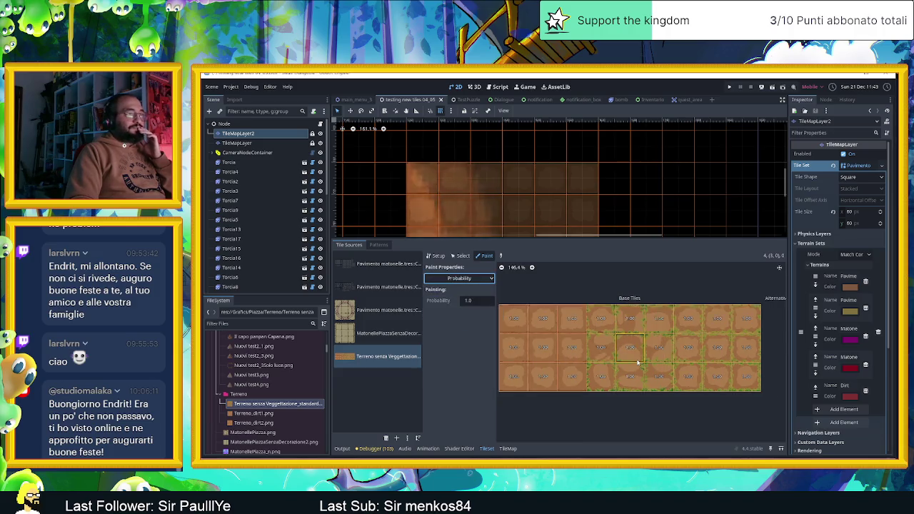
scroll(640, 357, down, 2)
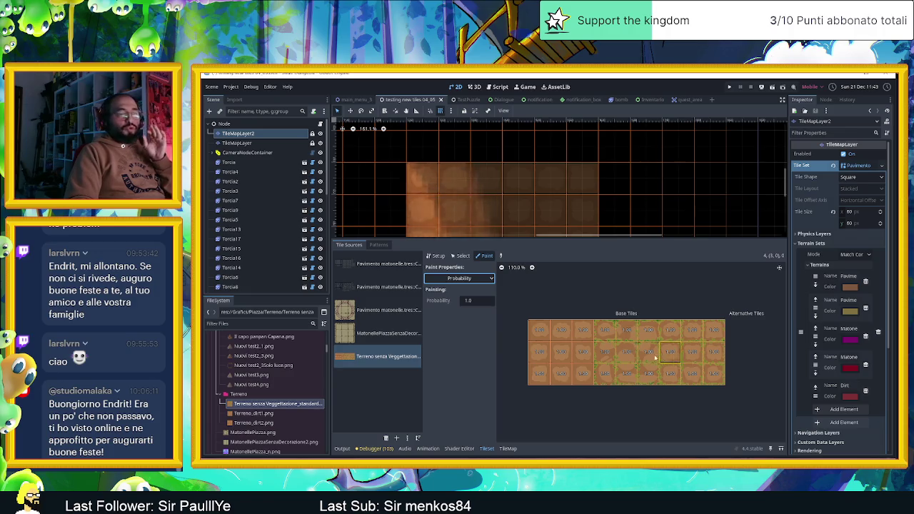
click(459, 255)
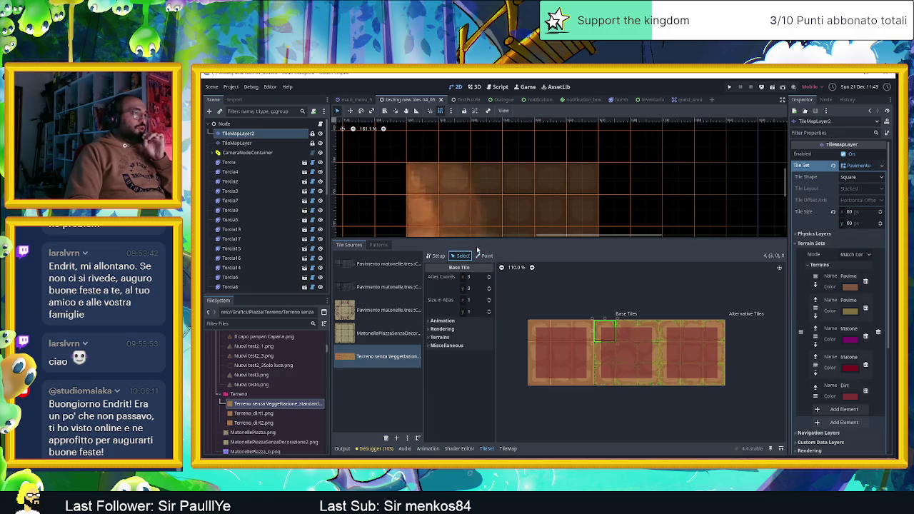
click(508, 448)
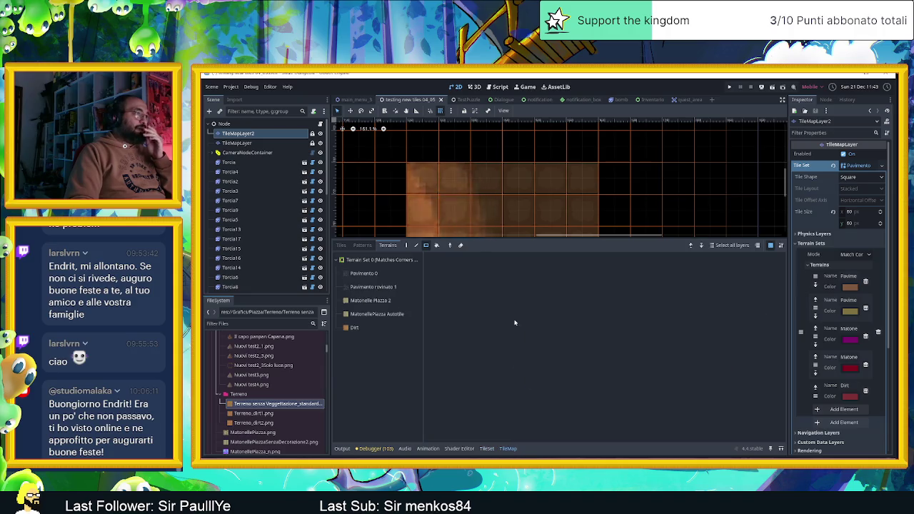
Step: Choose Dirt and paint a large block of Dirt tiles on TileMapLayer2
click(354, 327)
scroll(558, 147, down, 1)
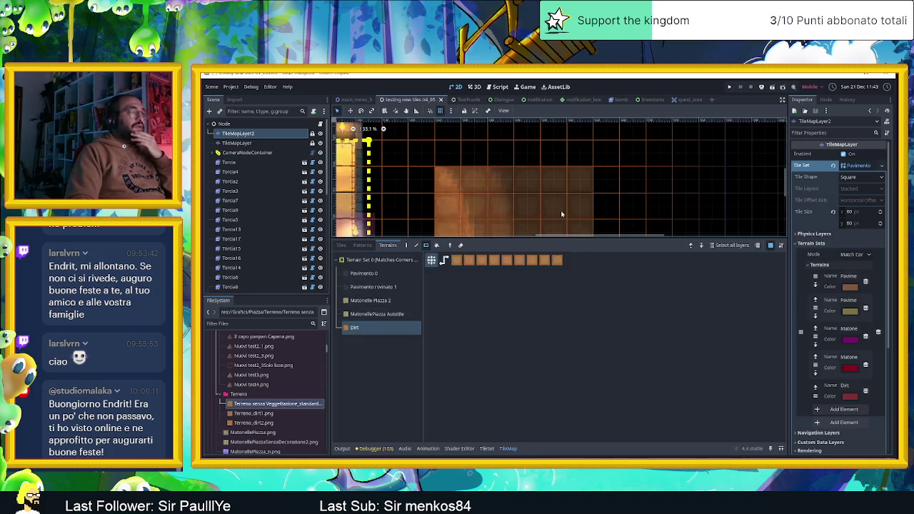
scroll(558, 147, down, 1)
scroll(542, 196, up, 1)
scroll(514, 207, down, 1)
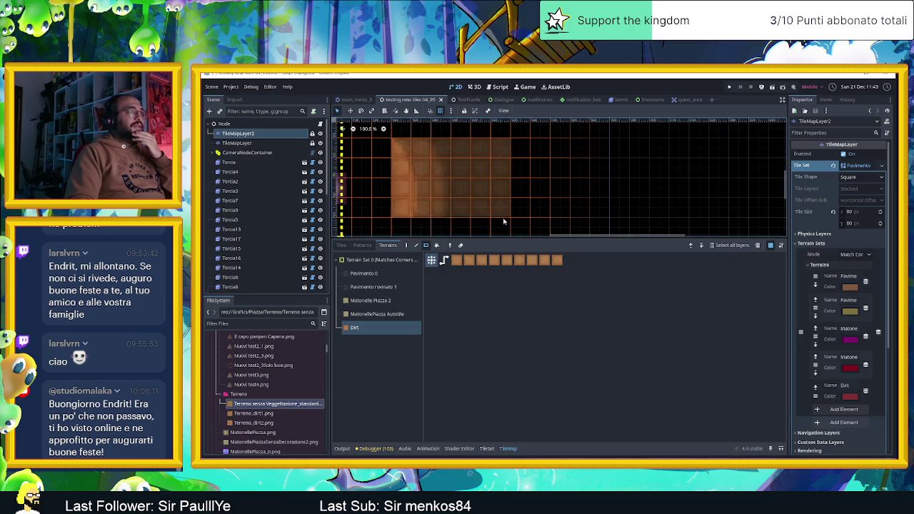
drag(535, 140, 717, 212)
scroll(592, 200, up, 2)
scroll(527, 198, up, 2)
scroll(489, 188, up, 1)
scroll(485, 187, up, 1)
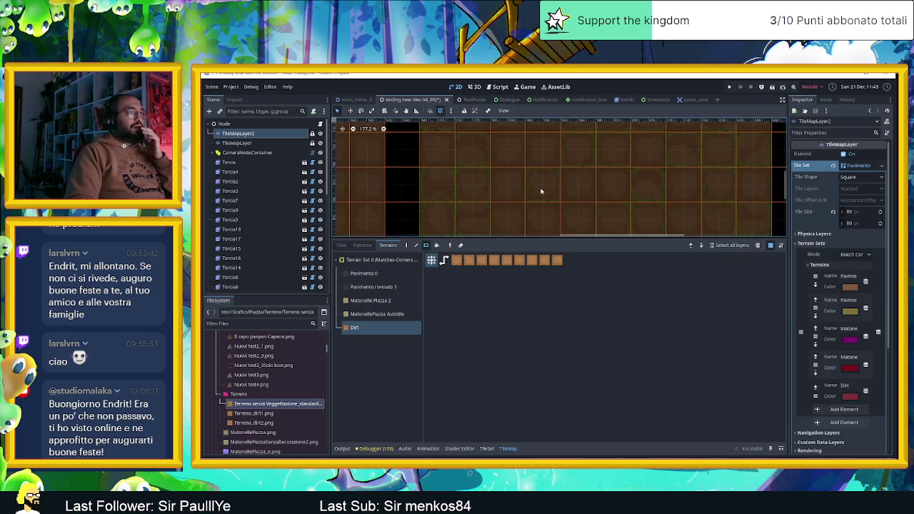
scroll(549, 190, down, 9)
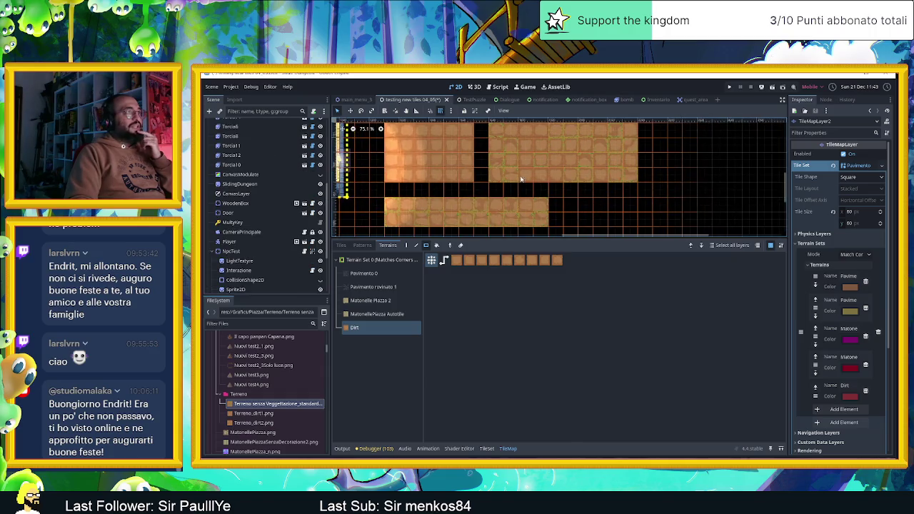
drag(592, 237, 592, 341)
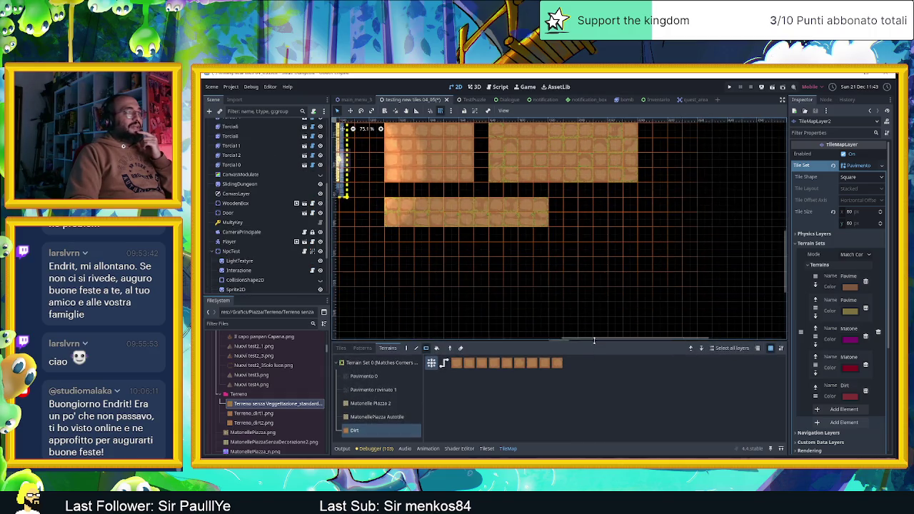
scroll(555, 274, up, 1)
scroll(555, 274, up, 1)
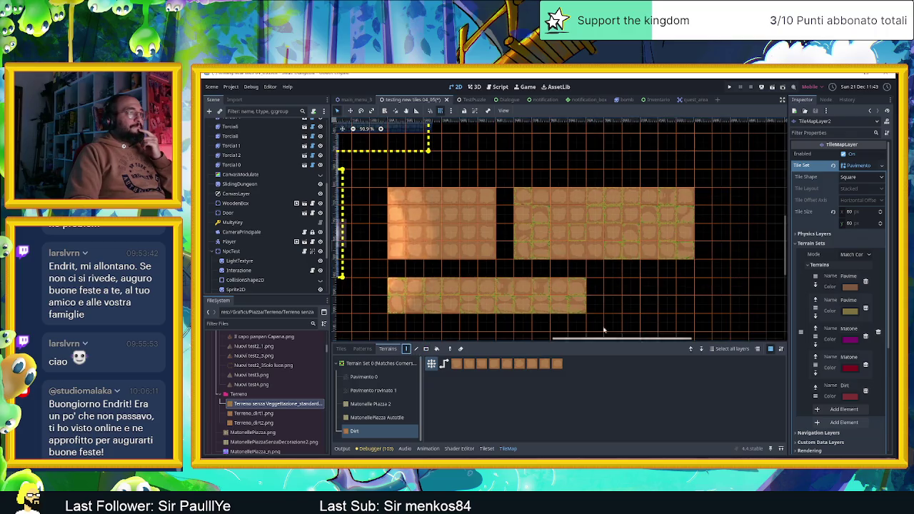
Step: Extend the Dirt blocks with extra rows and columns, then fill remaining gaps with a rectangle
drag(594, 286, 720, 305)
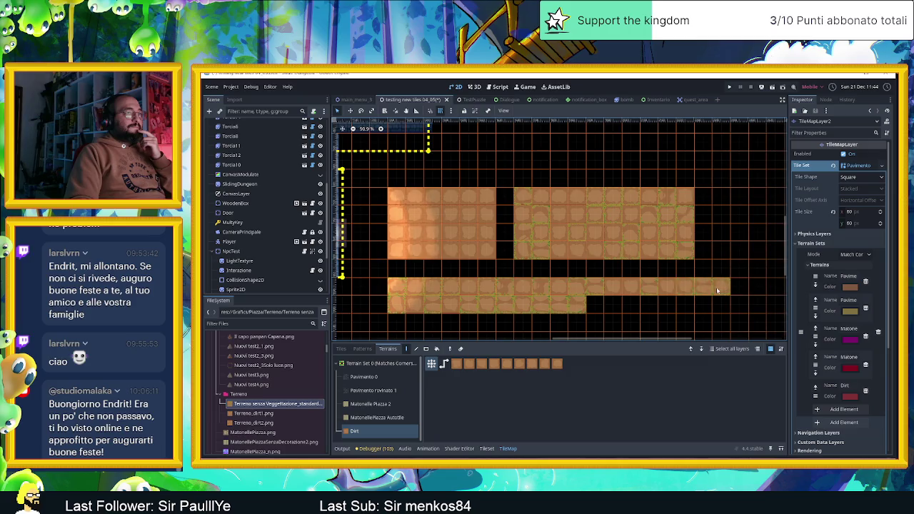
mouse_move(719, 306)
mouse_down()
mouse_move(619, 311)
mouse_move(579, 279)
mouse_up()
mouse_move(478, 299)
mouse_down()
mouse_move(668, 207)
mouse_move(483, 247)
mouse_up()
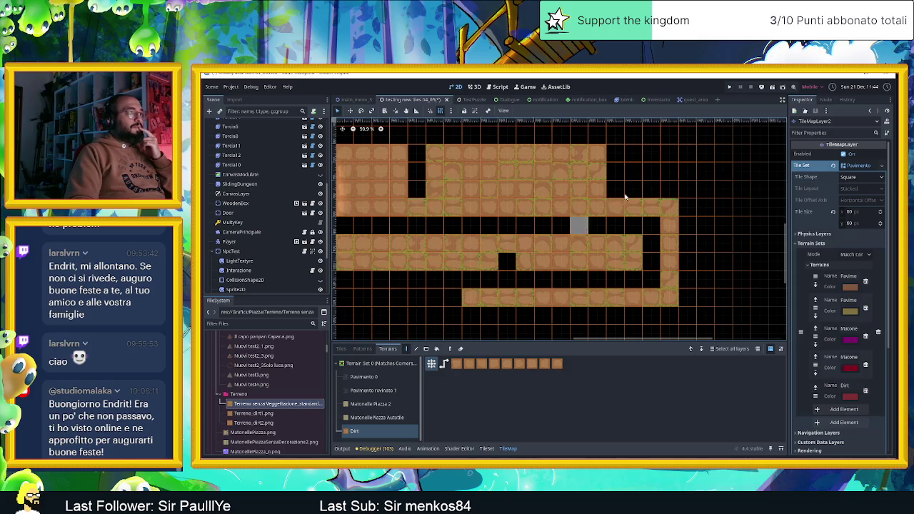
drag(650, 154, 632, 163)
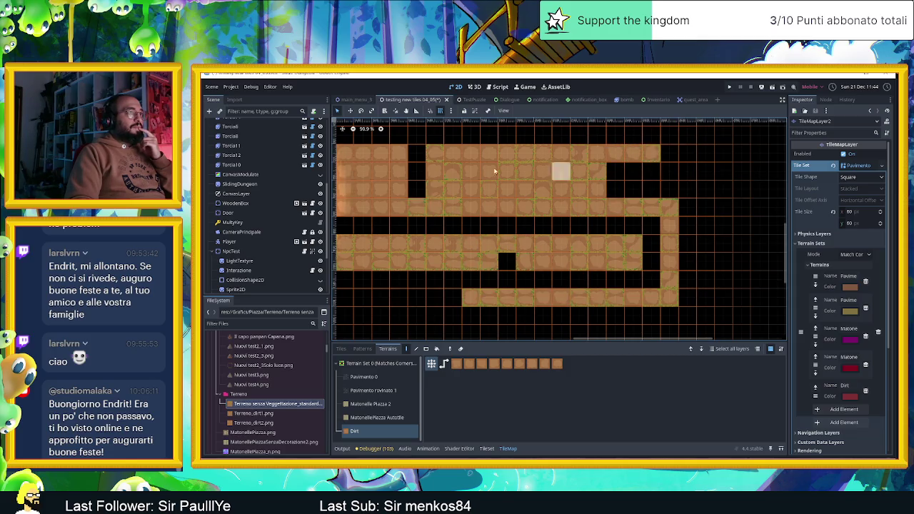
drag(416, 153, 416, 172)
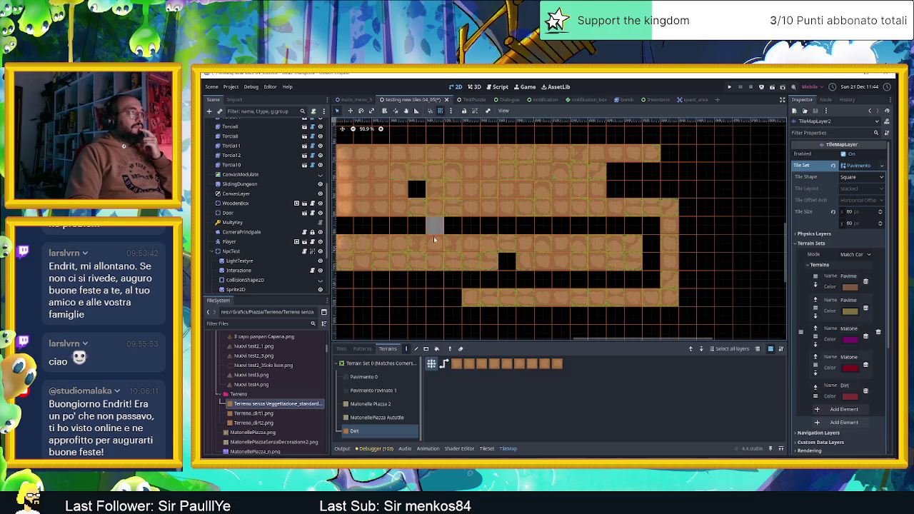
click(417, 189)
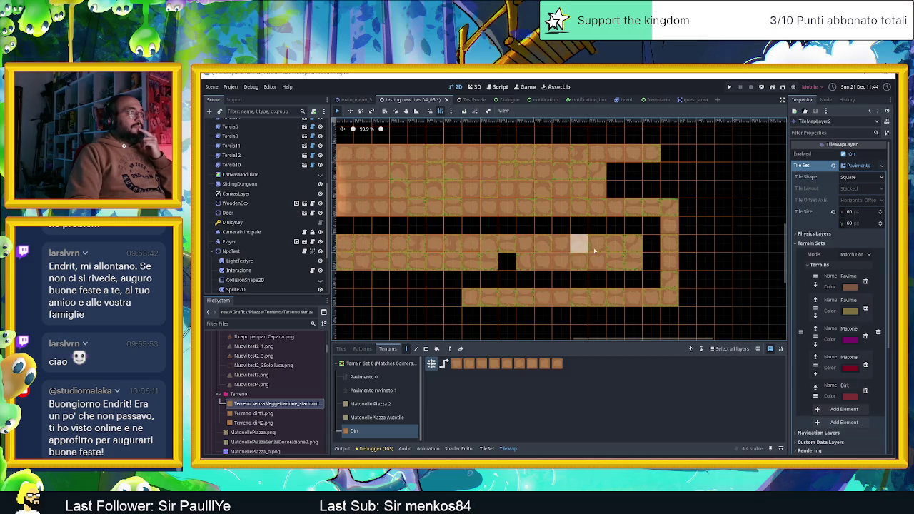
drag(615, 172, 645, 189)
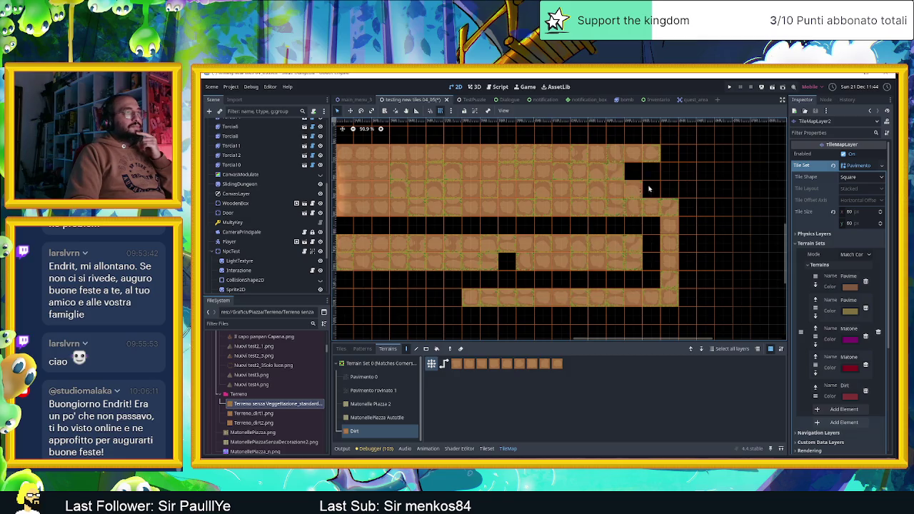
click(633, 172)
scroll(629, 266, down, 2)
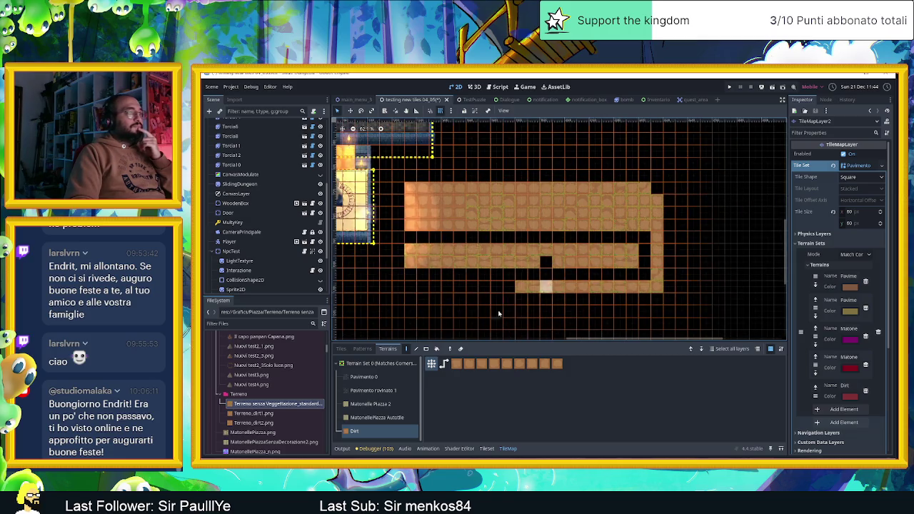
click(426, 348)
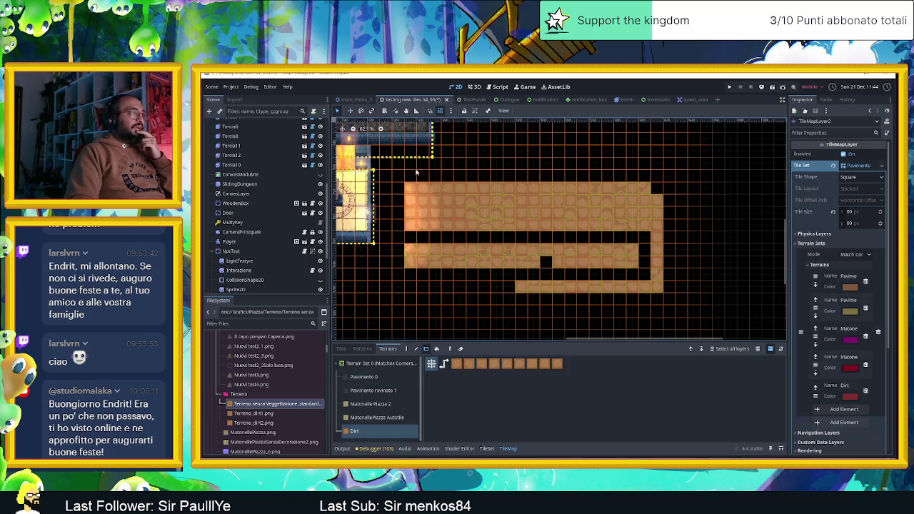
drag(416, 188, 672, 290)
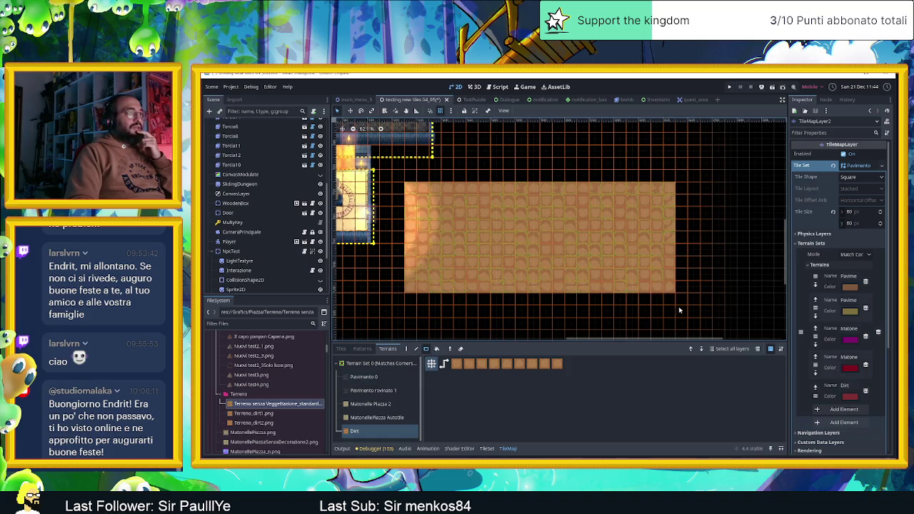
Step: Zoom in and out to inspect the solid Dirt rectangle, then return to the TileSet editor
scroll(502, 278, up, 2)
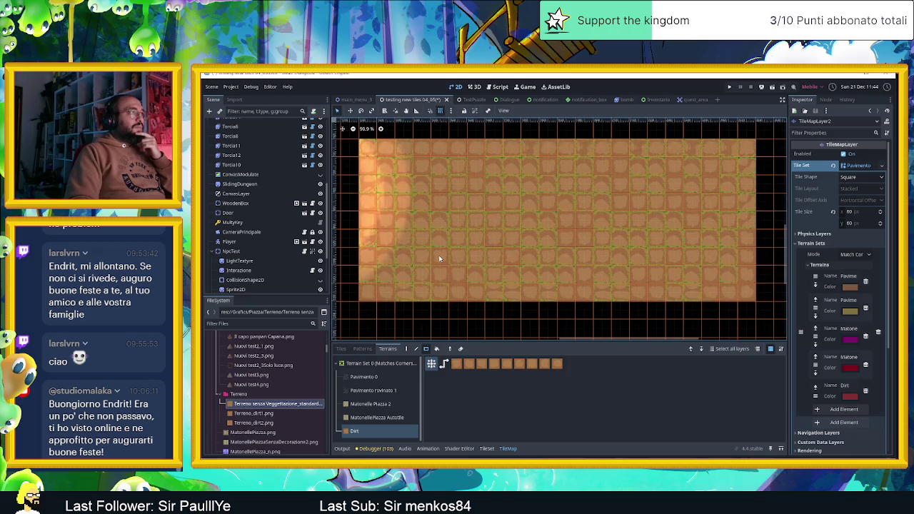
scroll(503, 217, up, 3)
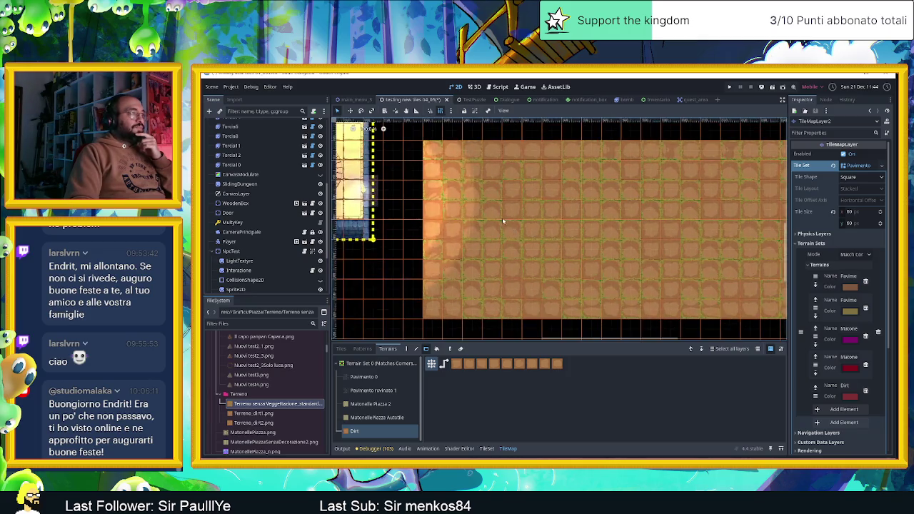
scroll(497, 222, up, 1)
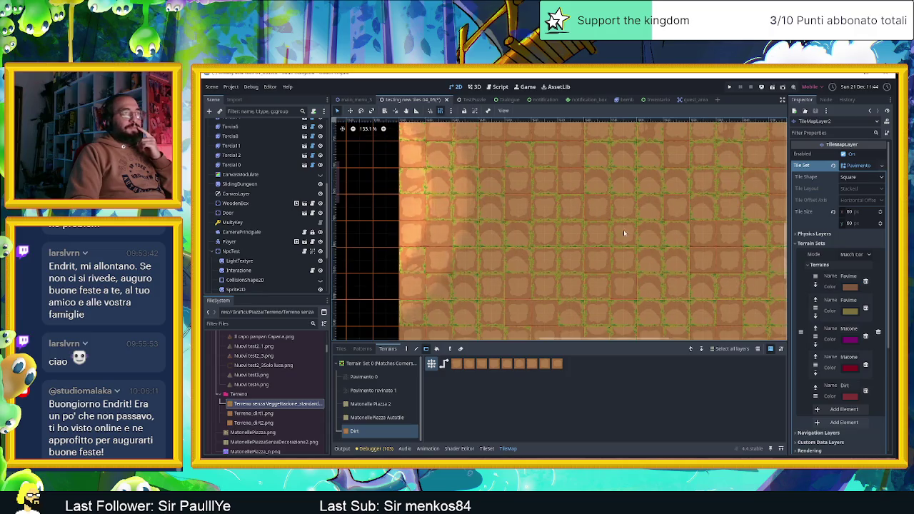
scroll(630, 232, down, 3)
scroll(577, 166, up, 2)
scroll(573, 184, up, 2)
scroll(561, 235, up, 3)
scroll(575, 295, up, 2)
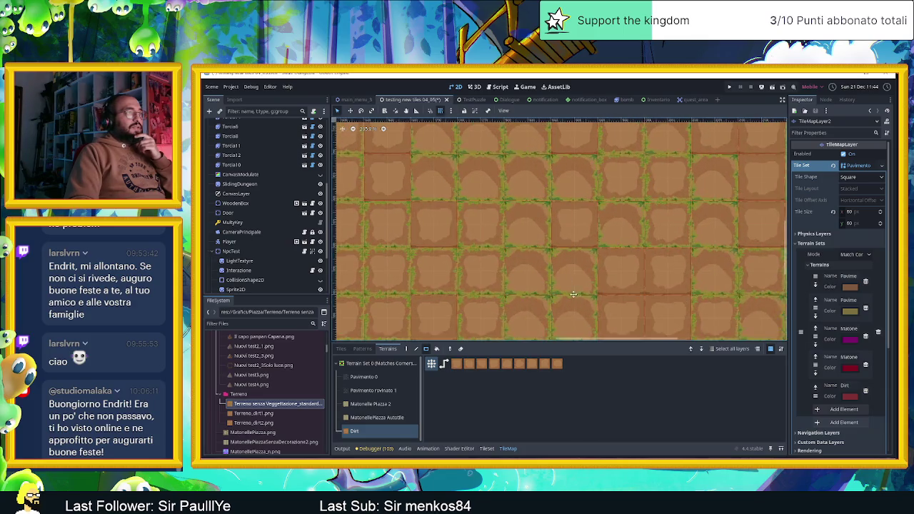
scroll(575, 295, down, 2)
scroll(564, 272, down, 1)
scroll(547, 241, down, 1)
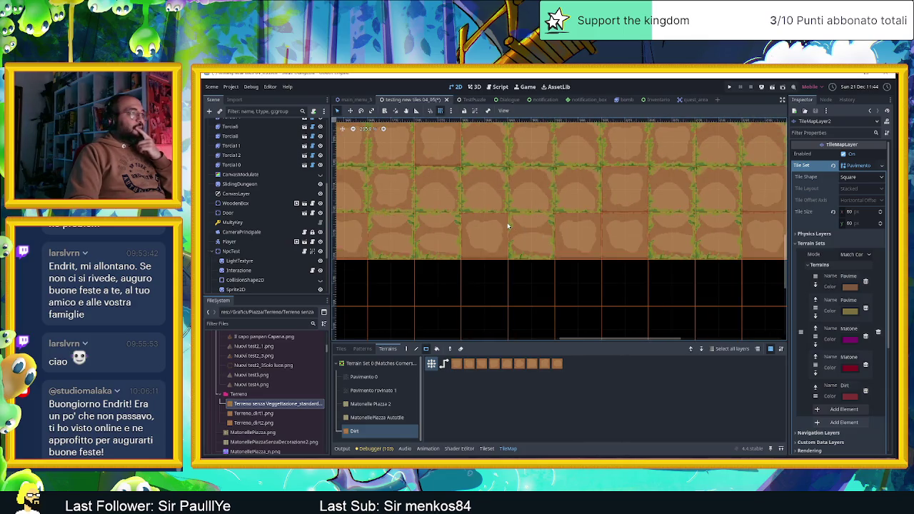
scroll(506, 222, up, 2)
scroll(502, 229, up, 1)
scroll(549, 245, up, 2)
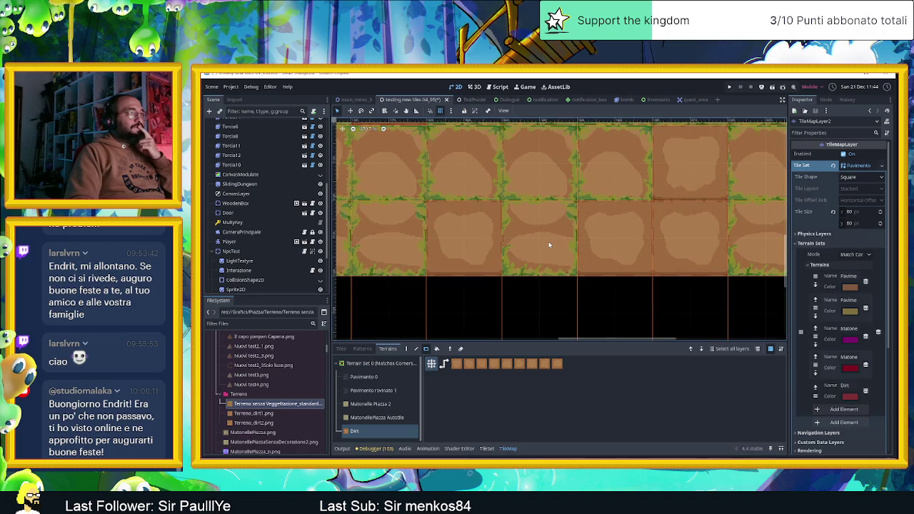
scroll(551, 242, down, 1)
scroll(553, 240, down, 1)
scroll(556, 240, down, 2)
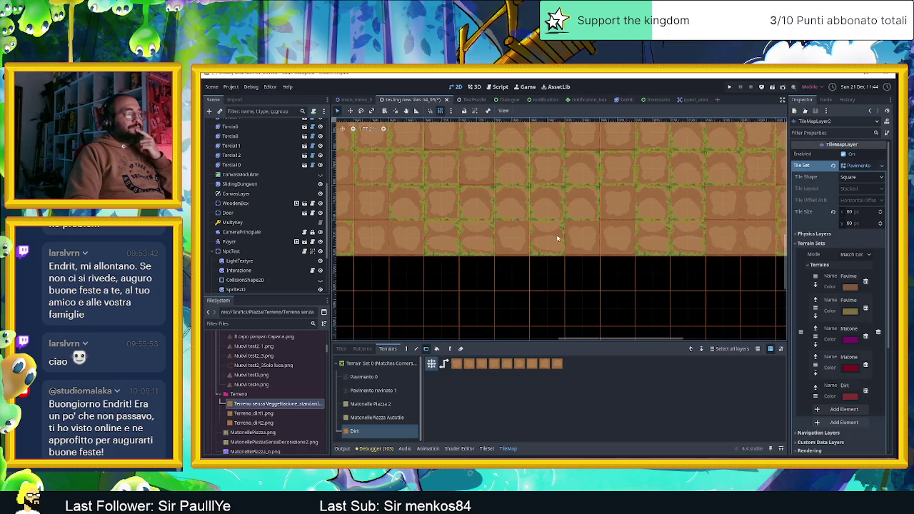
scroll(553, 204, down, 1)
scroll(535, 197, up, 1)
scroll(499, 204, up, 1)
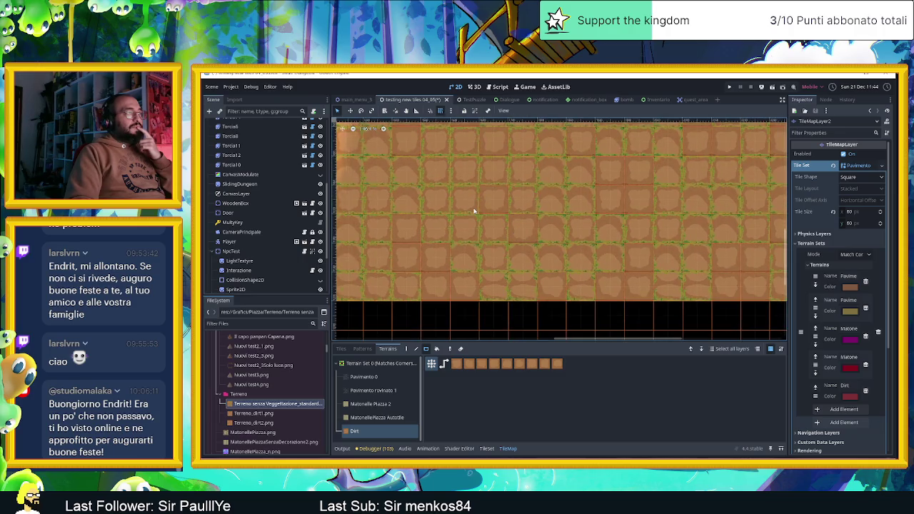
scroll(475, 214, up, 2)
scroll(485, 236, up, 1)
scroll(500, 246, up, 1)
scroll(512, 255, up, 2)
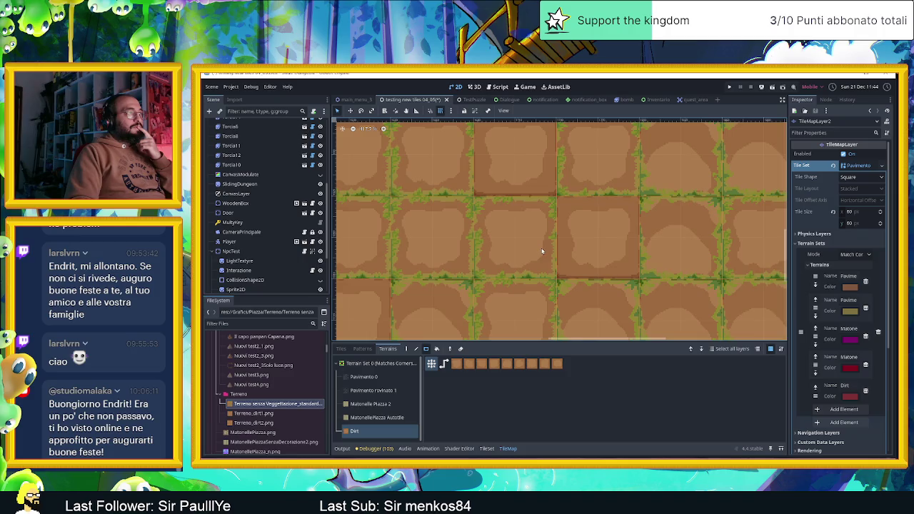
scroll(543, 251, down, 3)
scroll(545, 252, down, 2)
scroll(525, 282, down, 1)
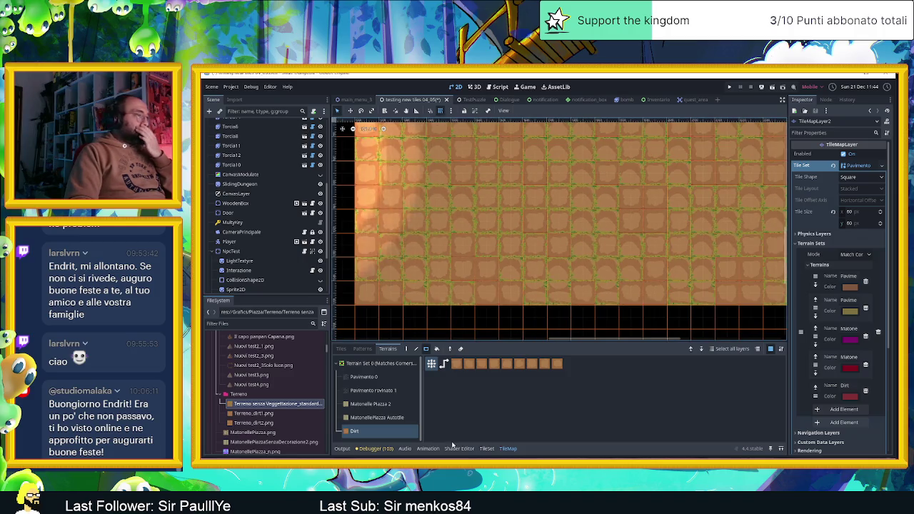
click(487, 449)
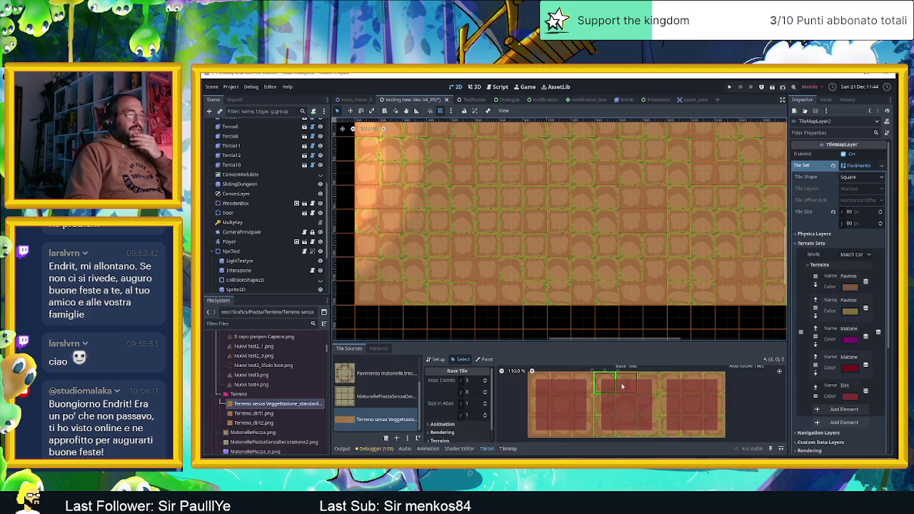
Step: Switch the TileSet to Paint mode with Probability and enter a 0.3 probability value
click(484, 359)
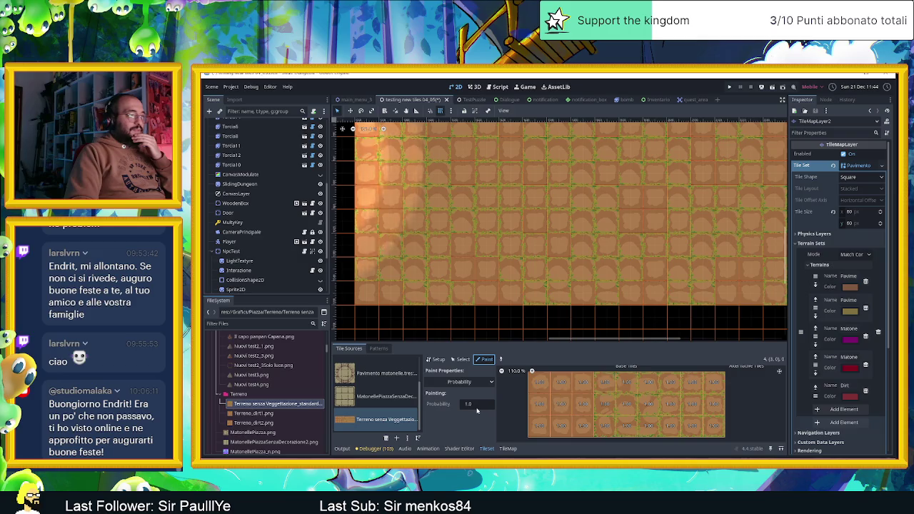
click(473, 405)
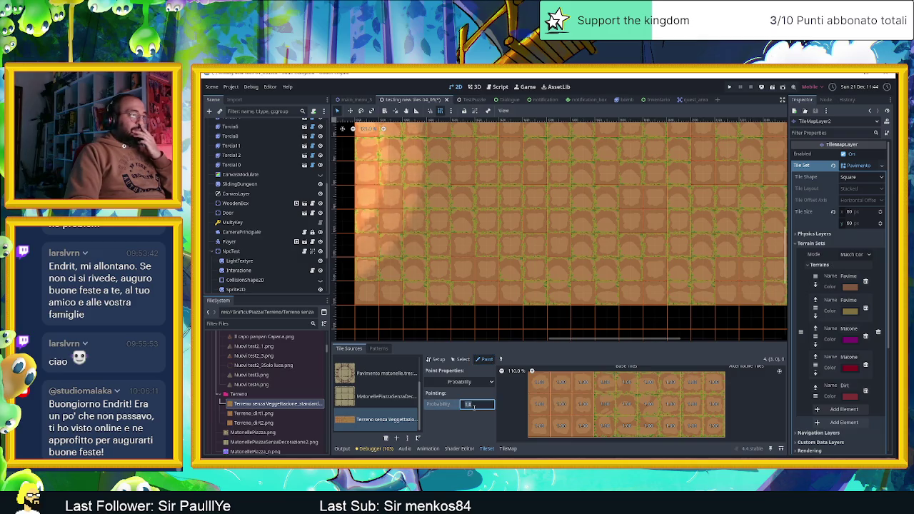
text(0.3)
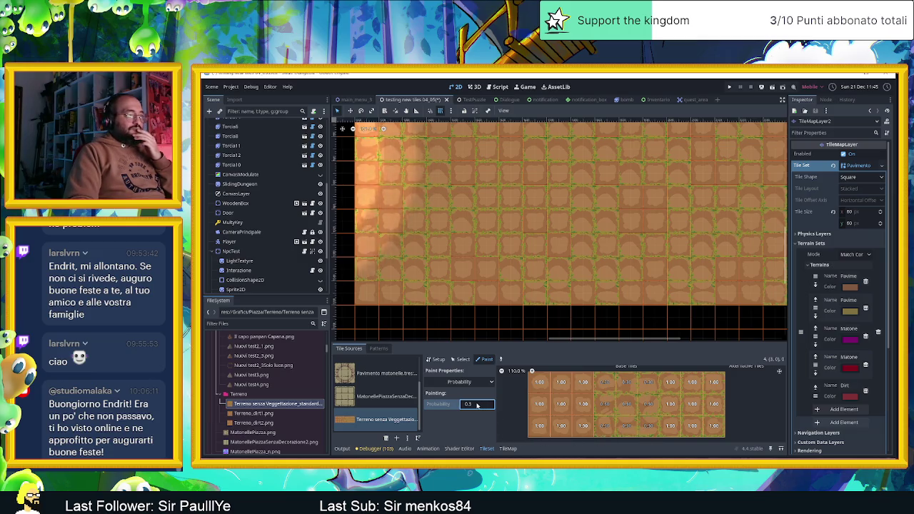
text(0.0)
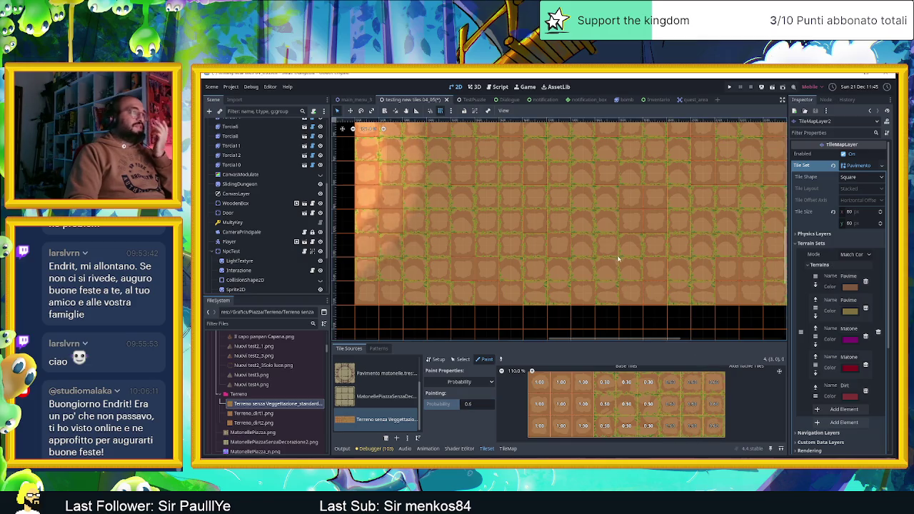
scroll(619, 259, down, 2)
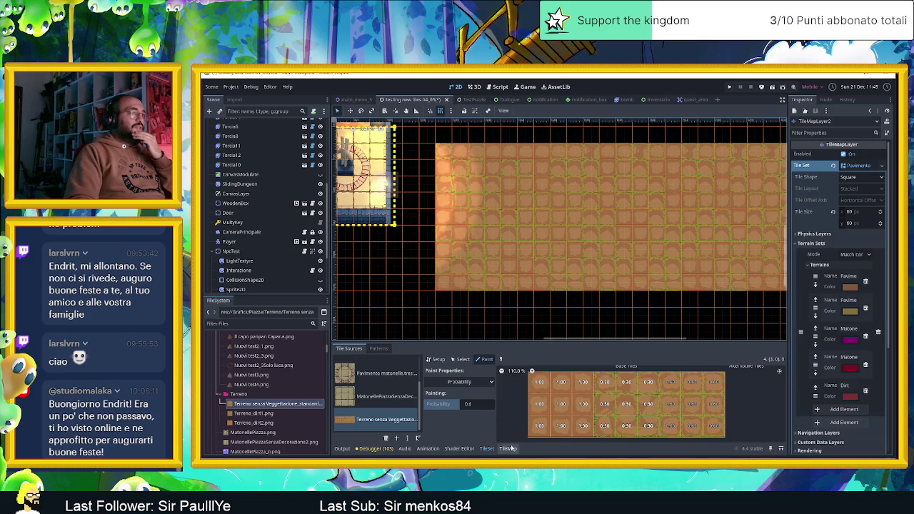
Step: Pick the Dirt terrain in the TileMap Terrains panel and repaint the floor rectangle
click(508, 448)
click(355, 431)
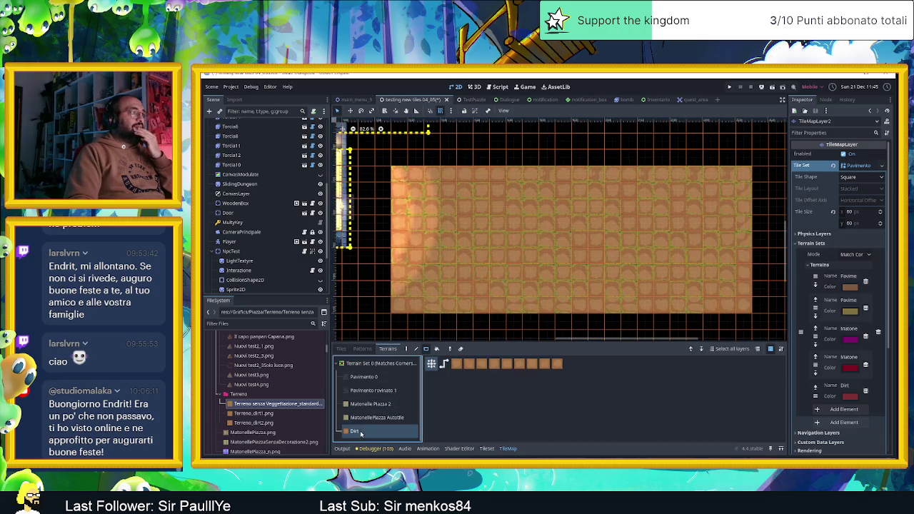
mouse_move(397, 170)
mouse_down()
mouse_move(585, 280)
mouse_move(743, 301)
mouse_up()
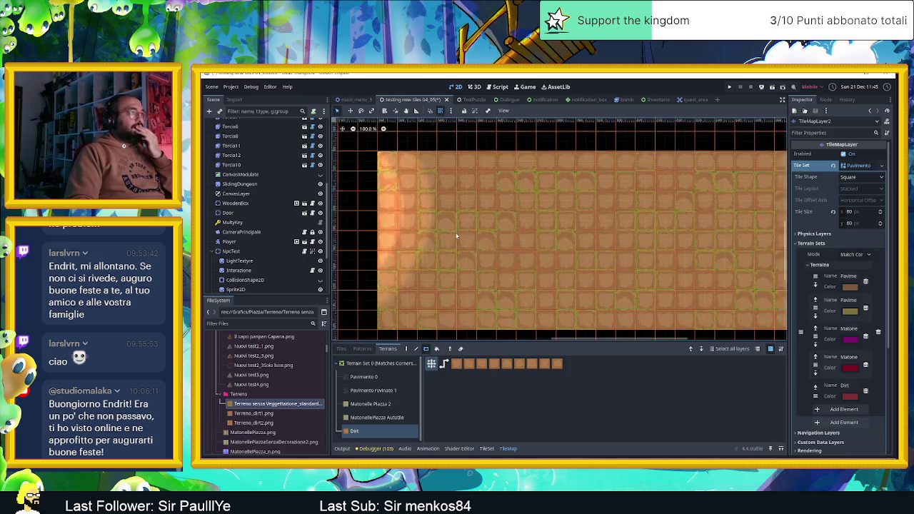
Step: Zoom in and out to inspect the mix of plain and grass-fringed Dirt tiles
scroll(478, 238, up, 3)
scroll(500, 235, up, 3)
scroll(590, 230, up, 1)
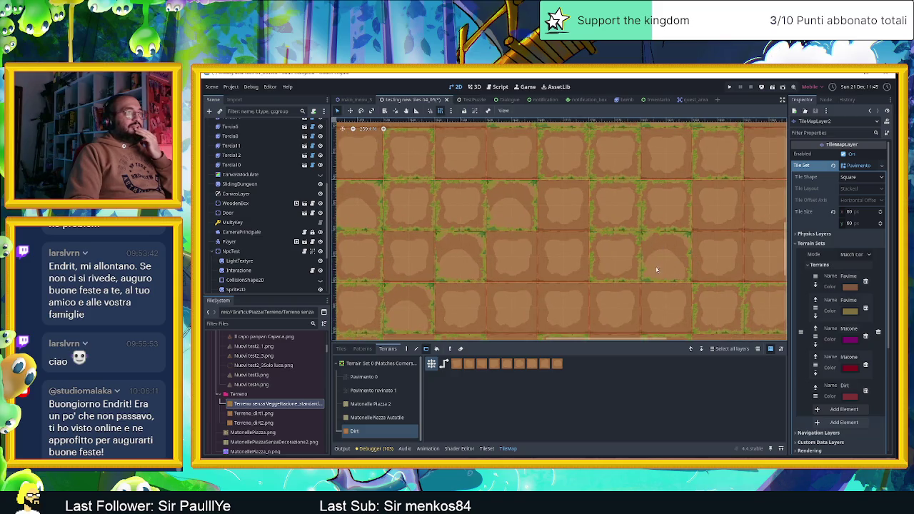
scroll(643, 266, down, 2)
scroll(615, 264, down, 3)
scroll(514, 259, down, 2)
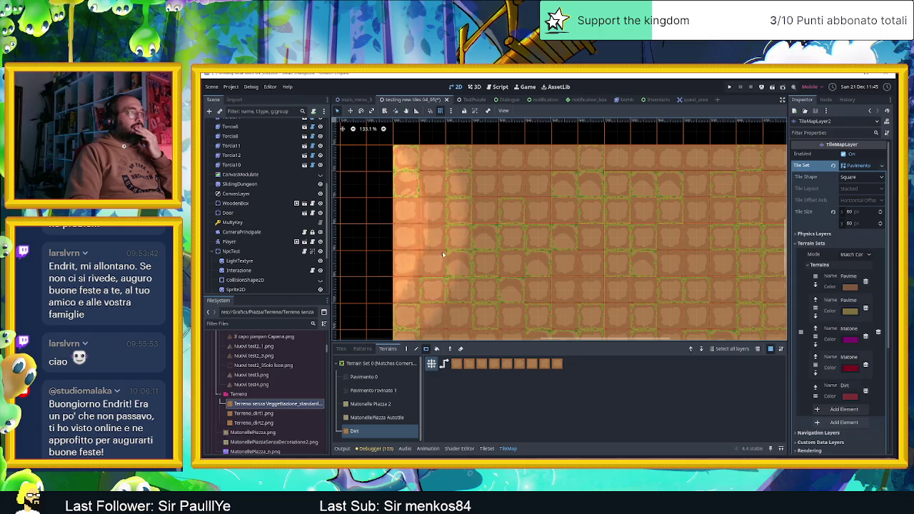
scroll(457, 250, up, 3)
scroll(486, 240, up, 4)
scroll(512, 228, up, 3)
scroll(517, 231, down, 2)
scroll(516, 236, down, 2)
scroll(564, 272, down, 2)
scroll(551, 234, up, 1)
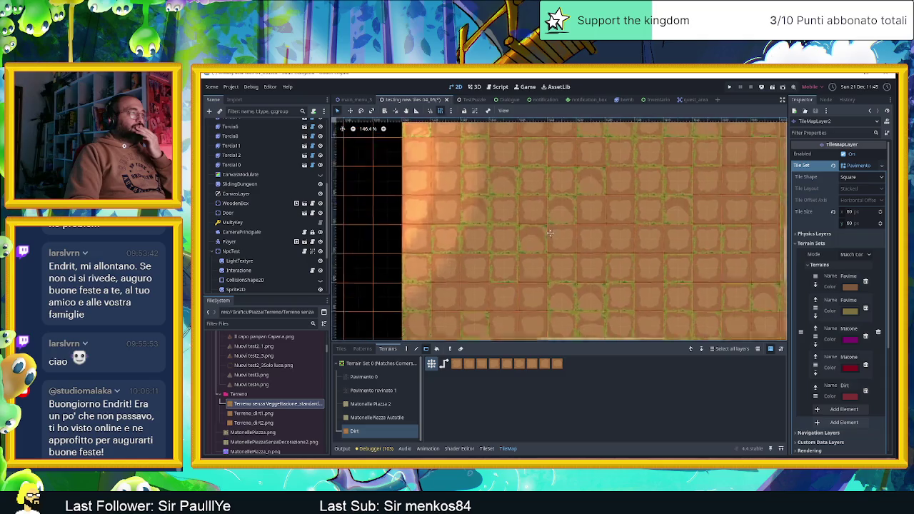
scroll(551, 234, up, 1)
scroll(696, 298, down, 2)
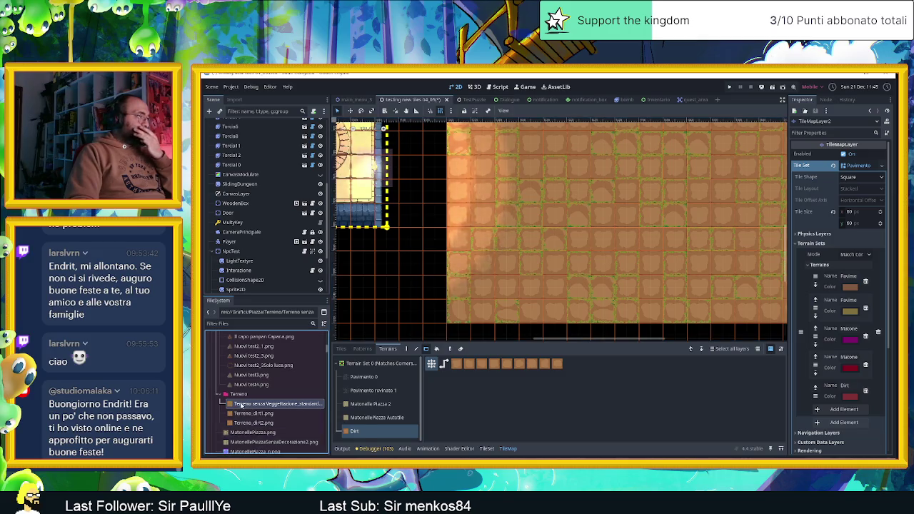
Step: Open the Terreno senza terrain tile sheet for editing in Aseprite
right_click(257, 429)
key(Escape)
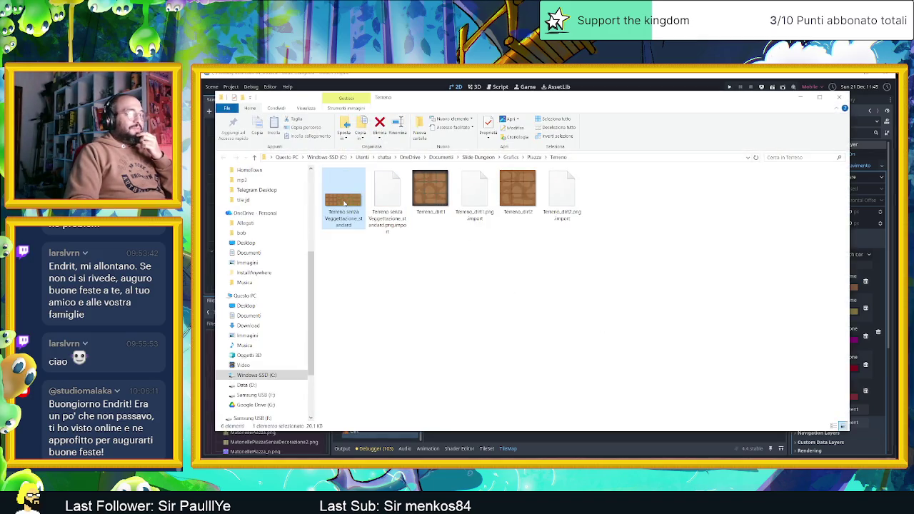
drag(343, 203, 627, 381)
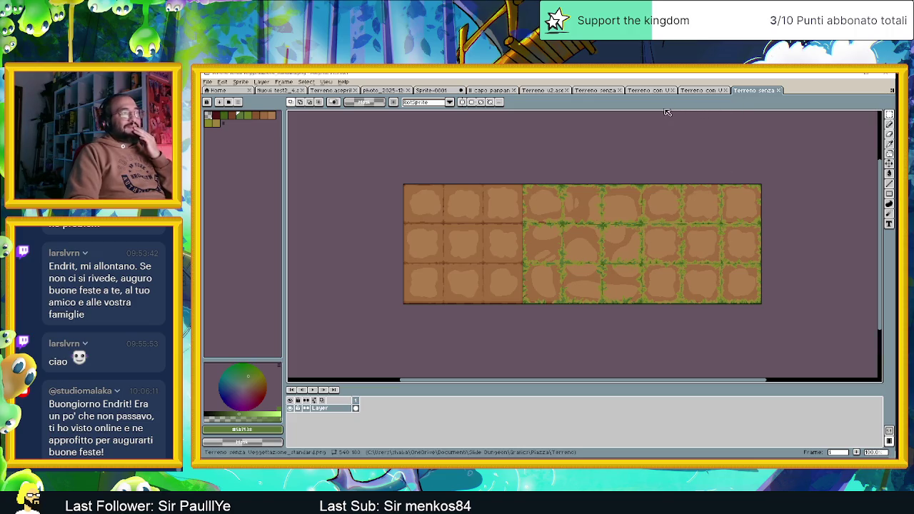
Step: Close the extra Terreno senza and Terreno con U tile sheet tabs
click(592, 92)
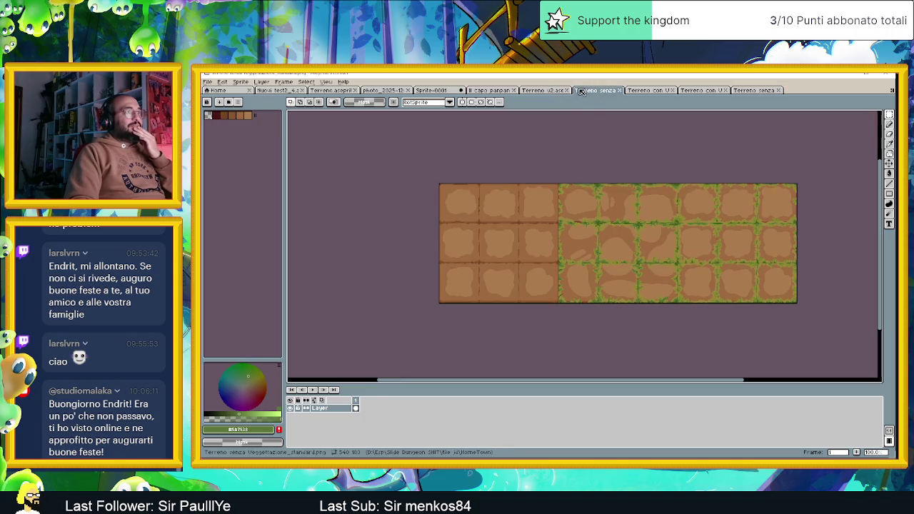
click(621, 91)
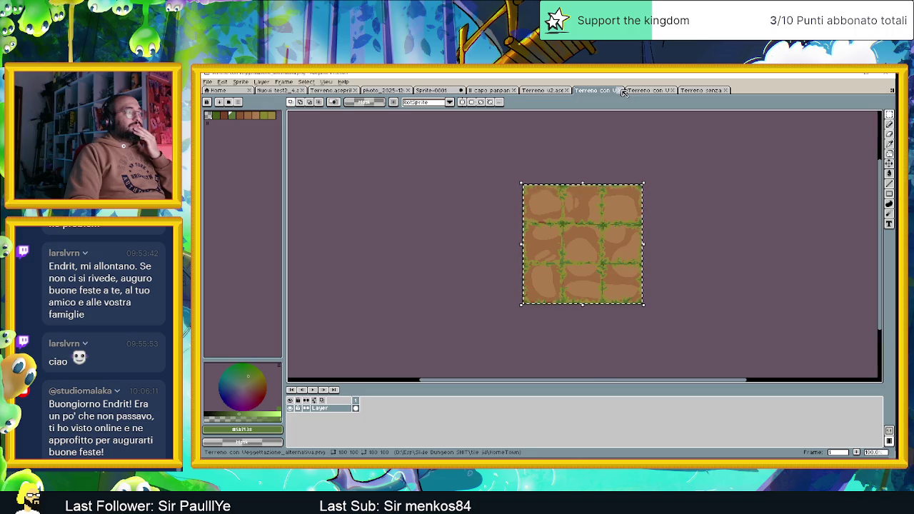
click(621, 91)
click(622, 91)
click(549, 92)
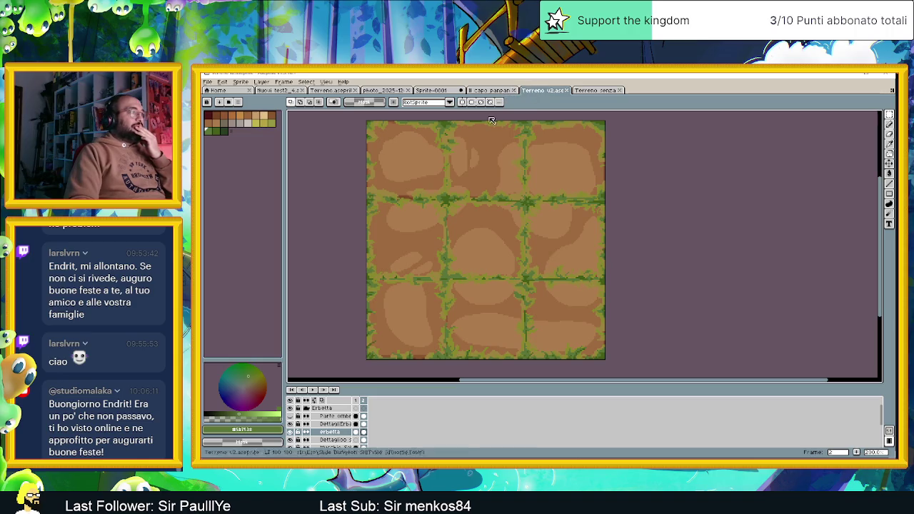
Step: Reveal the hidden shading layer and compare the sprite's first and second frames
click(290, 418)
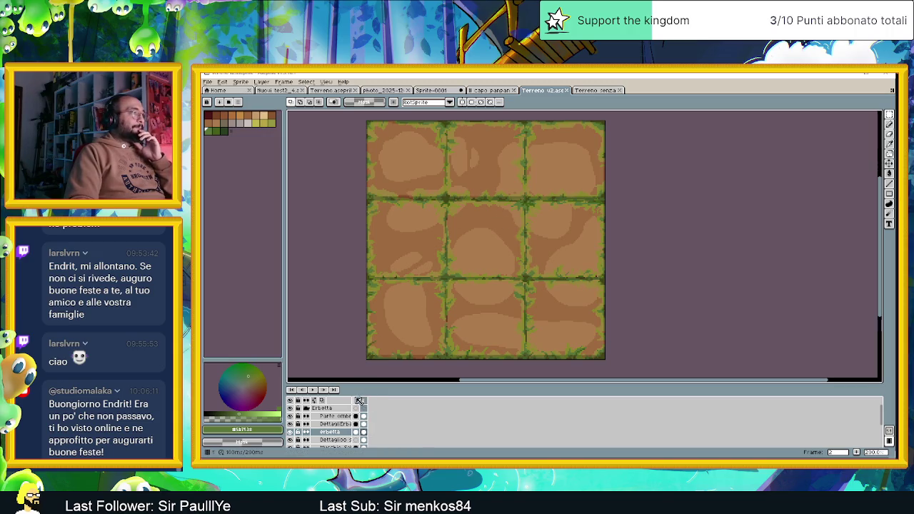
click(357, 403)
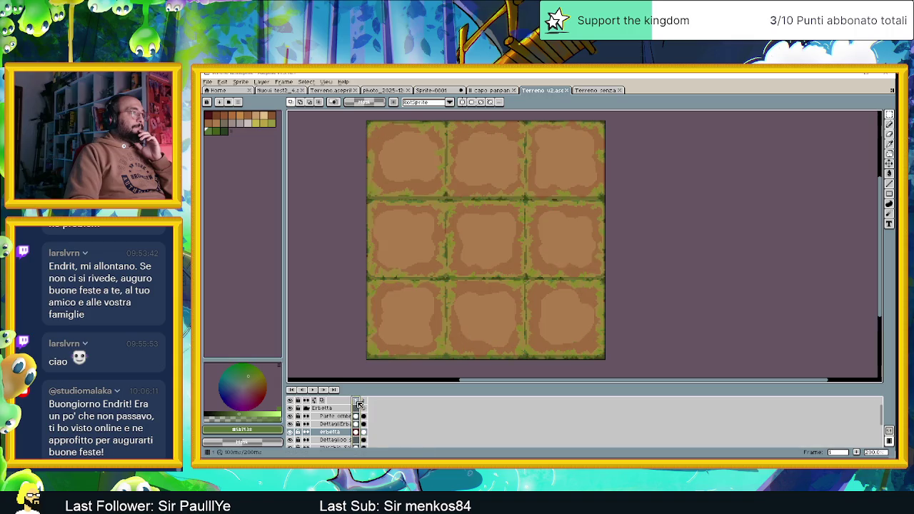
click(364, 401)
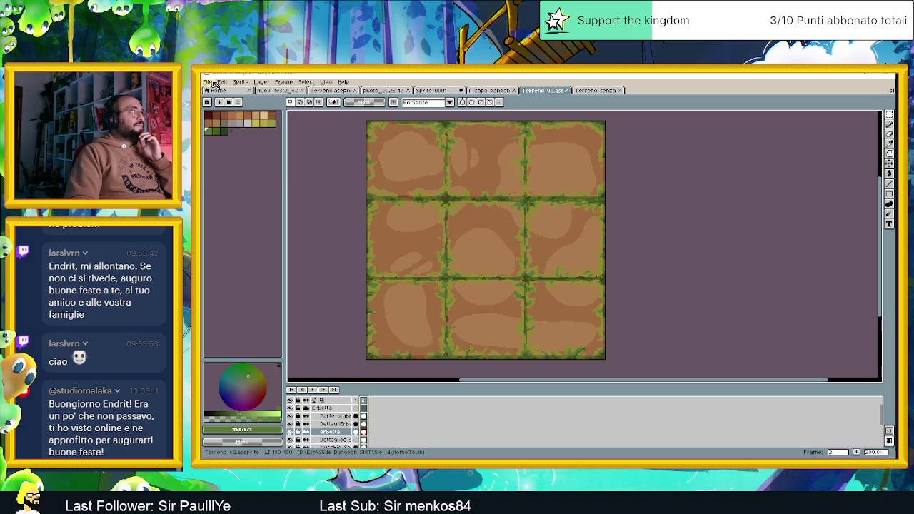
Step: Export the sprite as a PNG with 'v2' appended to the output file name
click(213, 84)
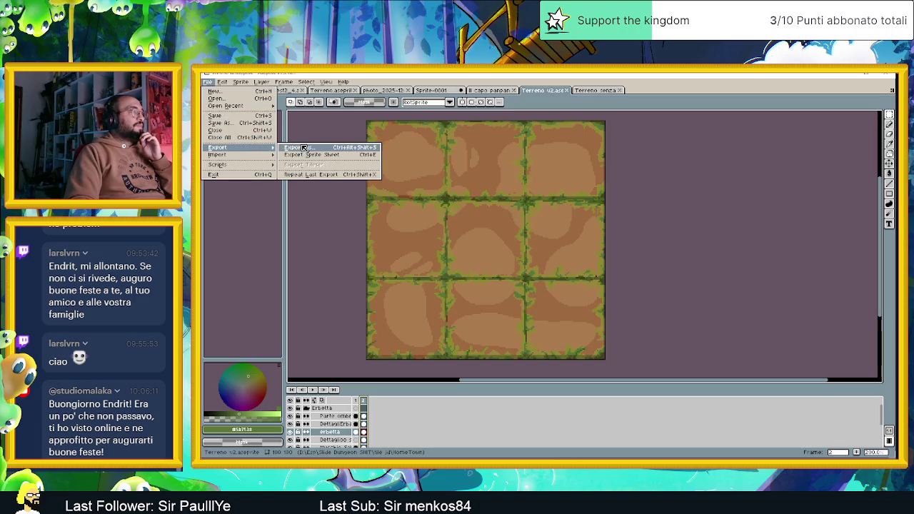
click(304, 148)
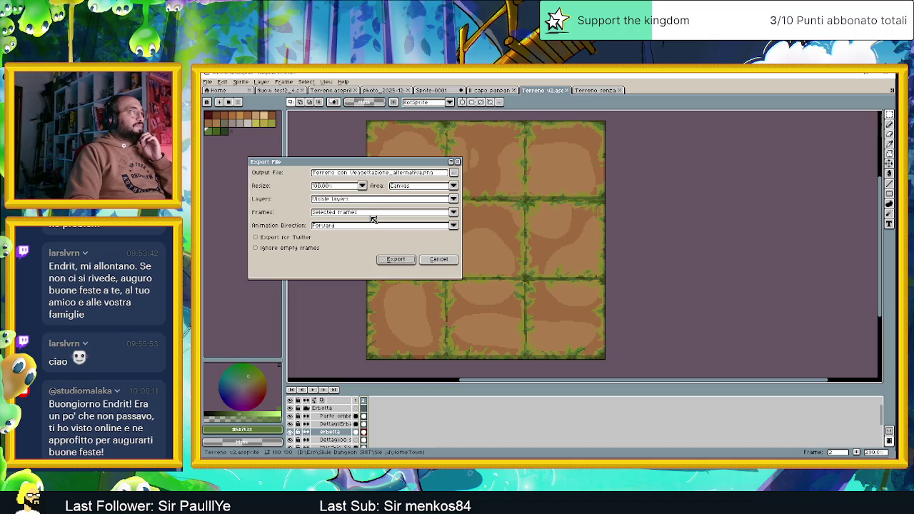
click(426, 174)
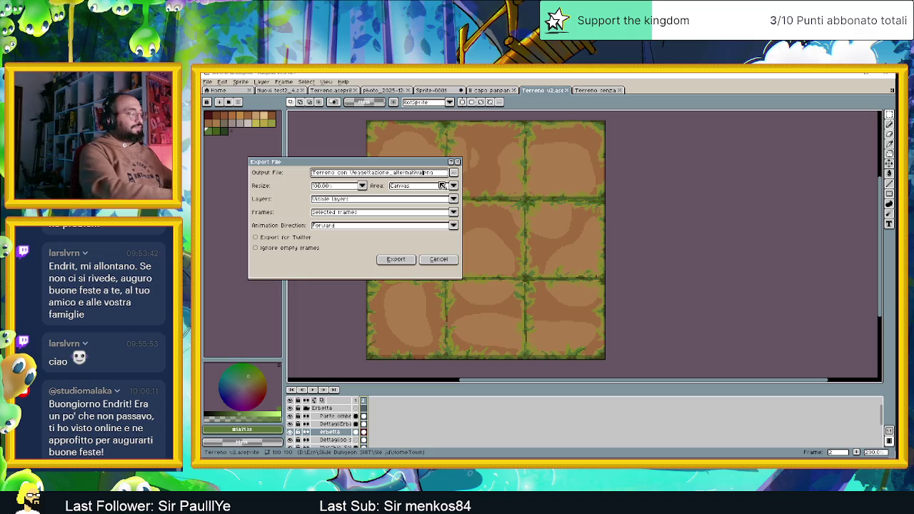
text(_v2)
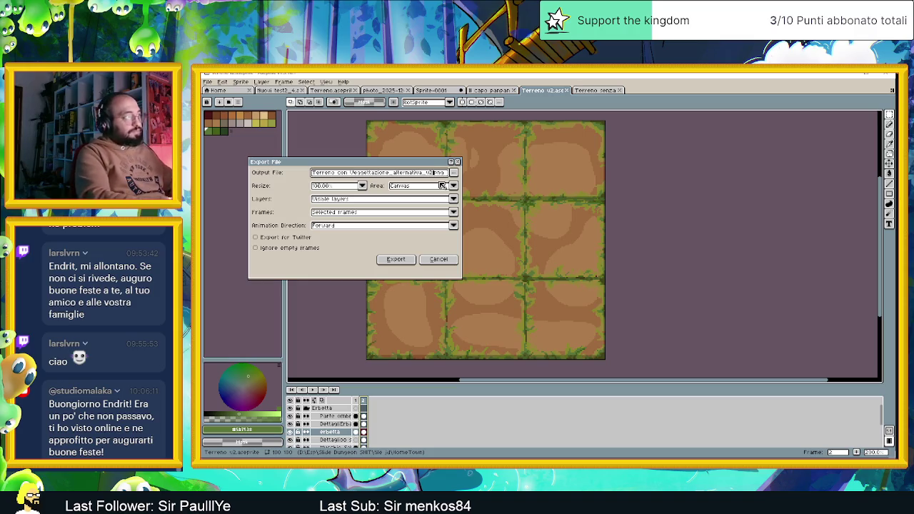
click(396, 259)
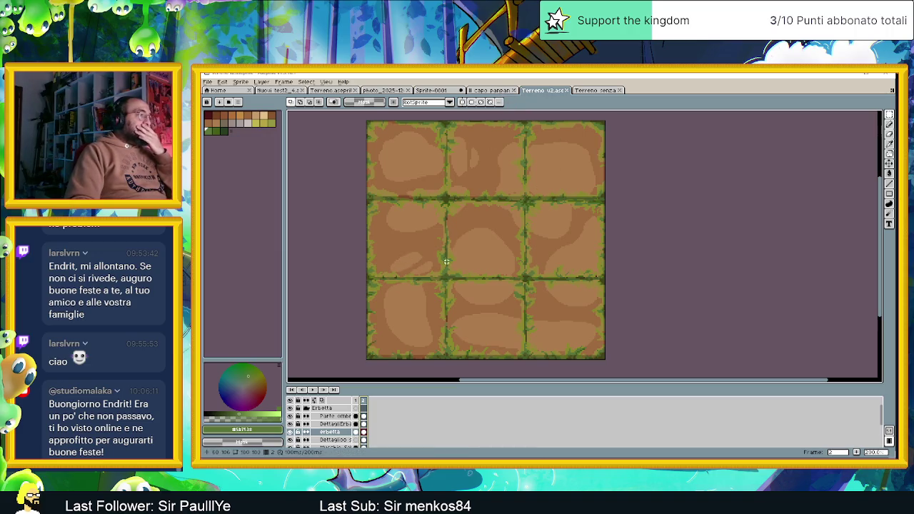
Step: Compare against the Terreno senza sheet, then view the 3x3 grass sprite's first frame
click(588, 92)
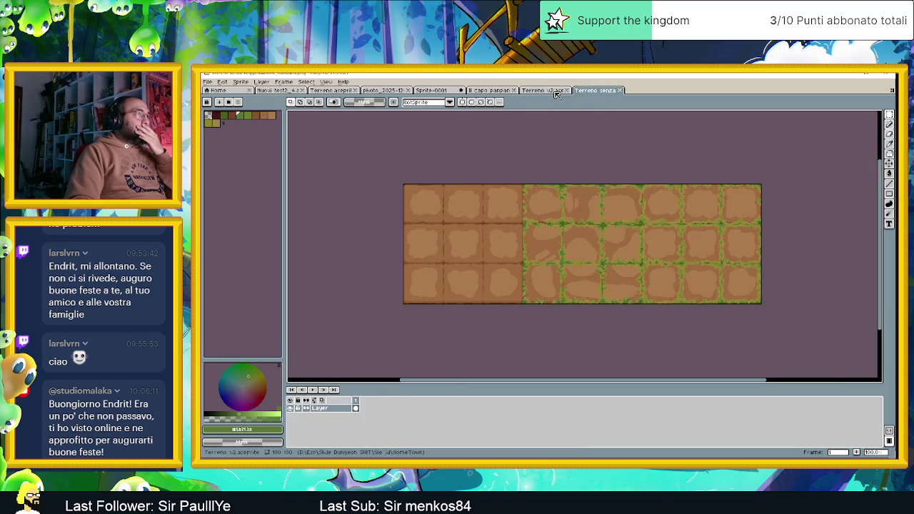
click(554, 92)
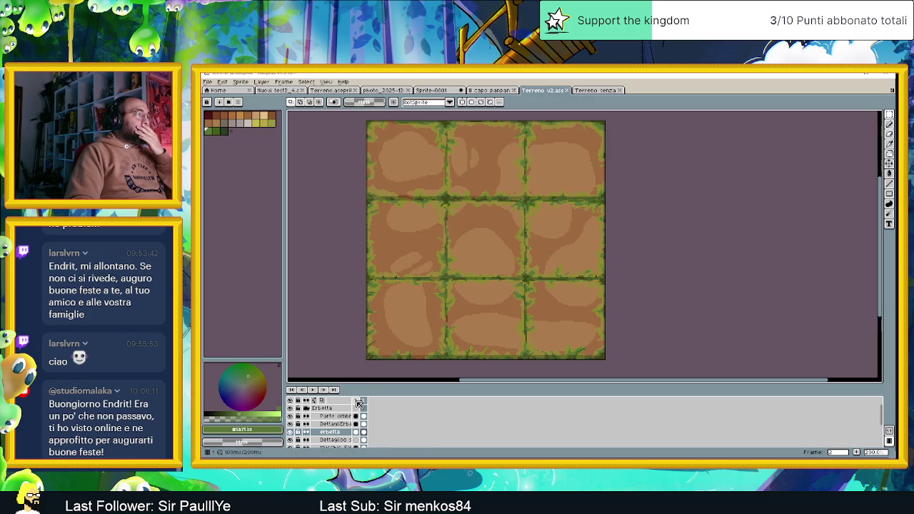
click(356, 401)
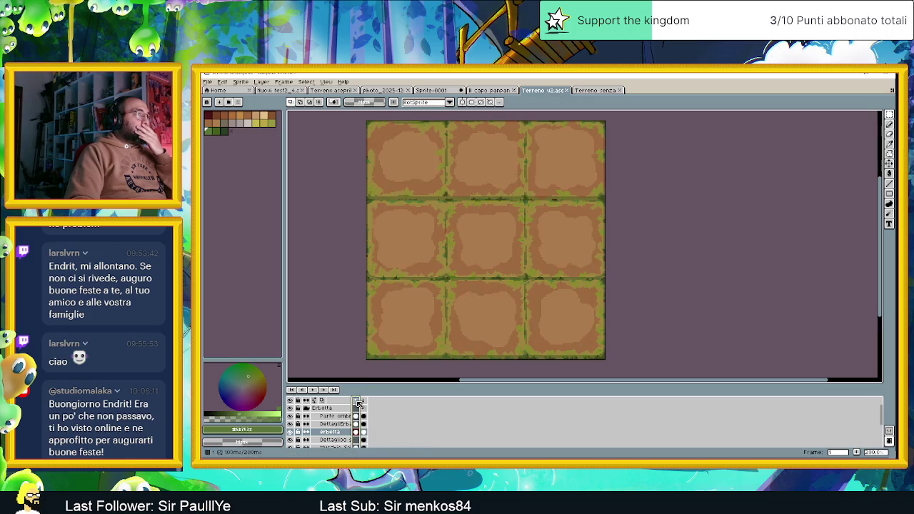
scroll(504, 280, down, 1)
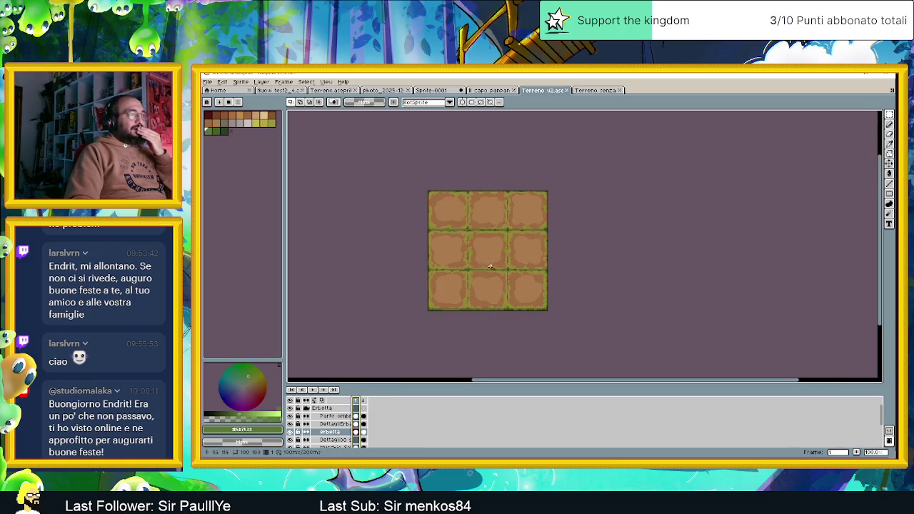
scroll(505, 280, up, 1)
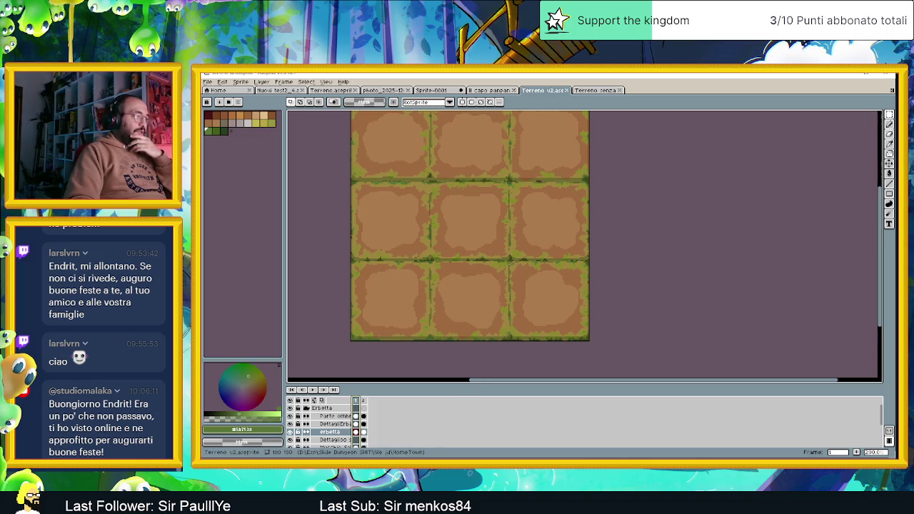
Step: Open the Telegram Desktop folder in File Explorer and sort the downloads descending
key(super+e)
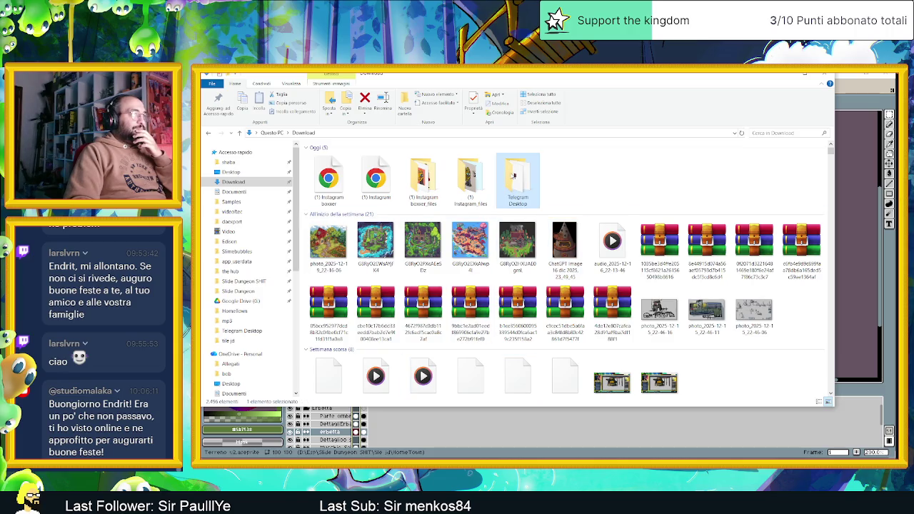
double_click(513, 177)
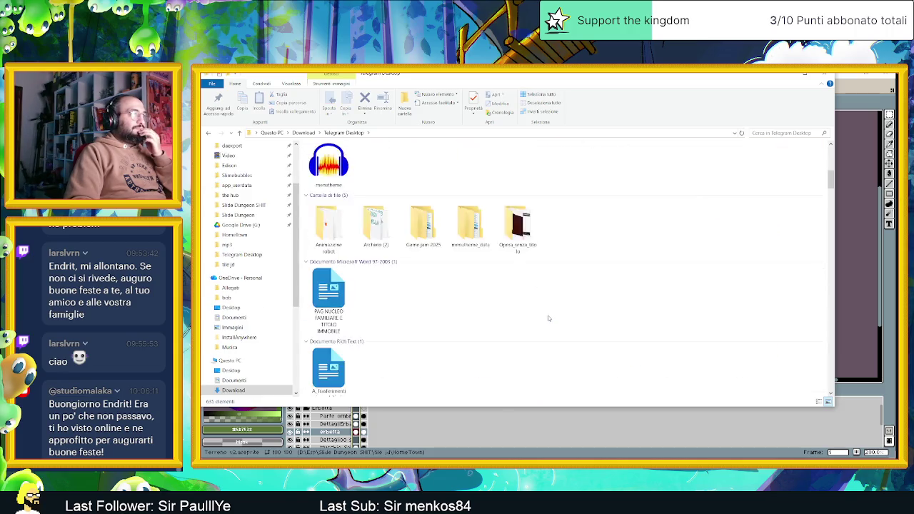
right_click(444, 179)
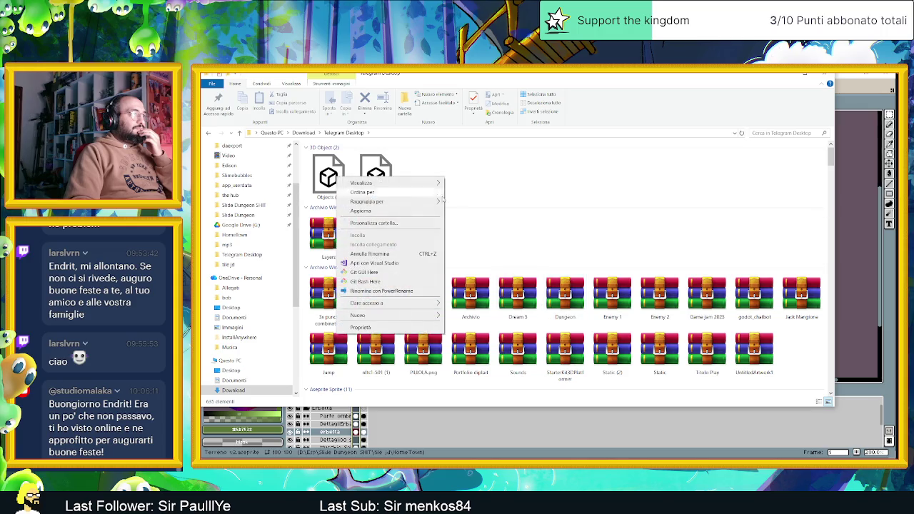
mouse_move(386, 192)
click(483, 204)
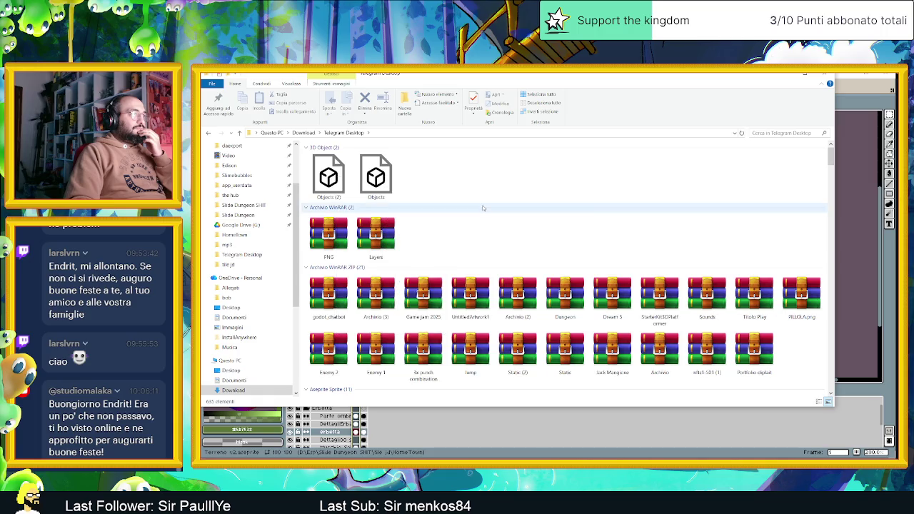
right_click(471, 189)
mouse_move(389, 203)
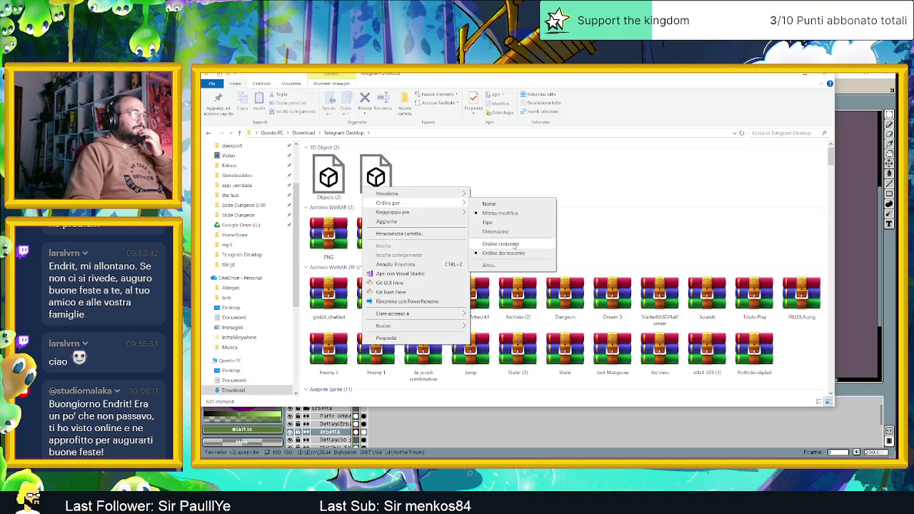
click(514, 245)
right_click(468, 181)
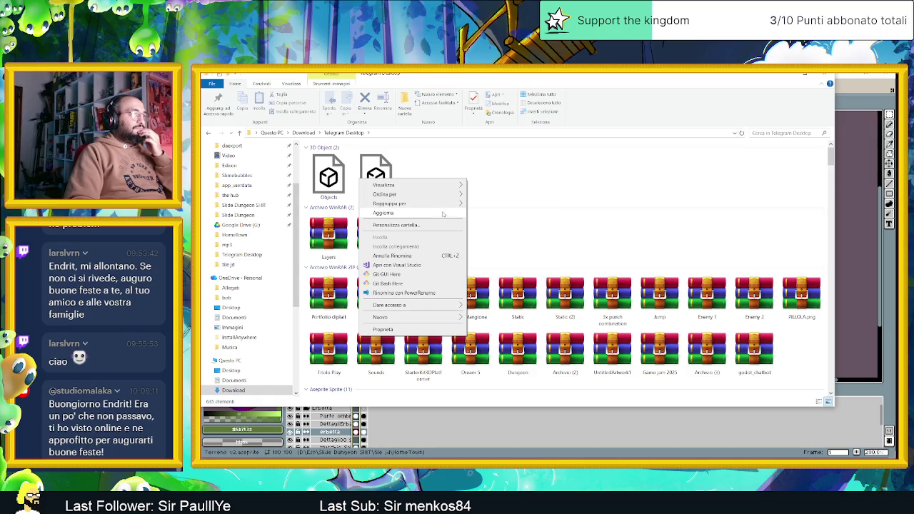
mouse_move(400, 194)
click(516, 245)
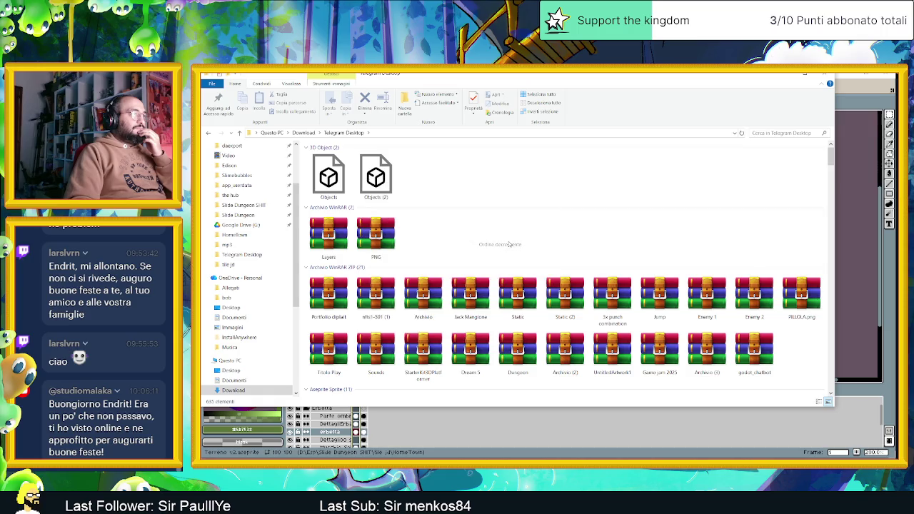
Step: Reveal the shared sprite from its Telegram message and open 'Terreno (1).aseprite'
scroll(709, 272, down, 5)
scroll(699, 310, down, 5)
scroll(696, 319, down, 5)
scroll(697, 320, down, 5)
scroll(696, 320, down, 5)
mouse_move(832, 243)
mouse_down()
mouse_move(830, 392)
mouse_move(830, 367)
mouse_up()
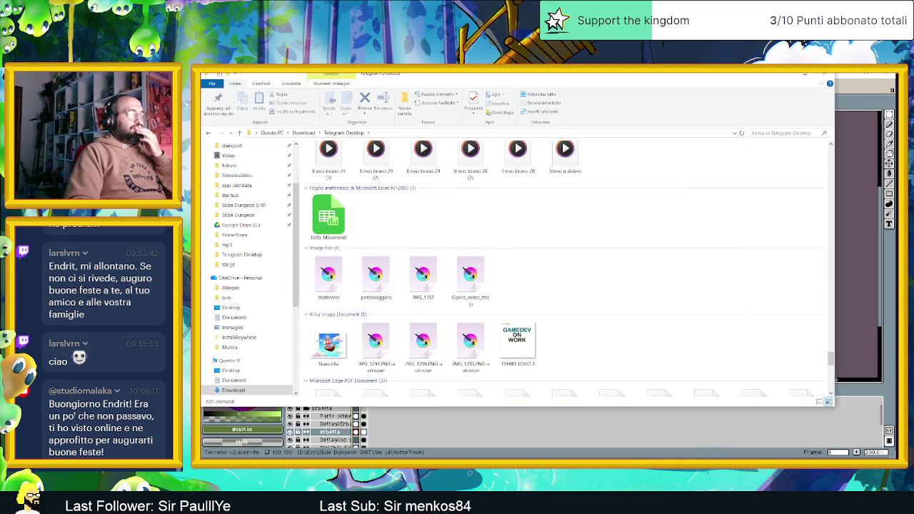
right_click(720, 397)
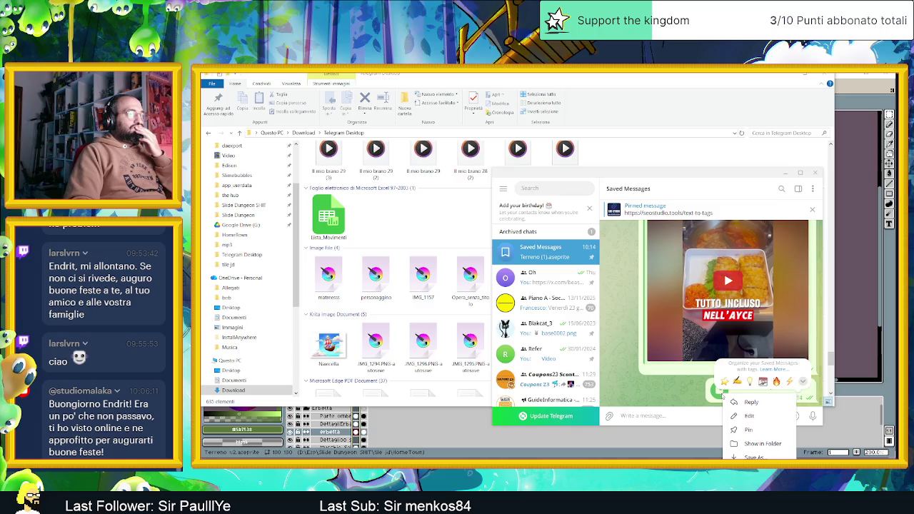
click(752, 445)
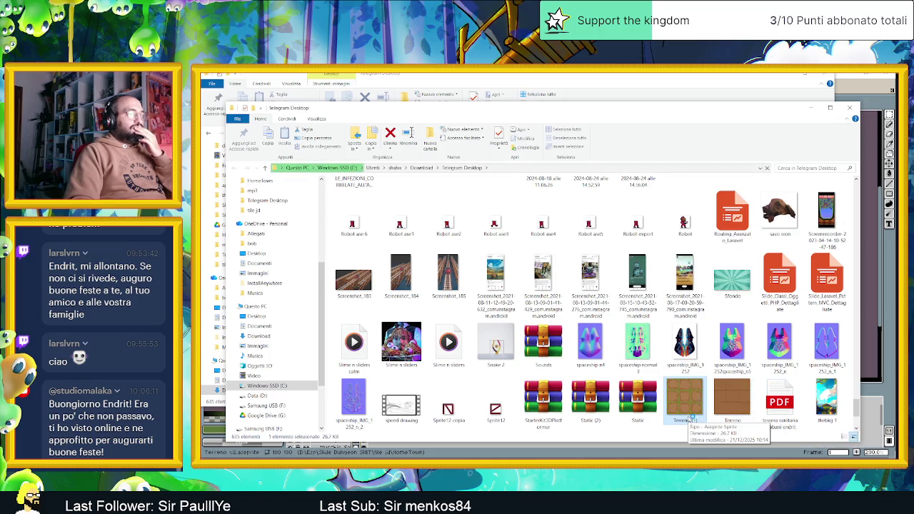
double_click(685, 400)
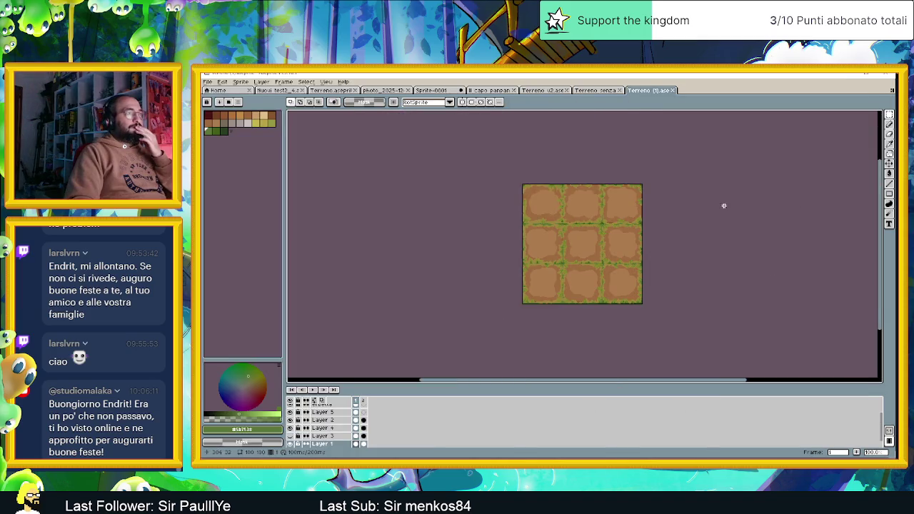
Step: Toggle the grass, Layer 5 and Layer 2 visibility in Terreno (1) to compare them
scroll(643, 274, up, 1)
scroll(347, 431, up, 2)
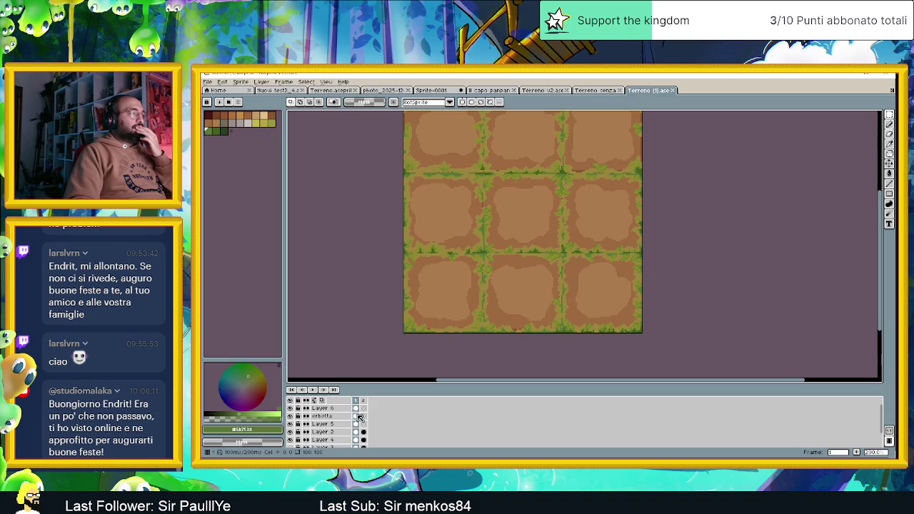
click(358, 408)
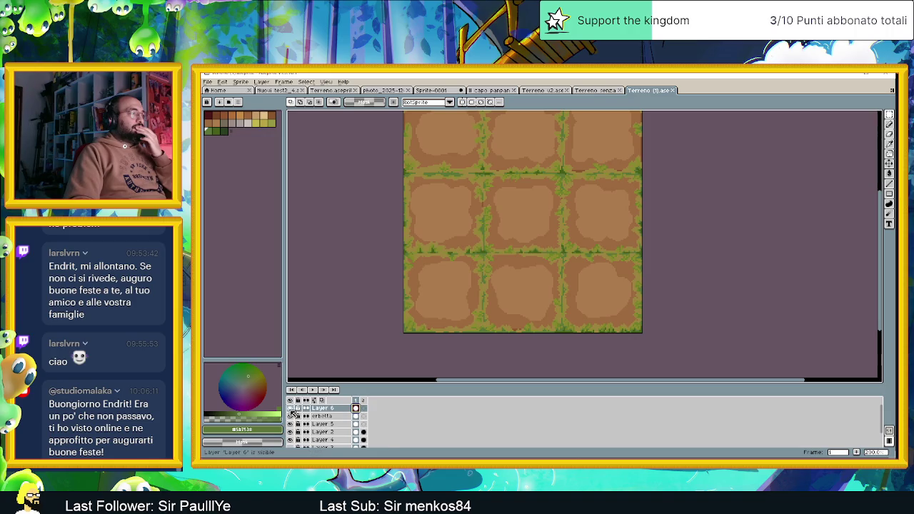
click(290, 419)
click(290, 419)
click(291, 424)
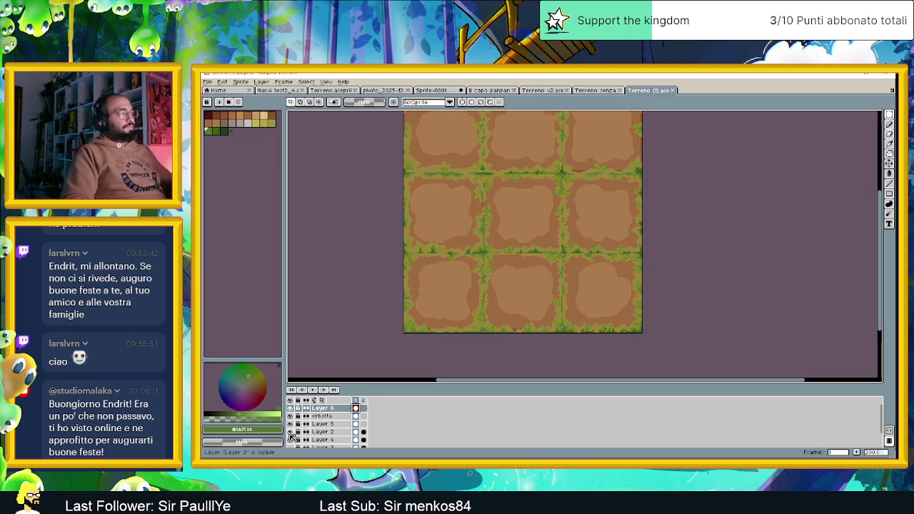
click(291, 431)
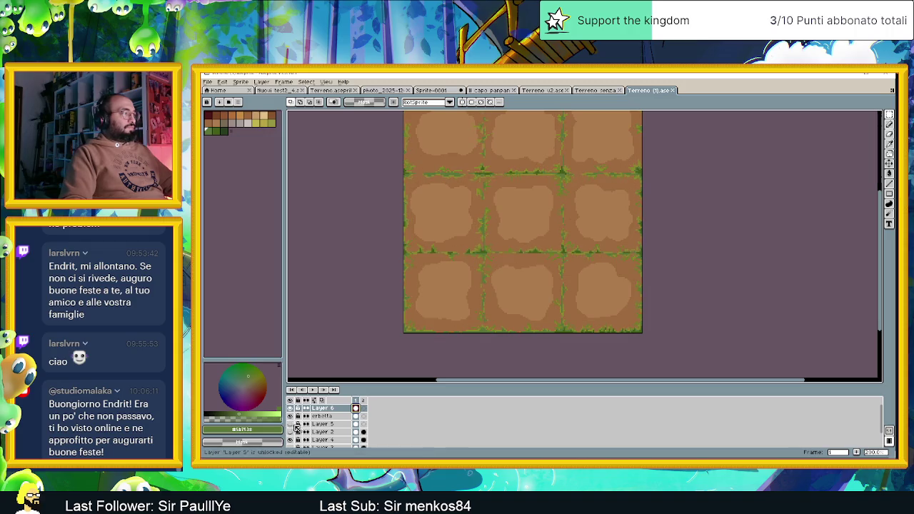
click(360, 425)
click(360, 414)
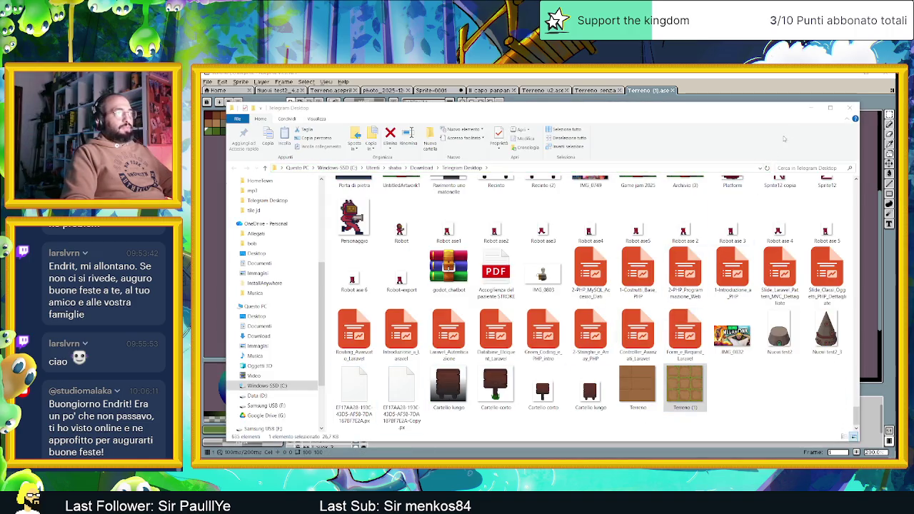
Step: Select the Layer 6, erbetta and Layer 5 cels and open their cel options
click(811, 107)
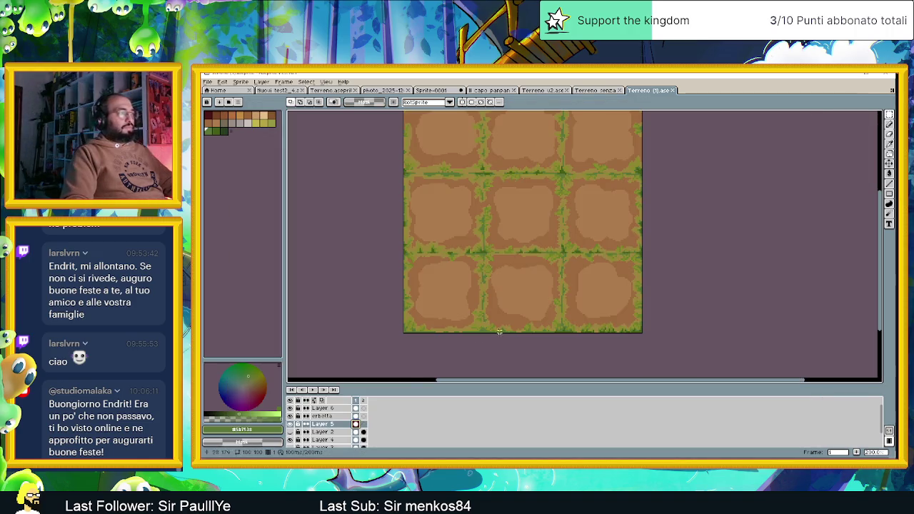
drag(360, 411, 360, 424)
right_click(359, 424)
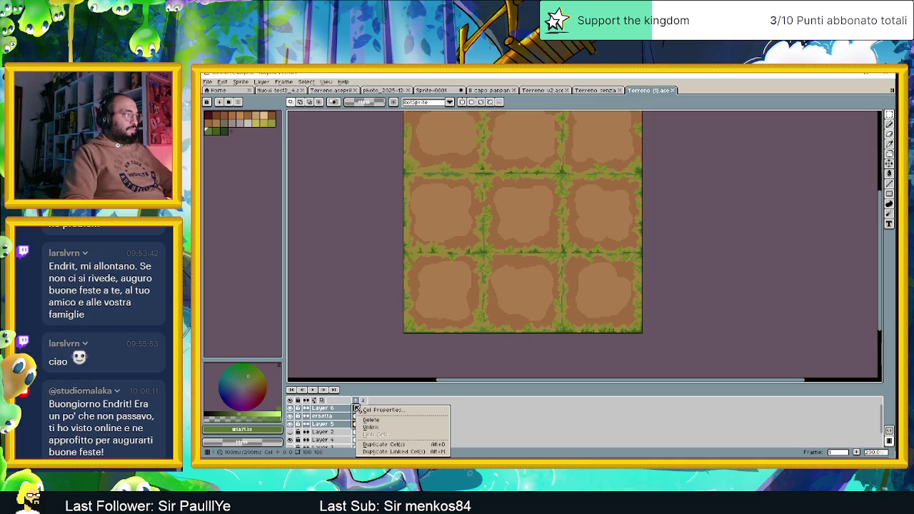
click(356, 409)
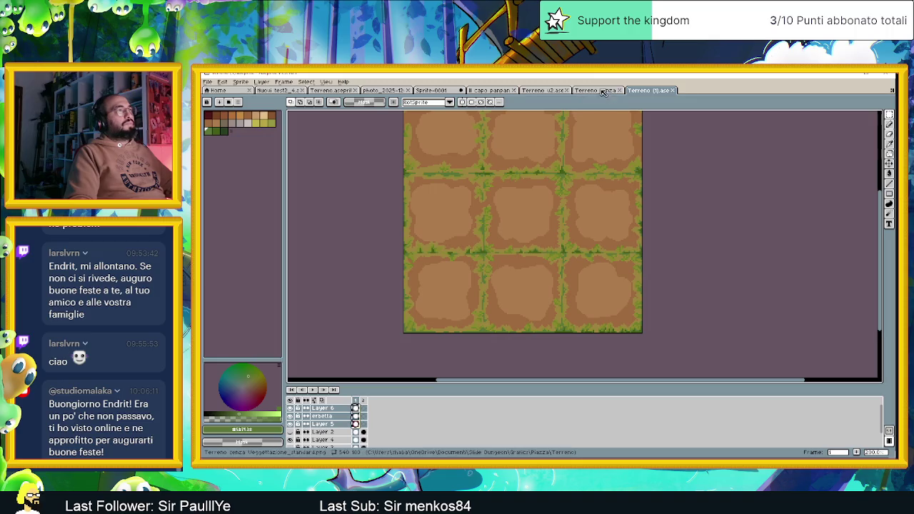
Step: In Terreno u2, select the DettagliErba, Dettaglio and moss layers in turn
click(544, 91)
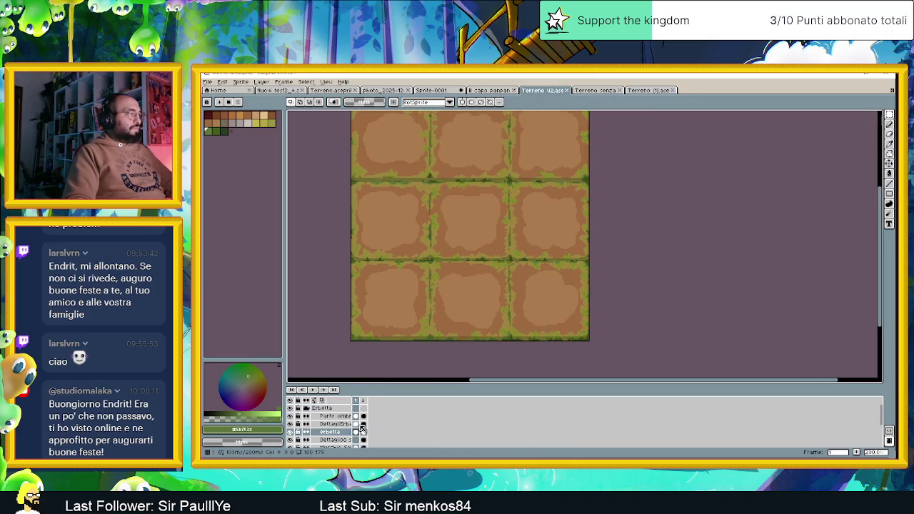
click(355, 424)
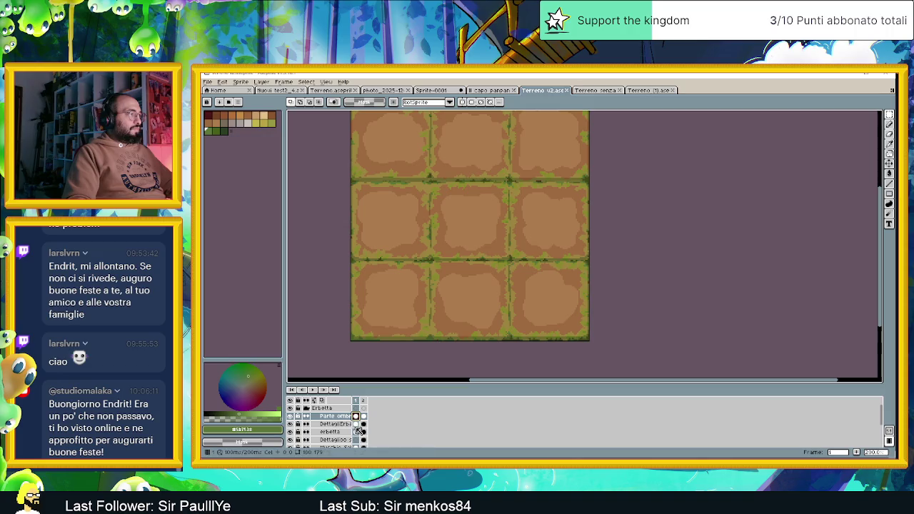
click(357, 440)
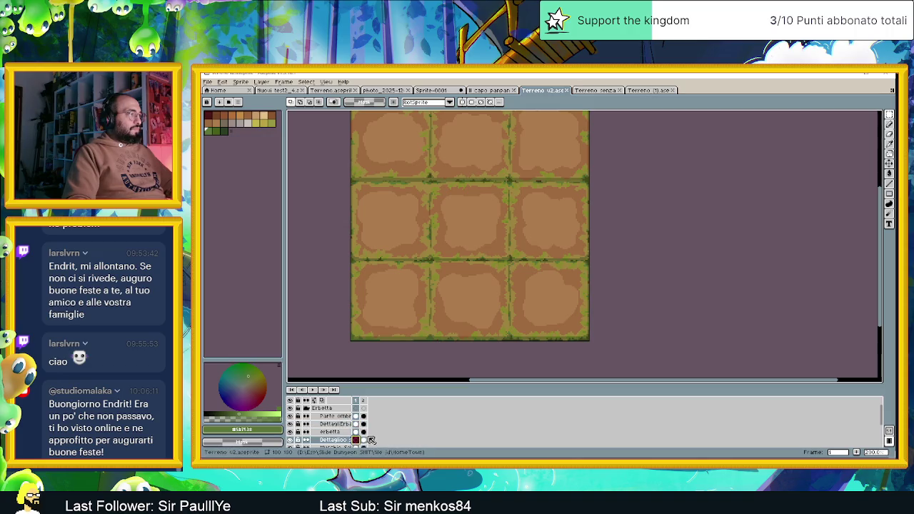
scroll(367, 442, down, 1)
click(357, 432)
scroll(357, 432, up, 1)
click(357, 432)
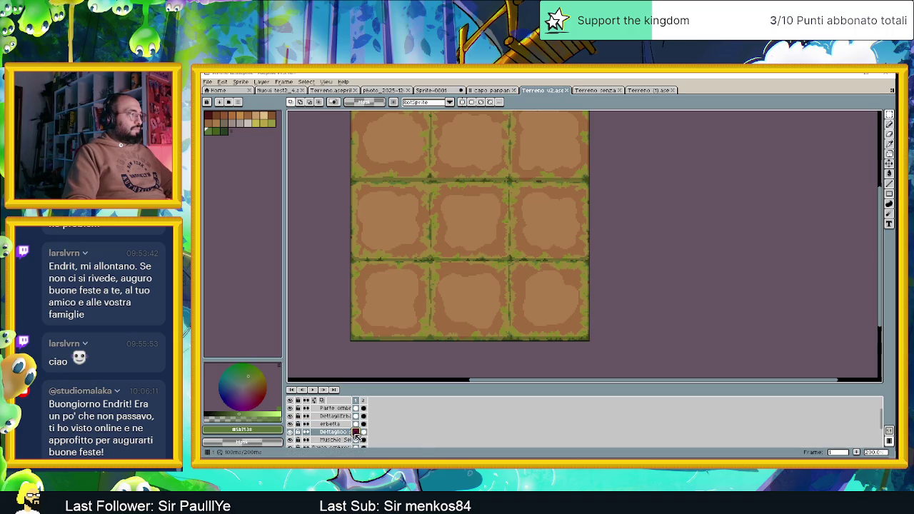
Step: Toggle the moss layer's visibility on and off repeatedly to compare its effect
click(290, 440)
click(291, 440)
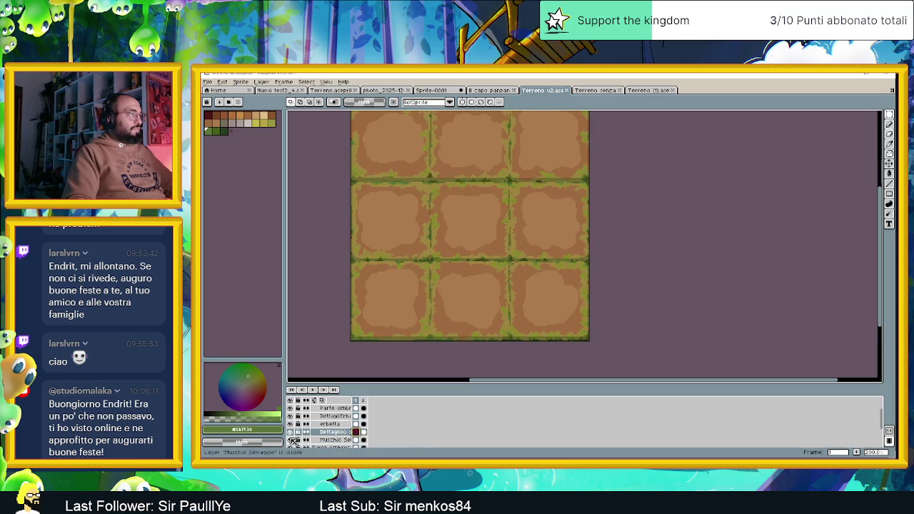
click(292, 440)
click(292, 439)
click(292, 440)
click(292, 440)
click(291, 440)
click(291, 440)
Step: Unlink the DettagliErba cel, then check the erbetta and Dettaglio cels and frame 2
click(361, 419)
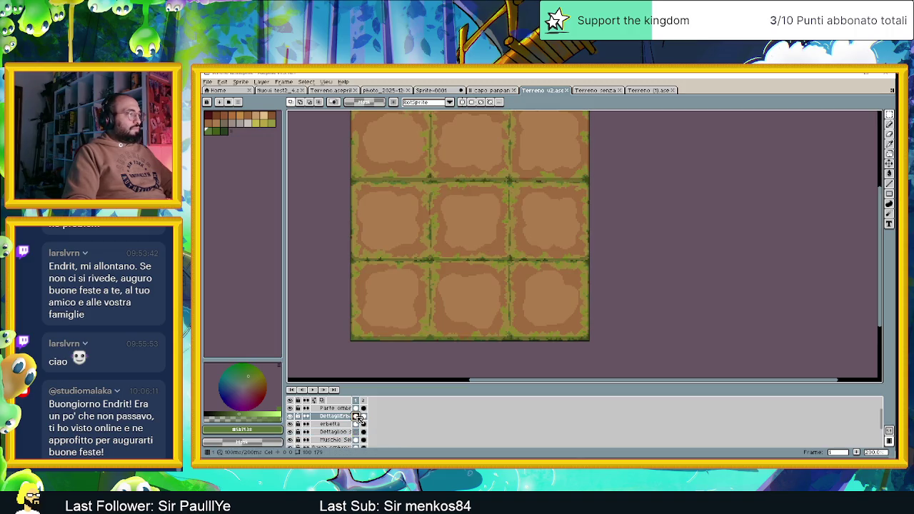
scroll(361, 417, up, 1)
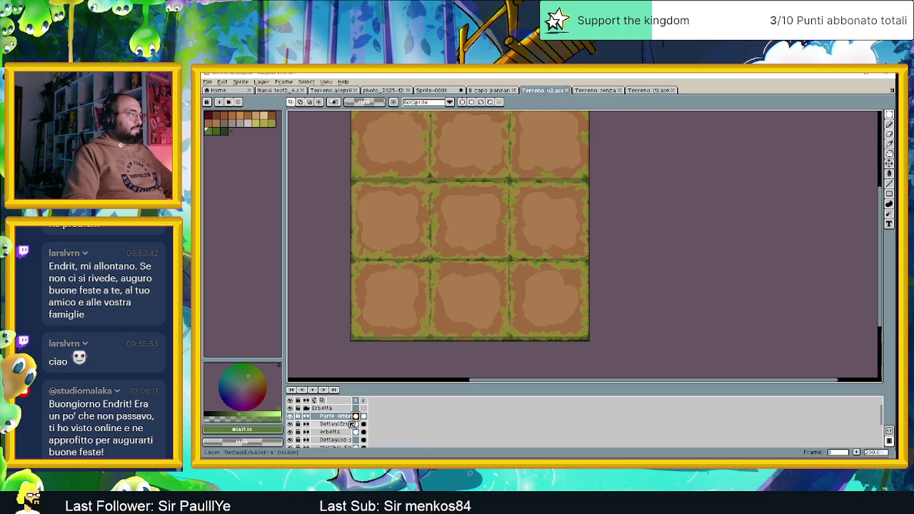
right_click(357, 425)
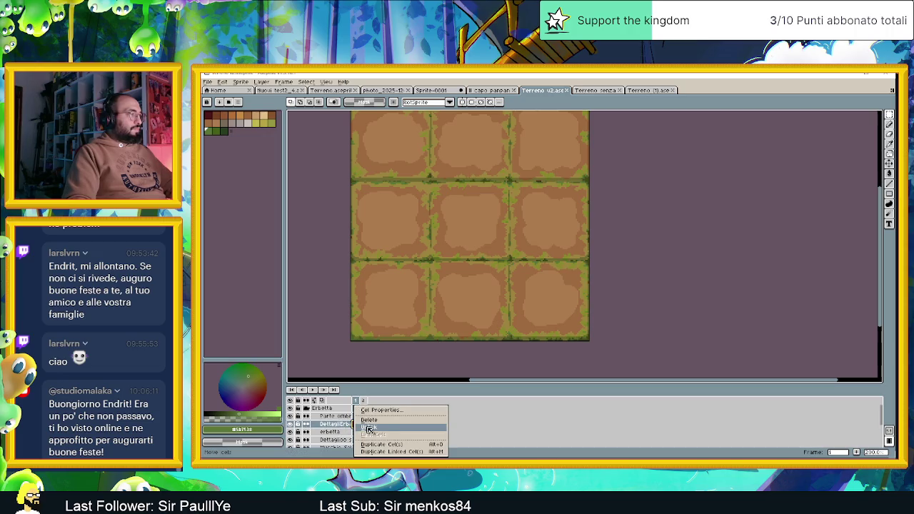
click(373, 428)
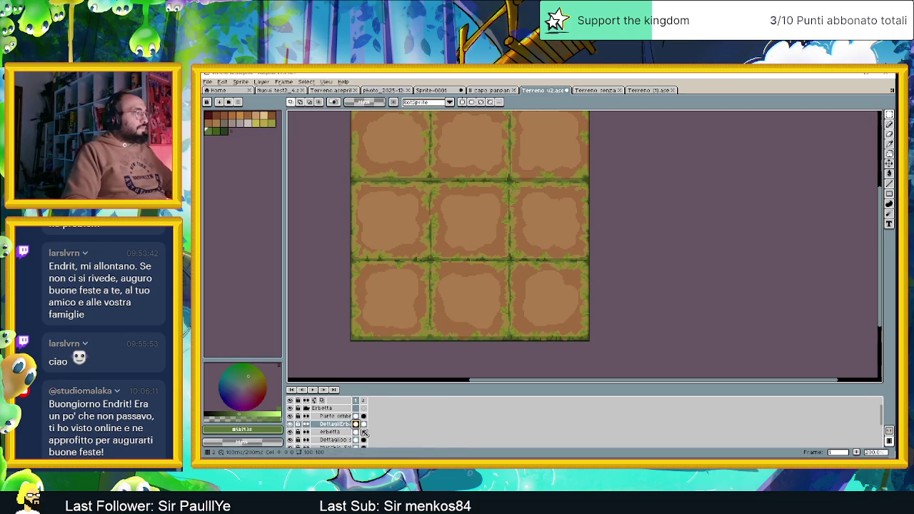
click(356, 433)
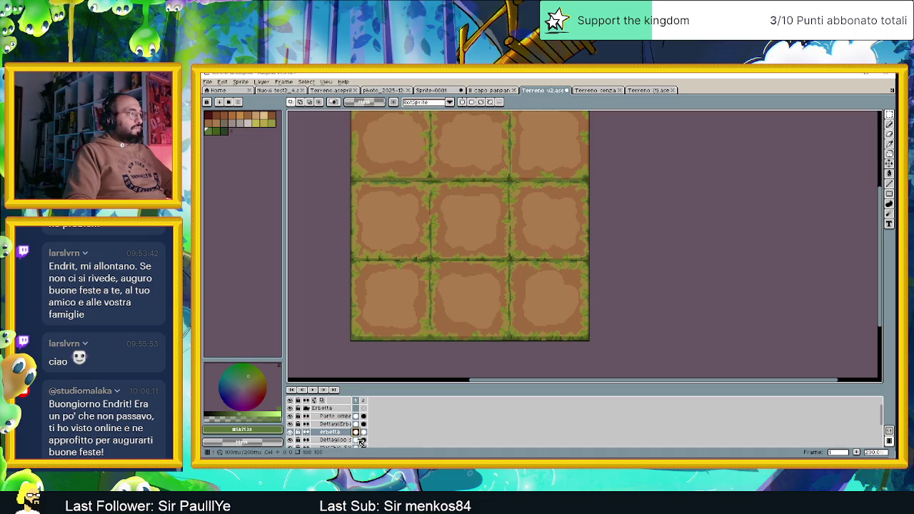
click(357, 440)
scroll(451, 302, down, 4)
scroll(450, 301, up, 2)
scroll(451, 301, up, 1)
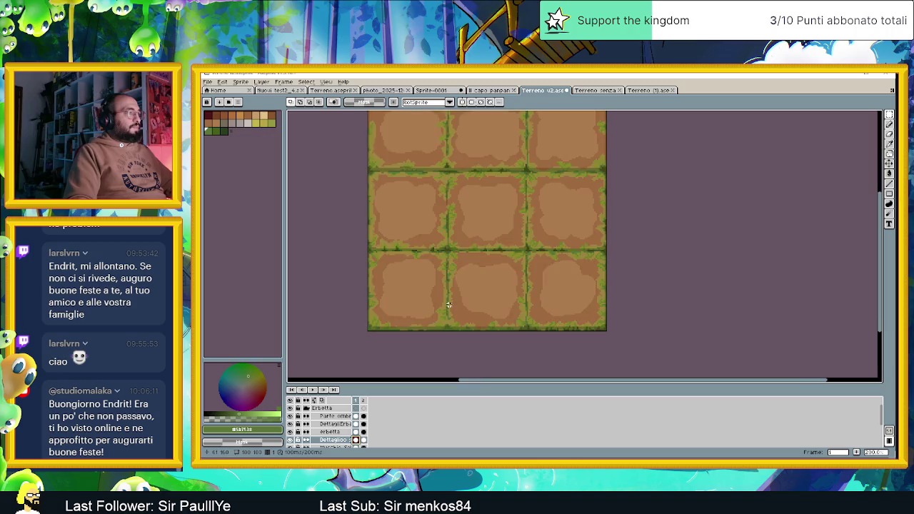
click(363, 401)
Step: Flip between frames 1 and 2 to compare grass details, ending on frame 2, then open Save As
click(357, 401)
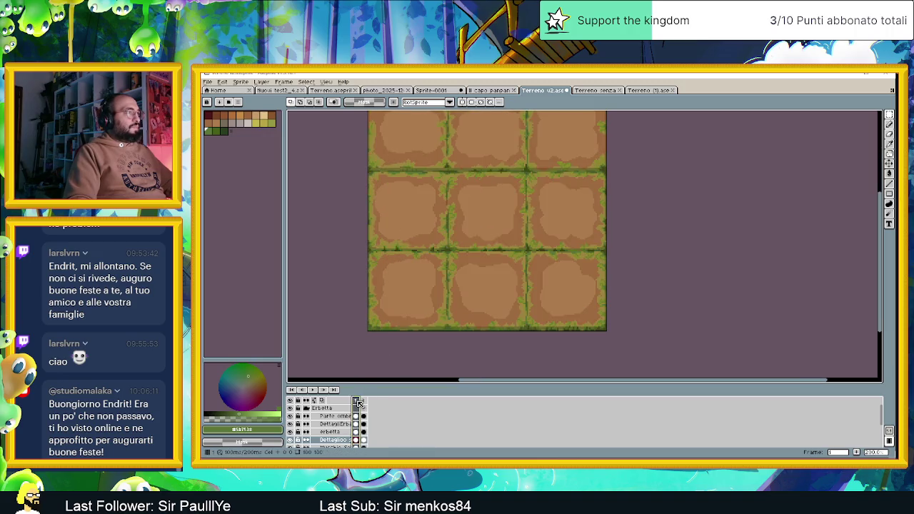
click(364, 401)
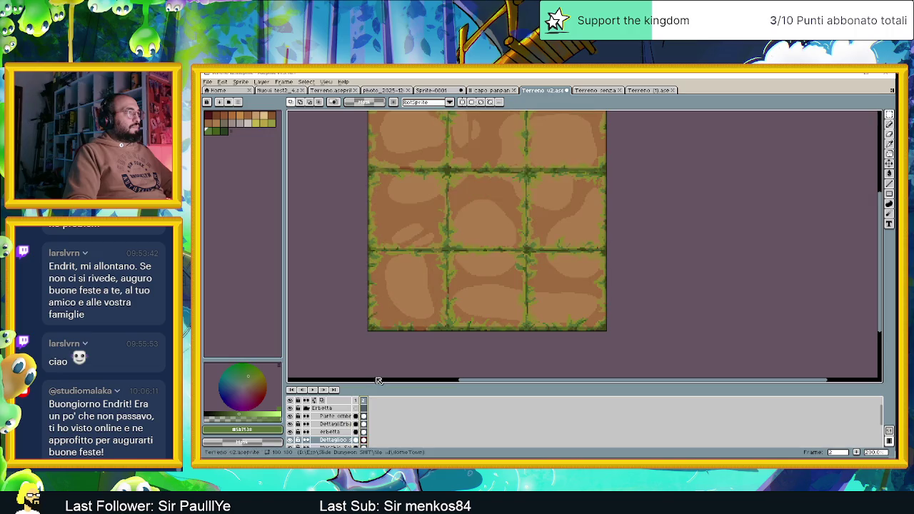
scroll(481, 302, down, 1)
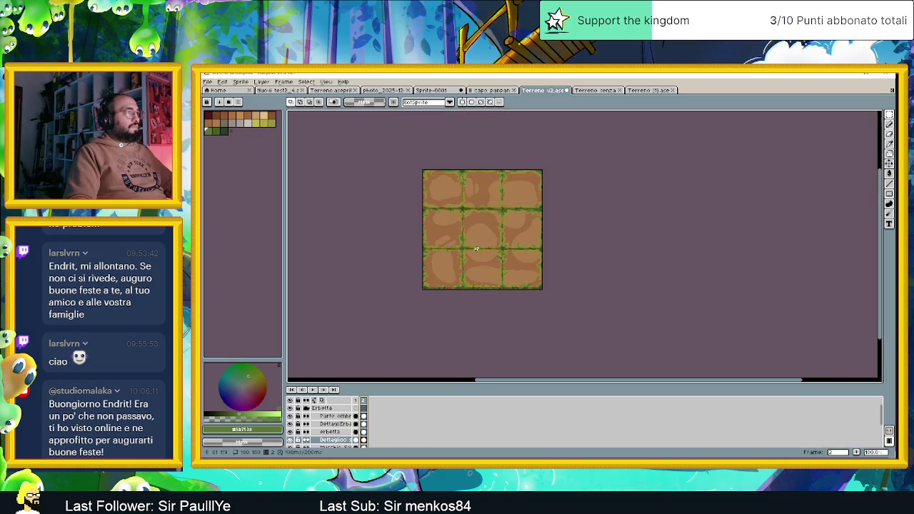
click(357, 401)
click(364, 401)
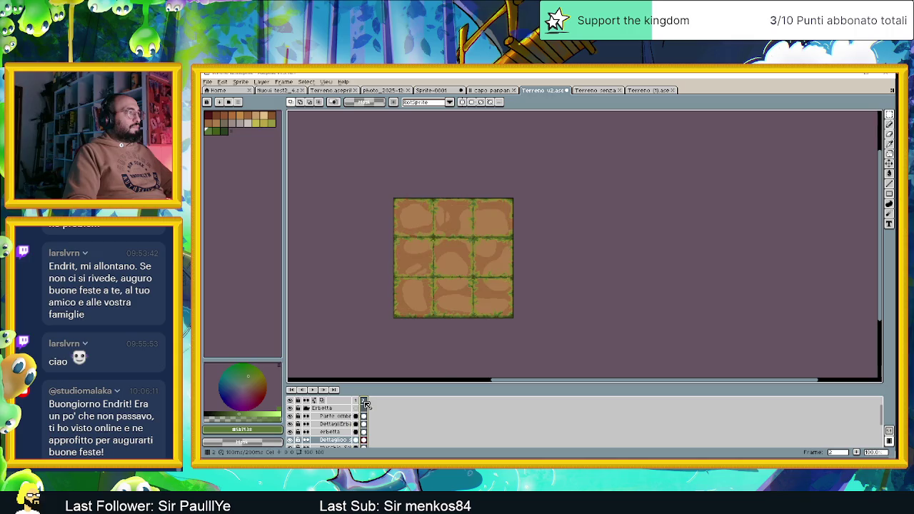
scroll(450, 247, up, 2)
scroll(450, 247, up, 3)
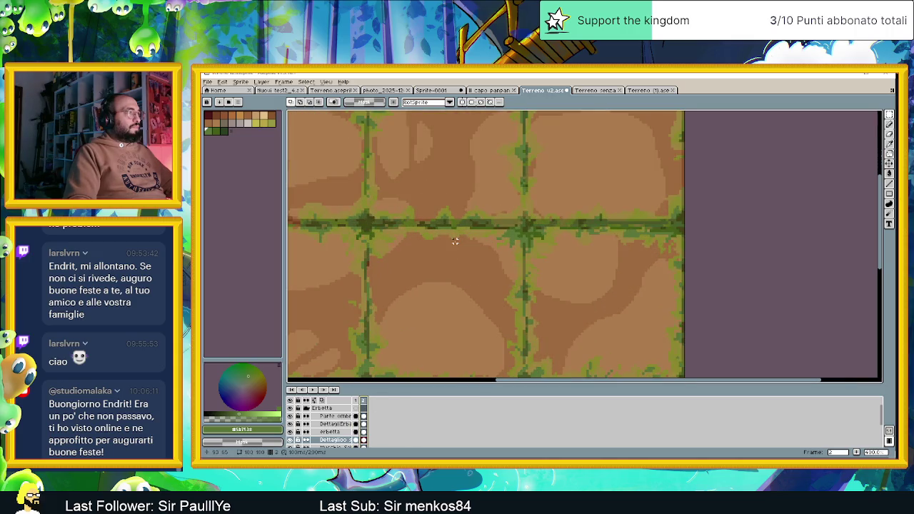
scroll(450, 247, down, 4)
scroll(433, 268, down, 1)
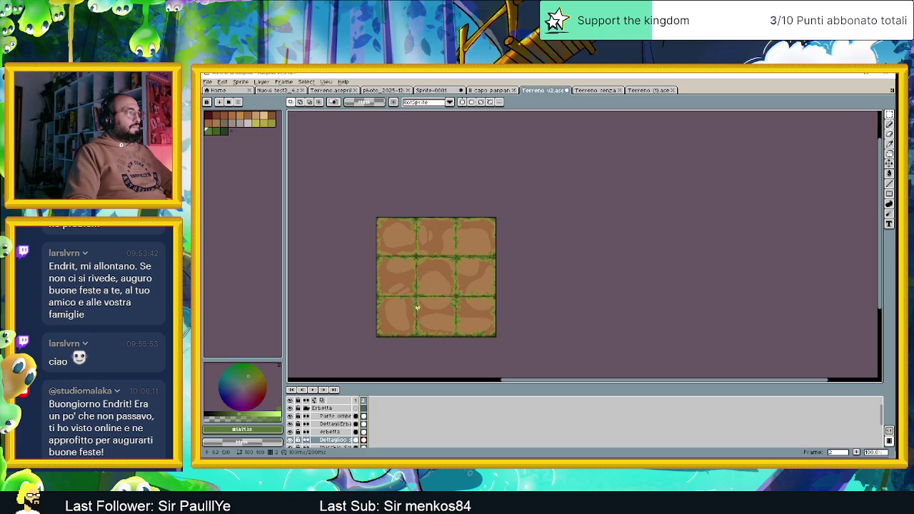
click(357, 401)
click(364, 402)
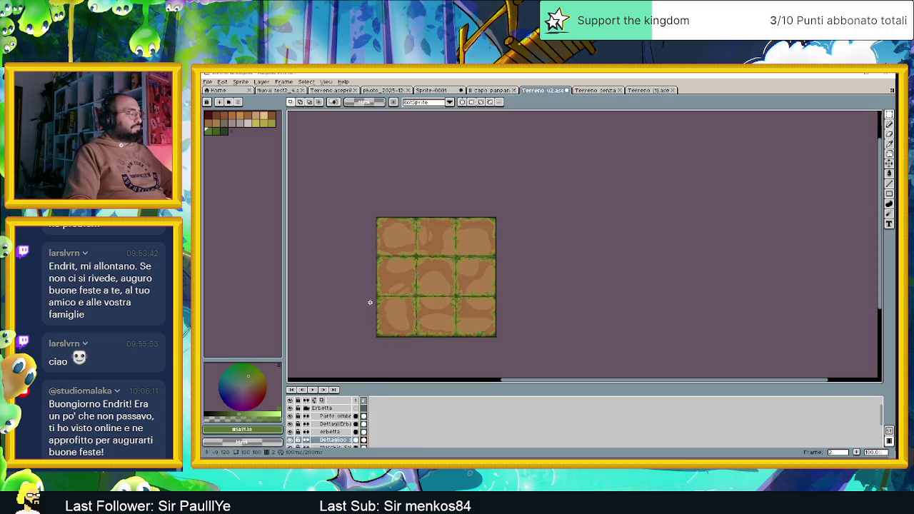
key(ctrl+shift+s)
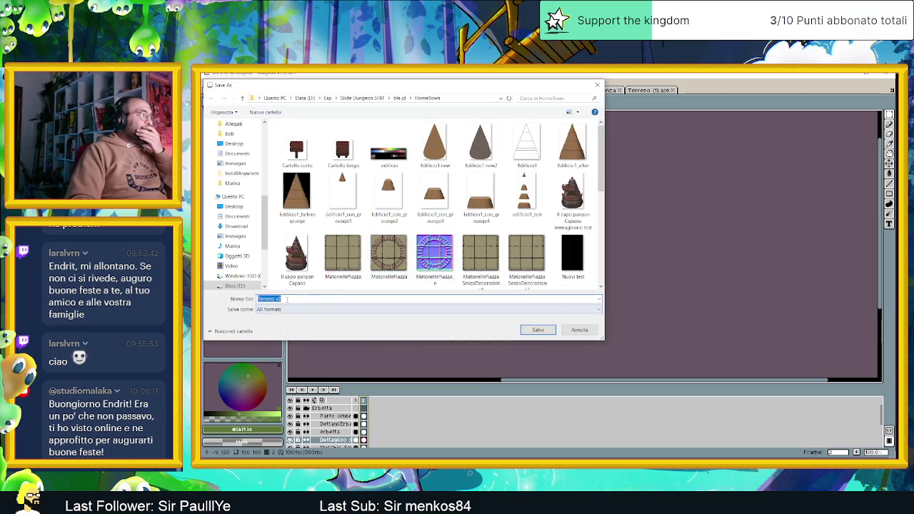
Step: Save the sprite in png format as 'Terreno v2_con vegetazione' in the HomeTown folder
click(289, 310)
click(275, 404)
click(288, 298)
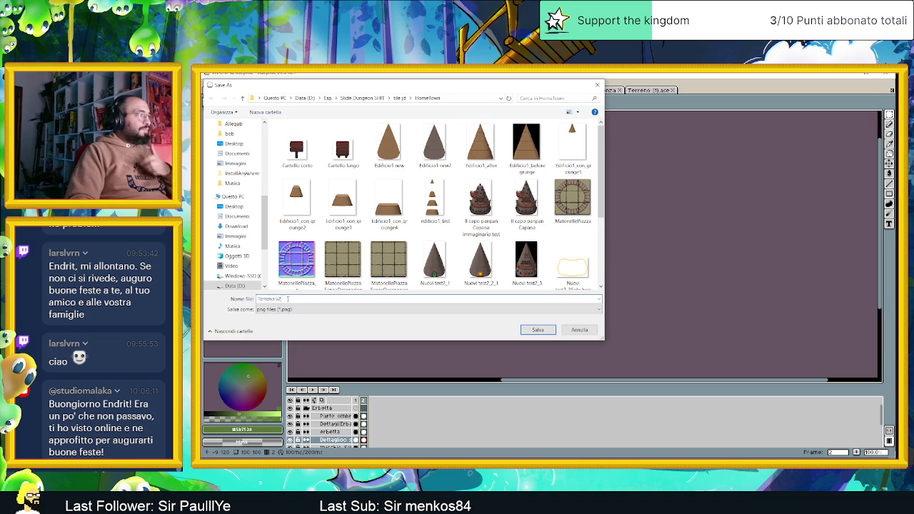
text(_)
text(col)
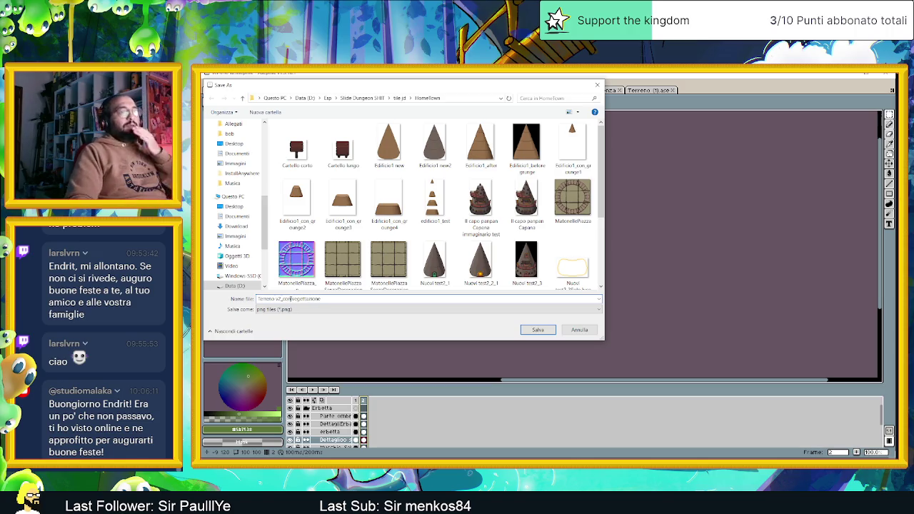
click(537, 330)
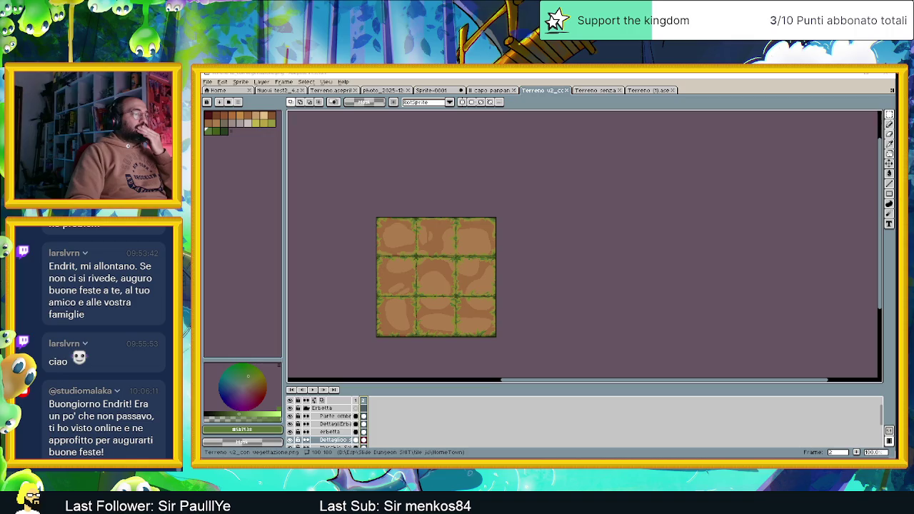
key(alt+Tab)
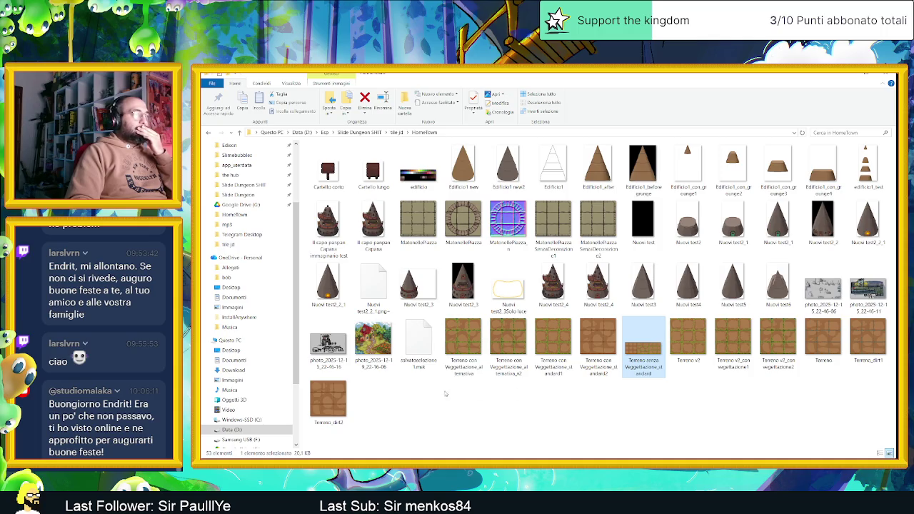
Step: Load both 'Terreno v2_con vegetazione' PNGs as a two-frame animation, then return to Terreno (1).ase
mouse_move(727, 388)
mouse_down()
mouse_move(786, 320)
mouse_move(532, 460)
mouse_move(634, 272)
mouse_up()
drag(696, 100, 696, 98)
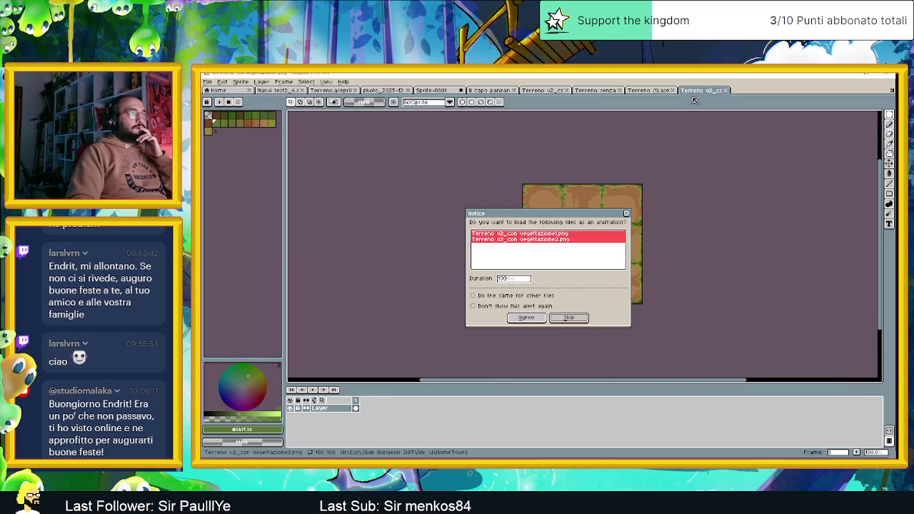
click(525, 318)
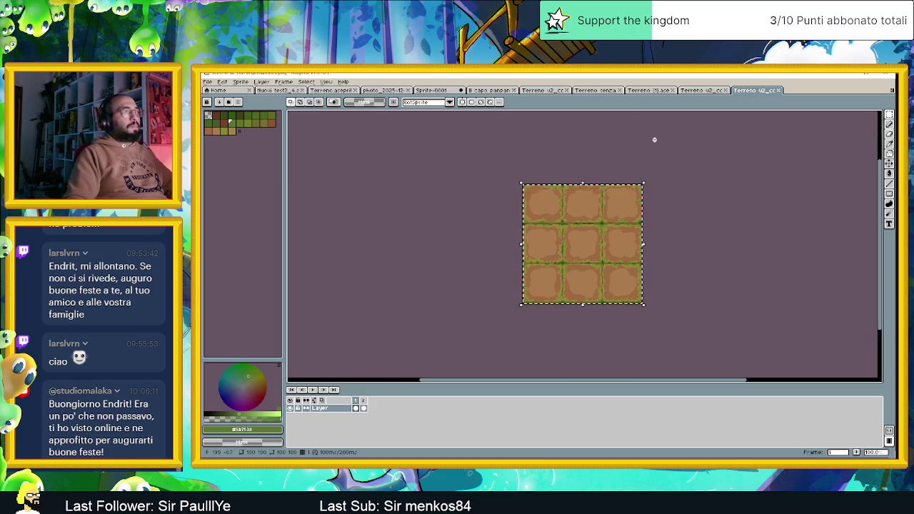
click(649, 91)
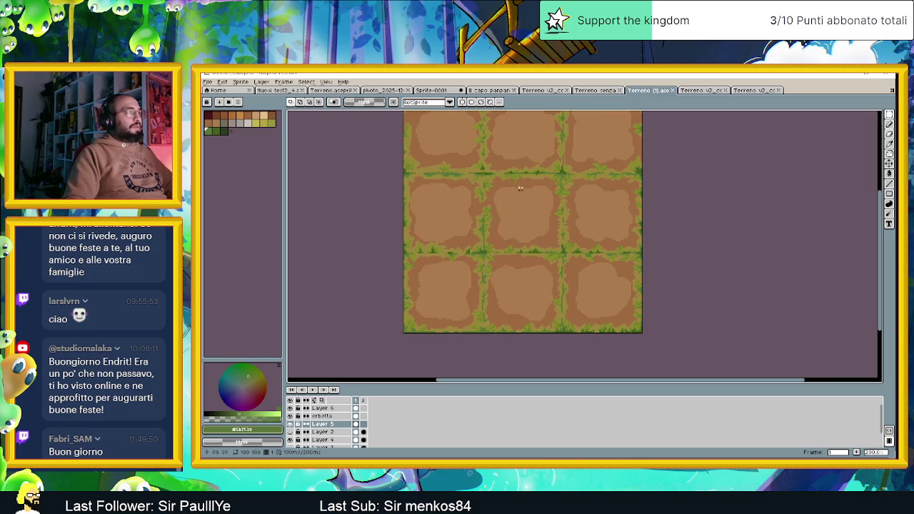
Step: Paste the grassy tiles into the Terreno senza sheet and commit them over columns 4–6
drag(520, 187, 541, 214)
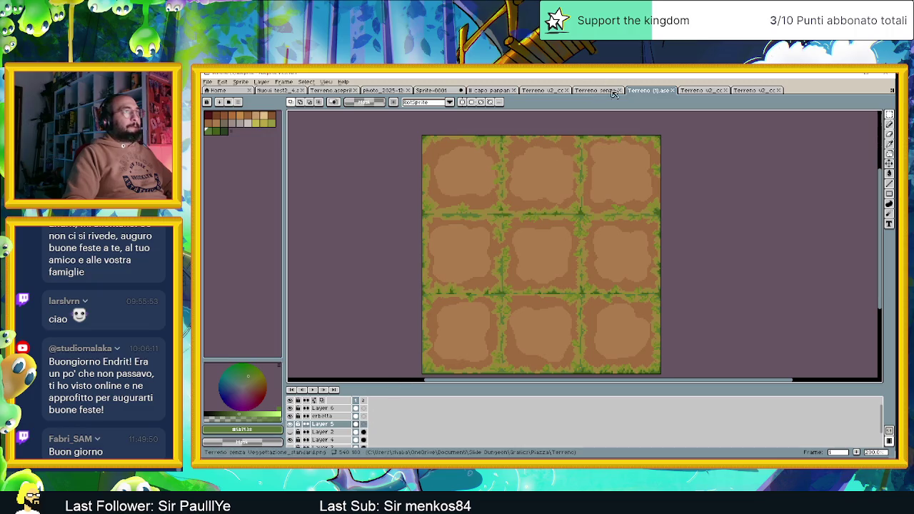
click(704, 91)
click(595, 91)
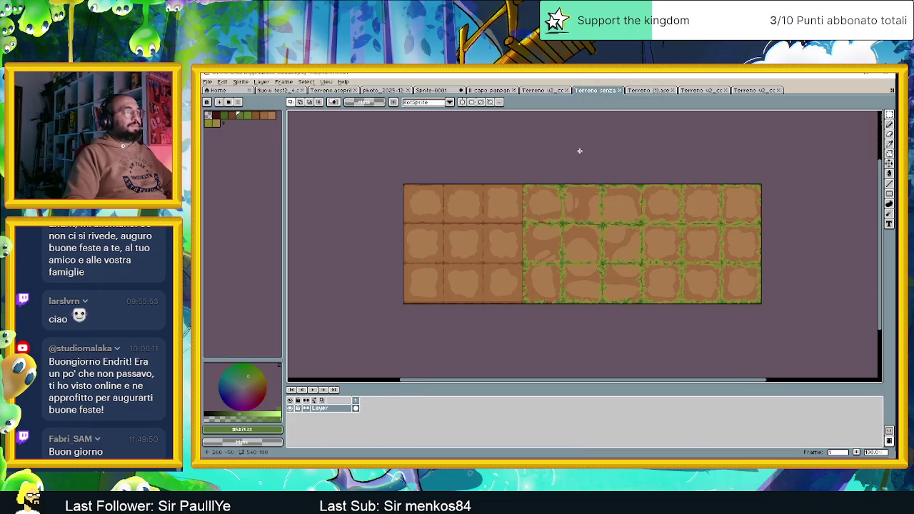
scroll(613, 239, up, 1)
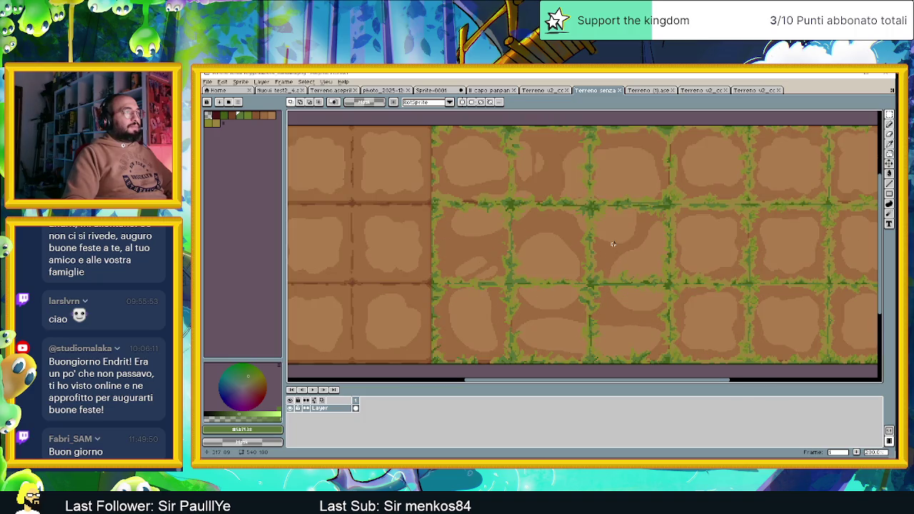
key(ctrl+v)
mouse_move(347, 231)
mouse_down()
mouse_move(612, 239)
mouse_move(579, 229)
mouse_up()
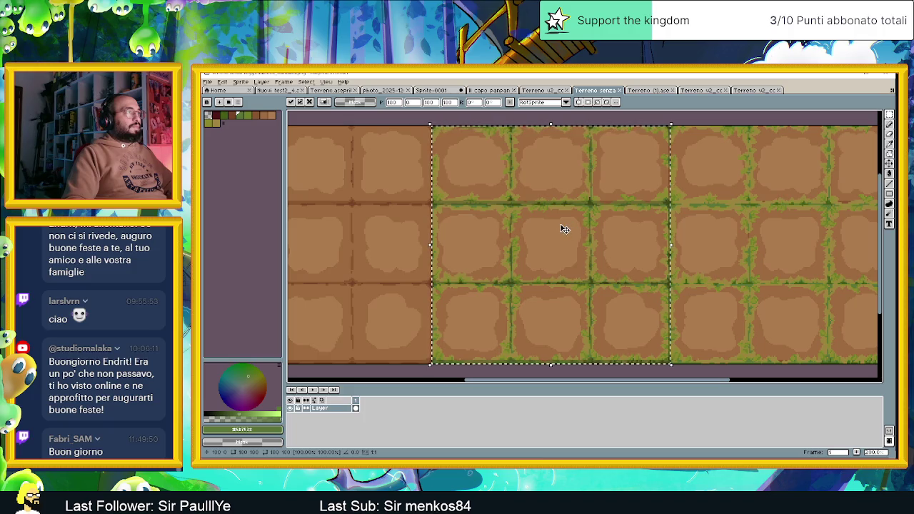
scroll(521, 365, up, 1)
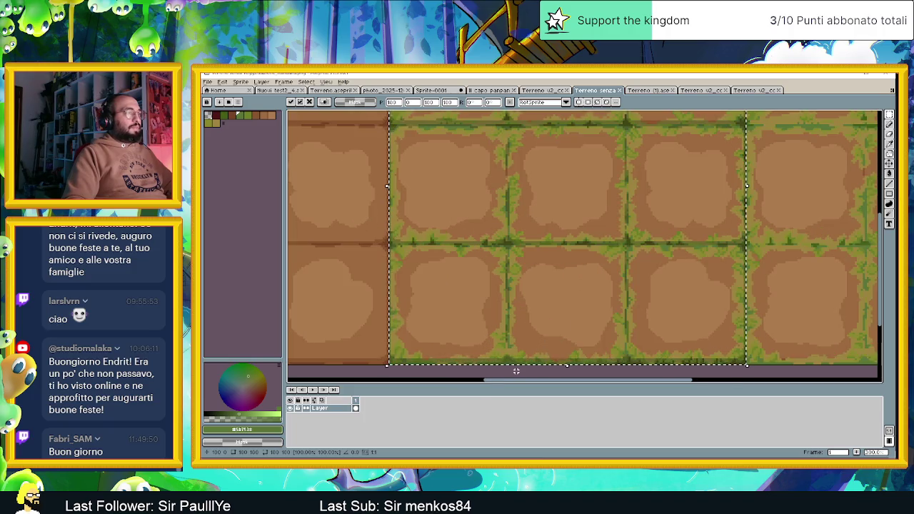
key(Return)
Step: Zoom and pan around the tile sheet to check the pasted block, briefly selecting three columns
scroll(444, 332, down, 3)
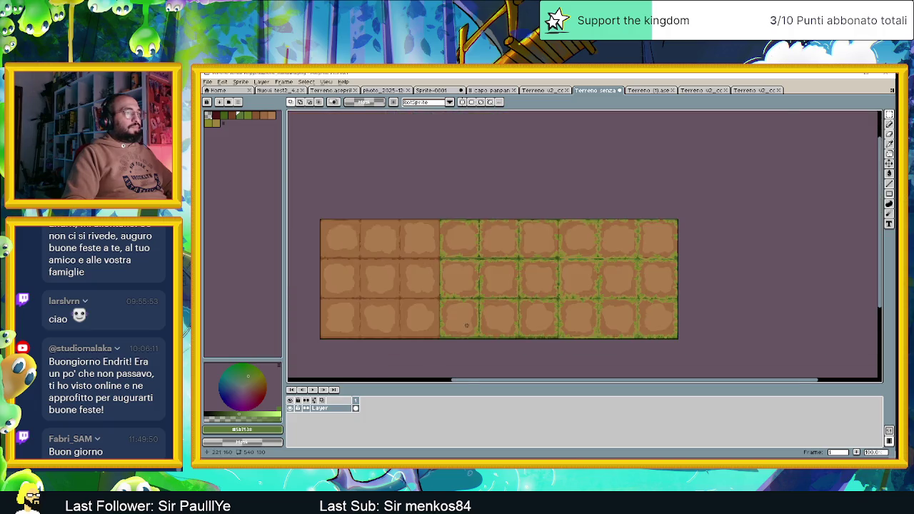
scroll(468, 326, up, 2)
scroll(469, 327, down, 1)
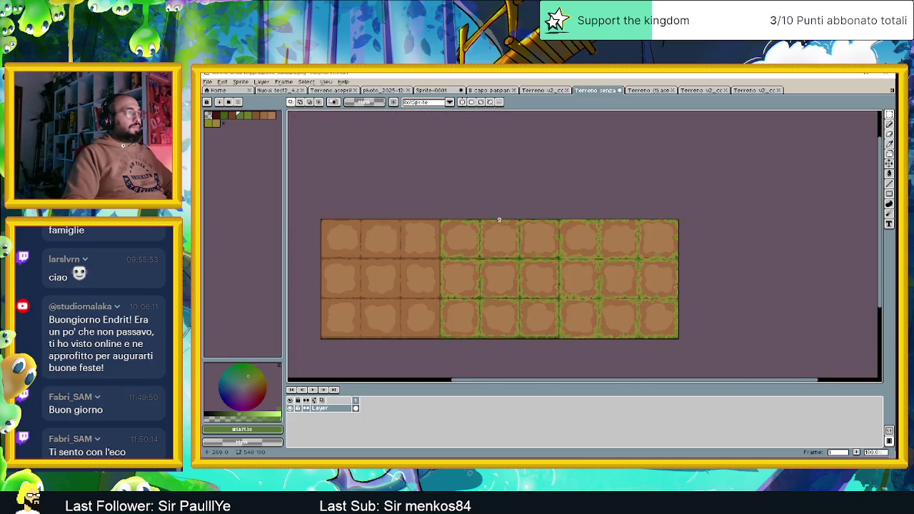
scroll(500, 220, up, 1)
scroll(519, 222, up, 1)
key(ctrl+shift+d)
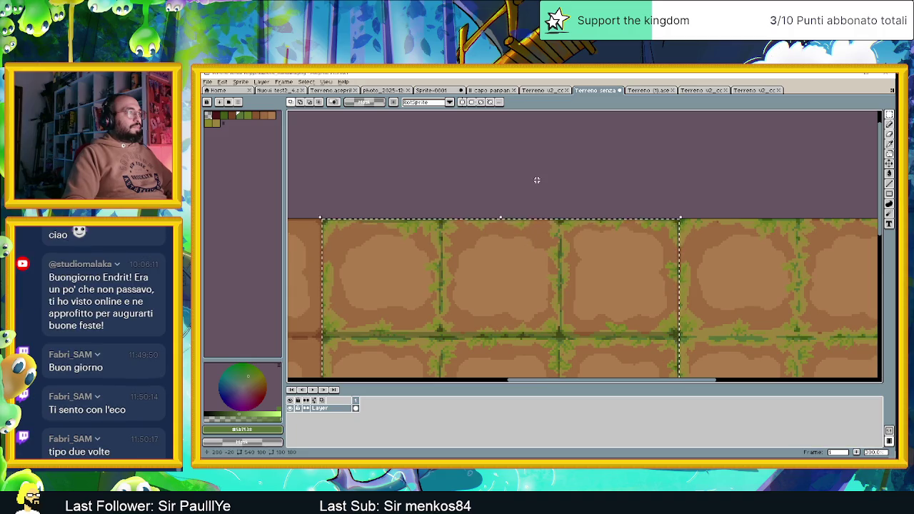
key(ctrl+d)
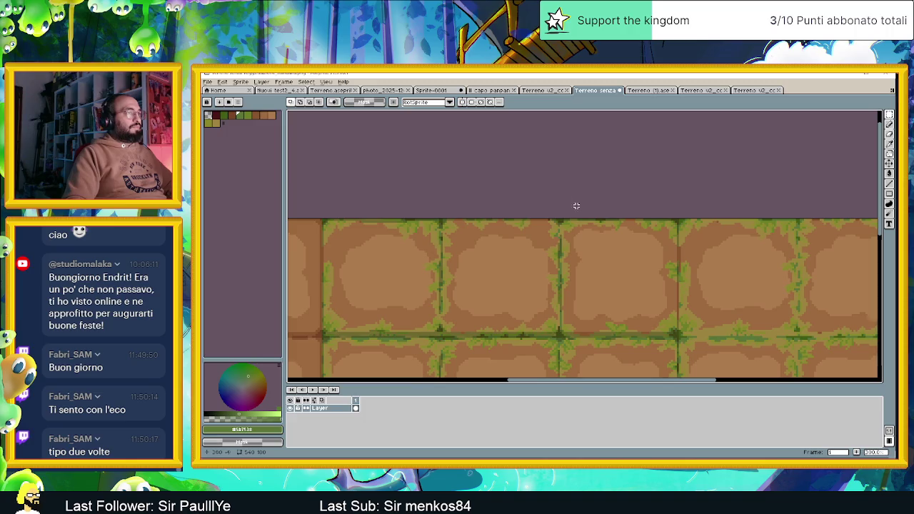
scroll(564, 200, down, 1)
scroll(686, 279, down, 1)
scroll(718, 292, up, 1)
drag(719, 293, 492, 274)
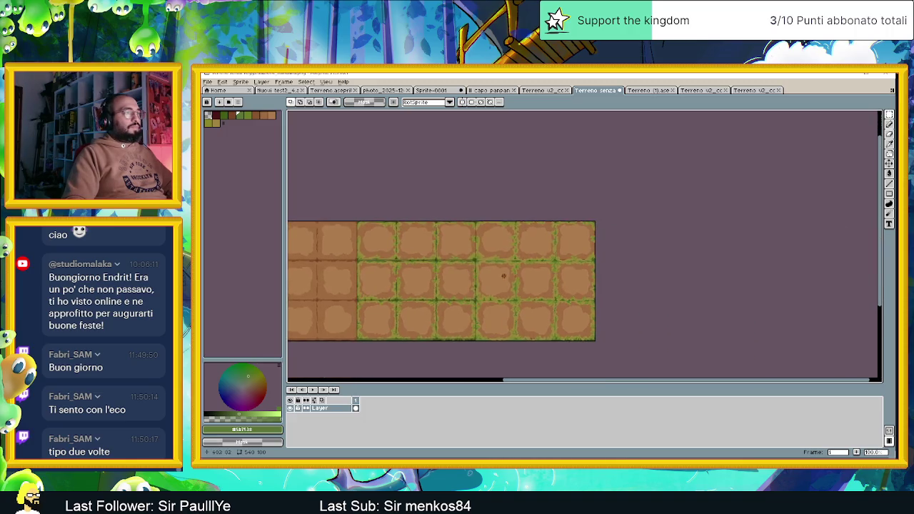
scroll(492, 274, up, 1)
drag(555, 317, 550, 286)
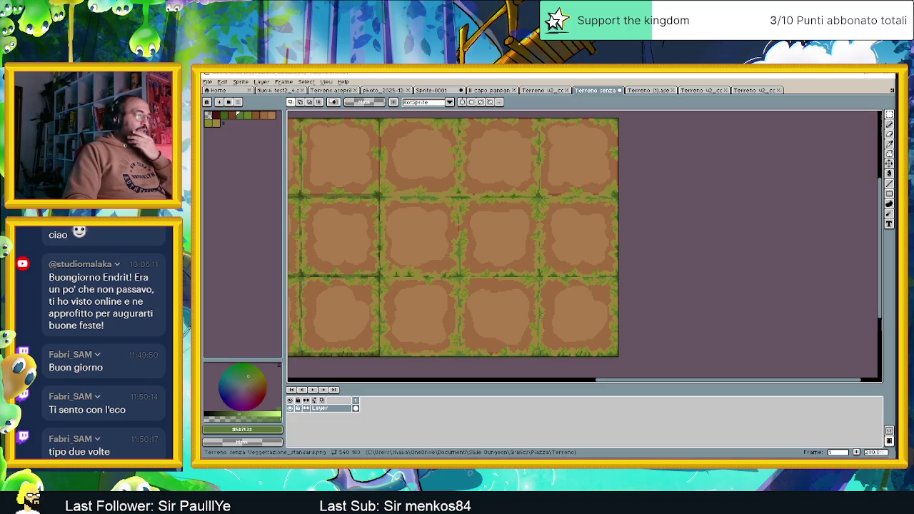
key(alt+Tab)
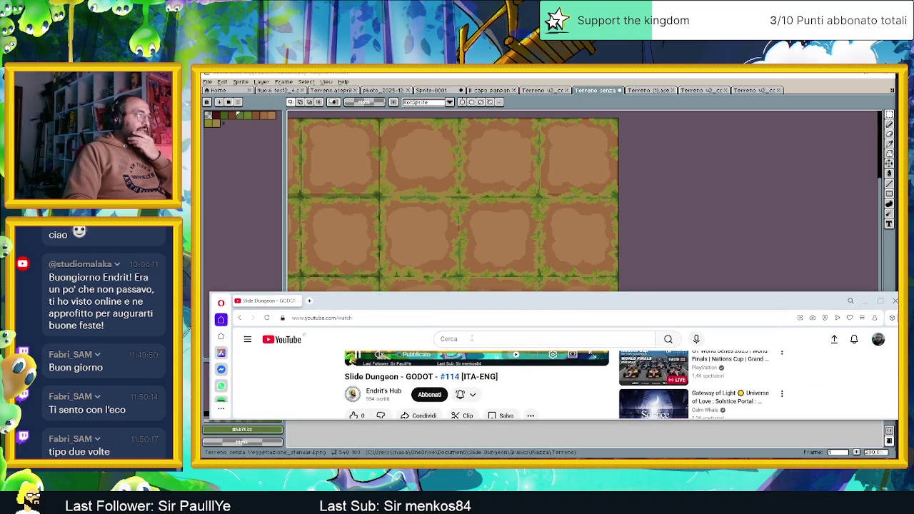
Step: Bring up the Restream dashboard and move the advanced audio settings window into view
key(alt+Tab)
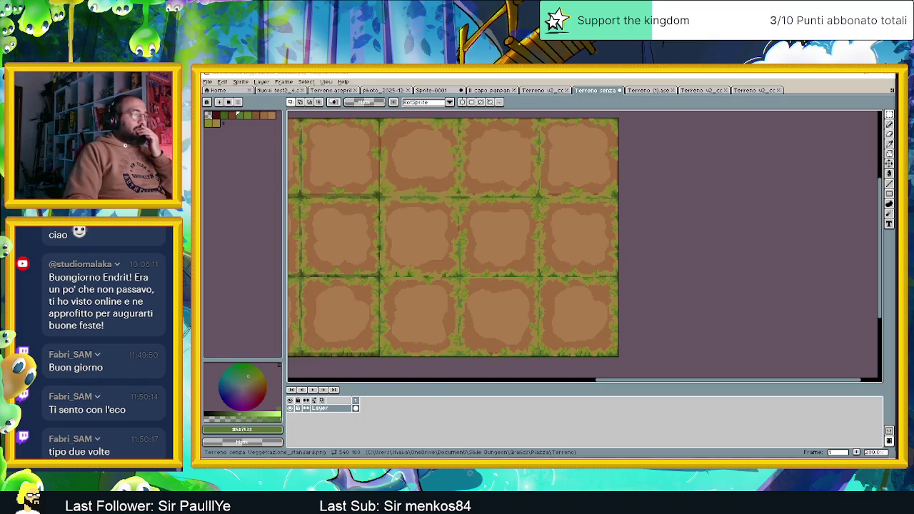
key(alt+Tab)
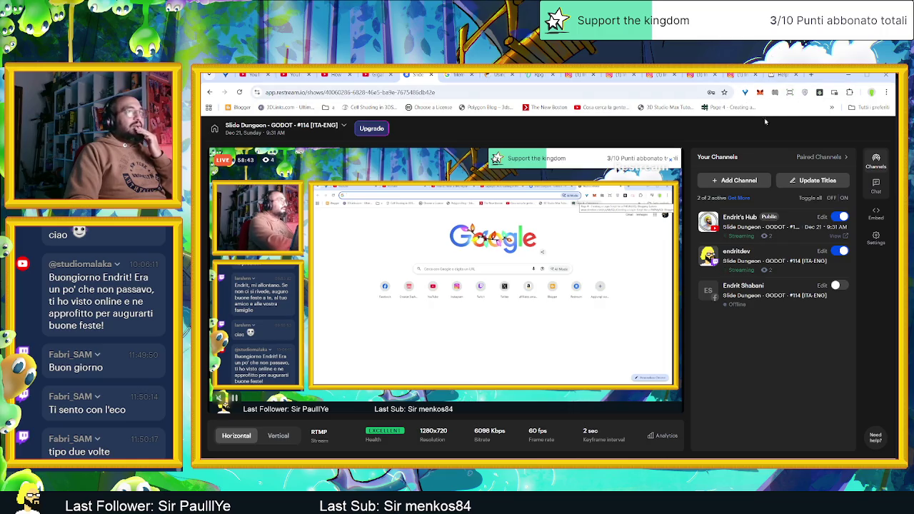
click(811, 75)
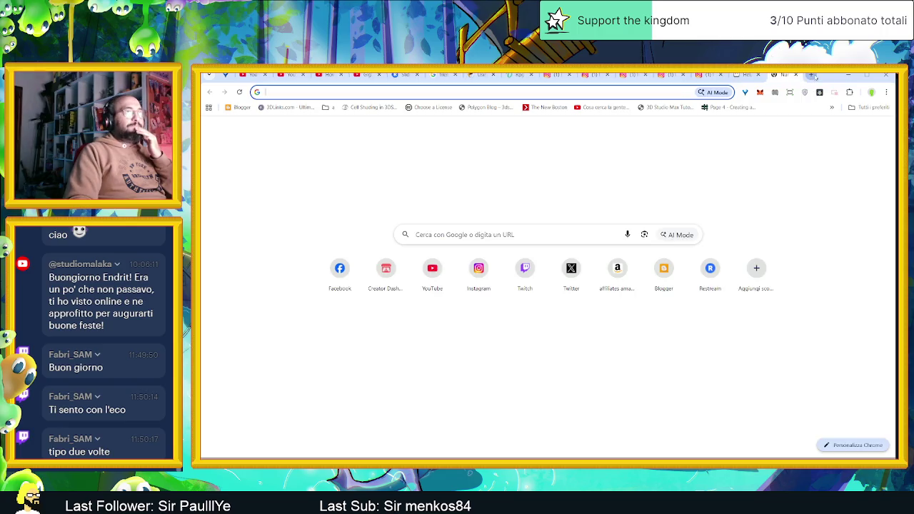
click(796, 74)
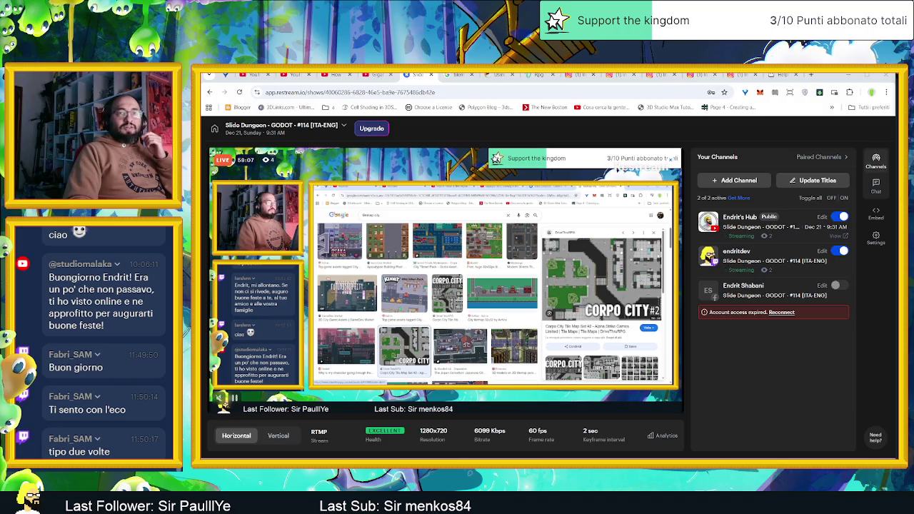
drag(913, 182, 672, 185)
click(675, 277)
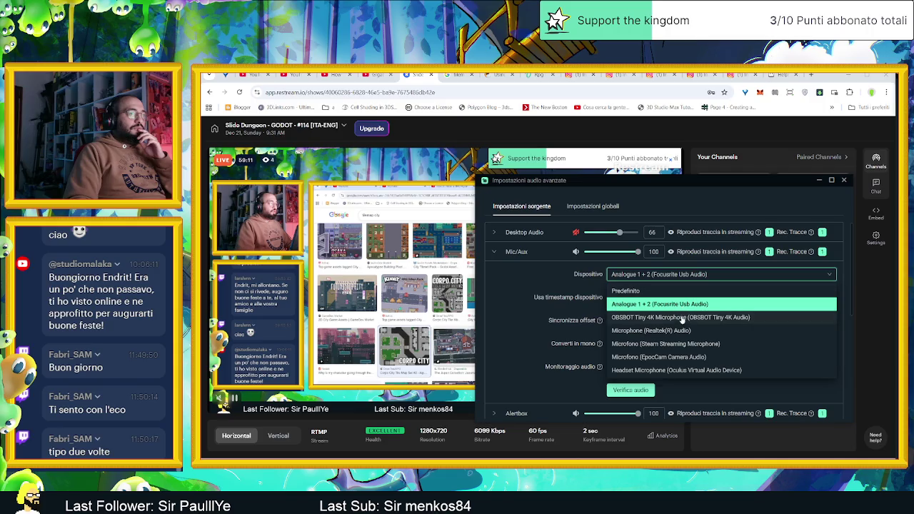
click(666, 318)
click(682, 280)
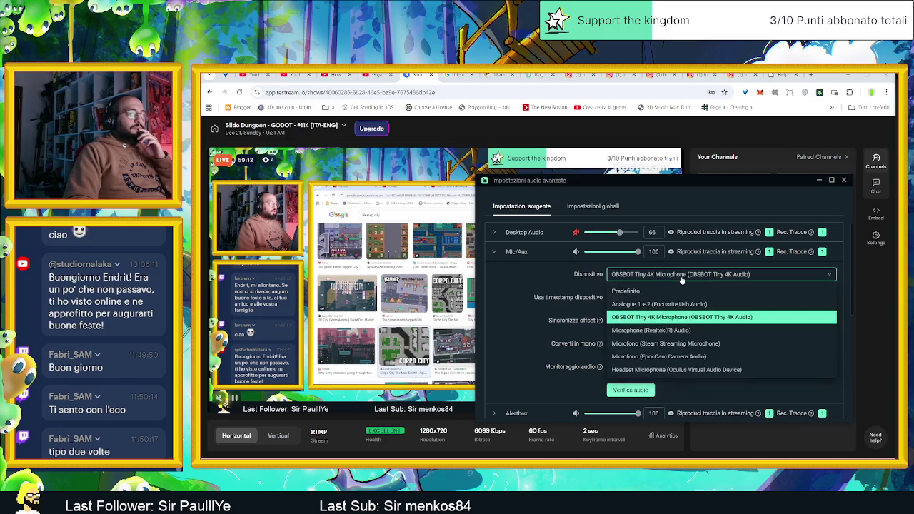
click(670, 304)
scroll(834, 270, down, 2)
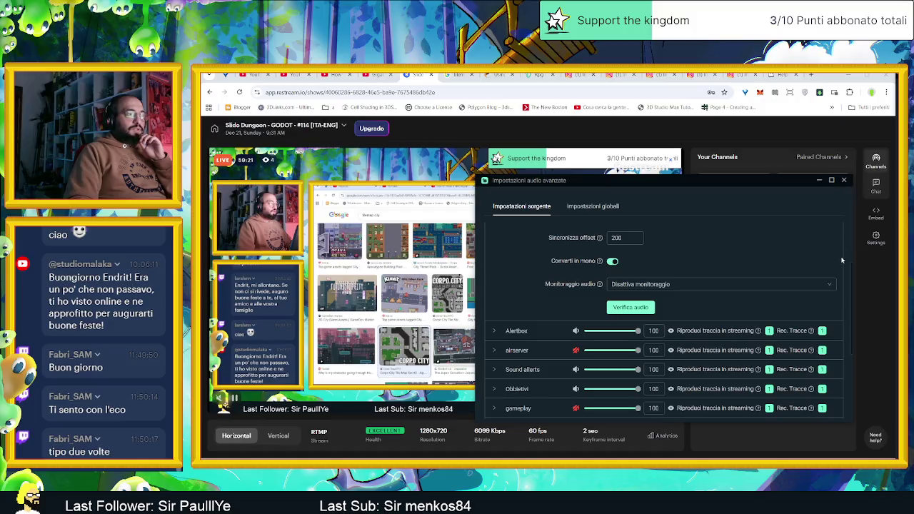
scroll(834, 270, down, 1)
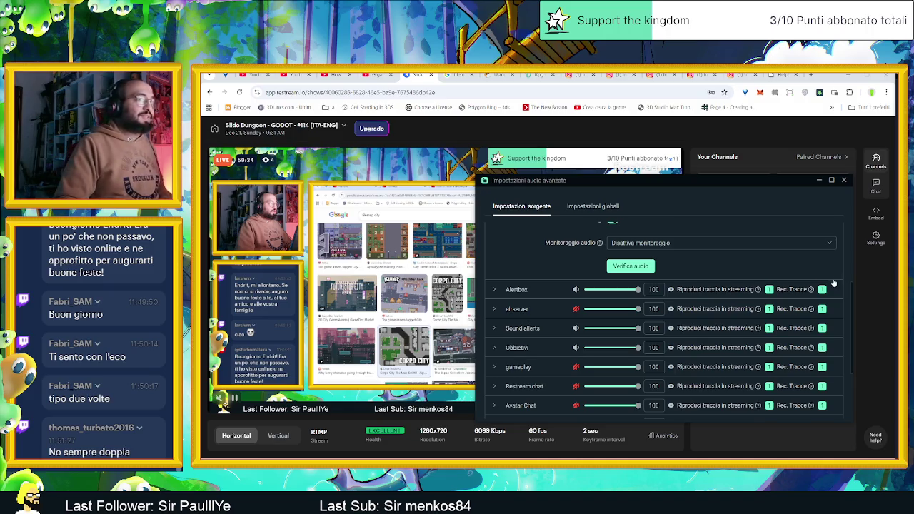
scroll(836, 286, down, 1)
scroll(838, 289, up, 3)
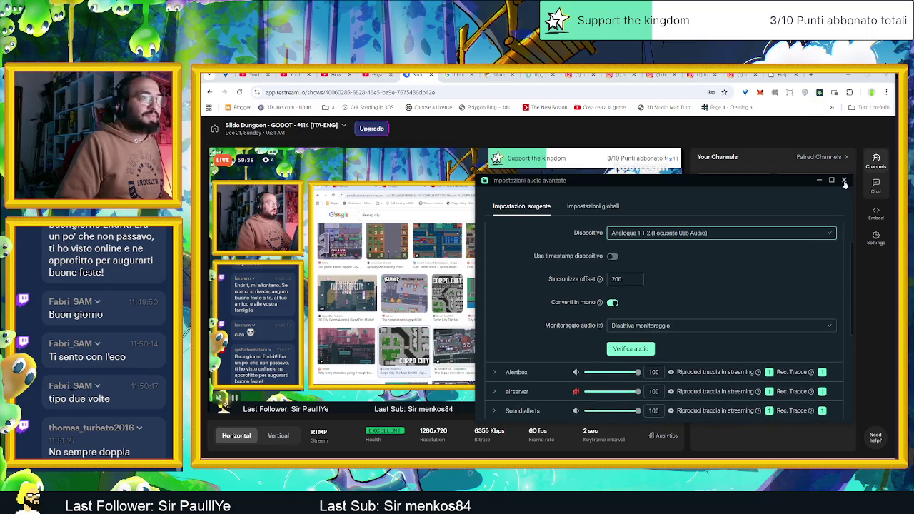
click(844, 181)
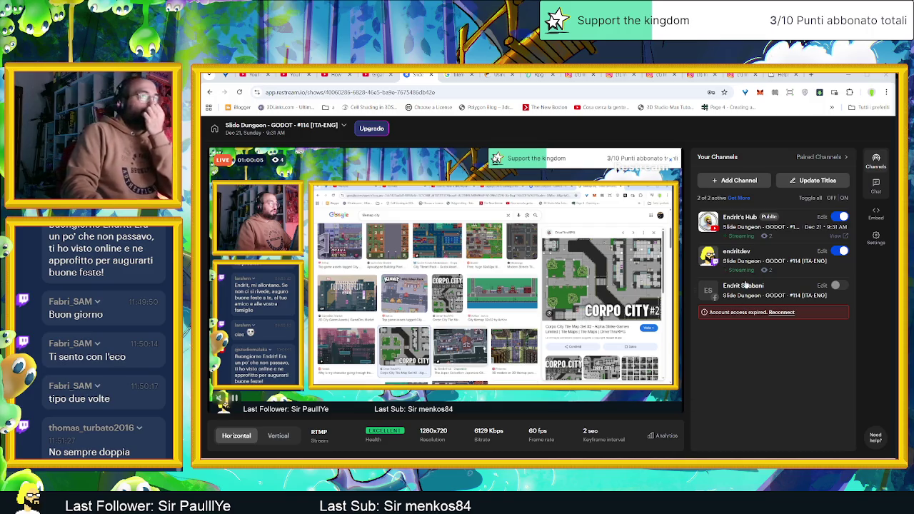
mouse_move(772, 222)
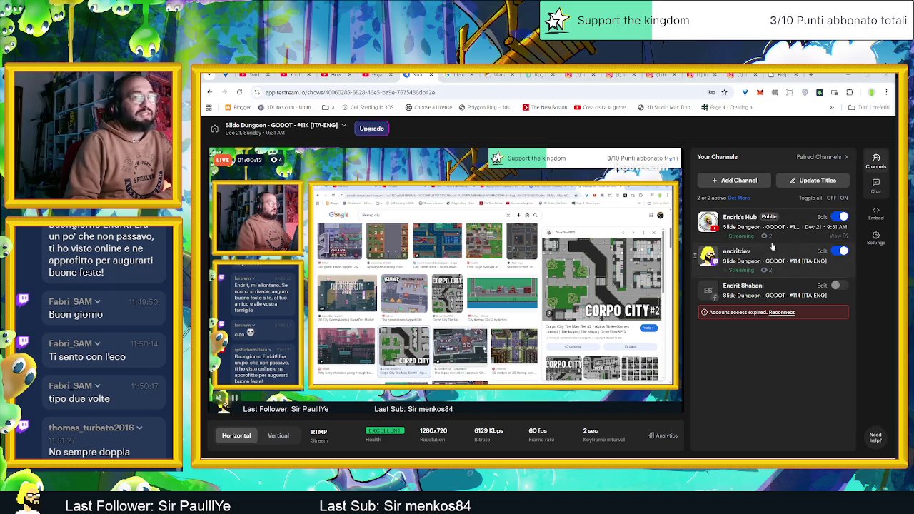
Step: Show the Aseprite 'Stuck in fullscreen mode' forum thread in Chrome, then minimize the browser
click(254, 75)
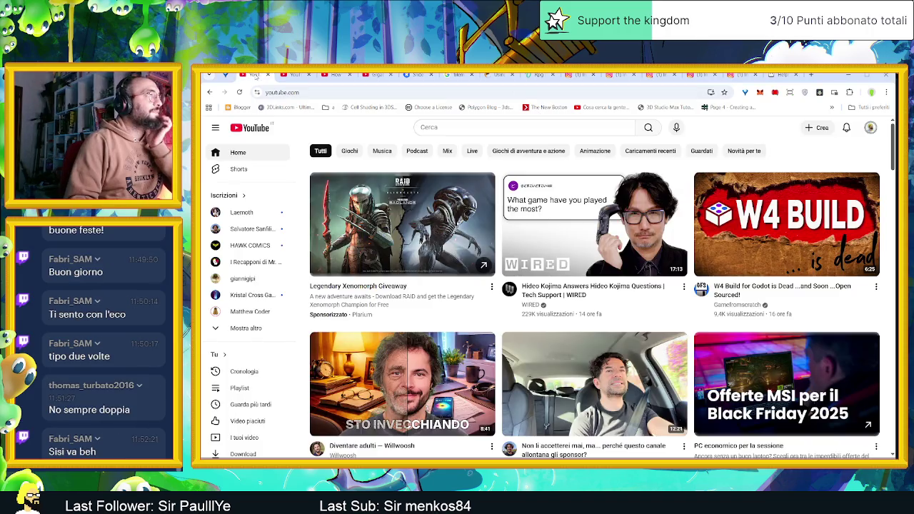
click(283, 75)
click(368, 75)
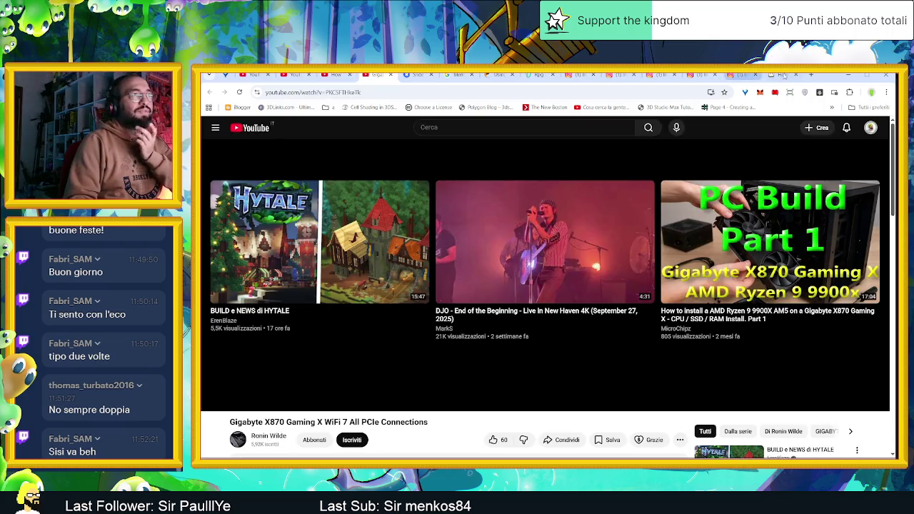
click(782, 75)
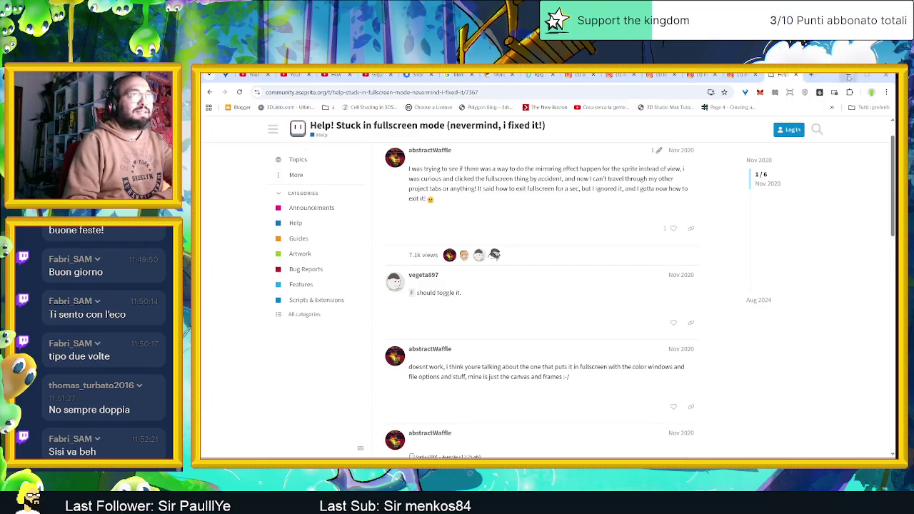
click(848, 75)
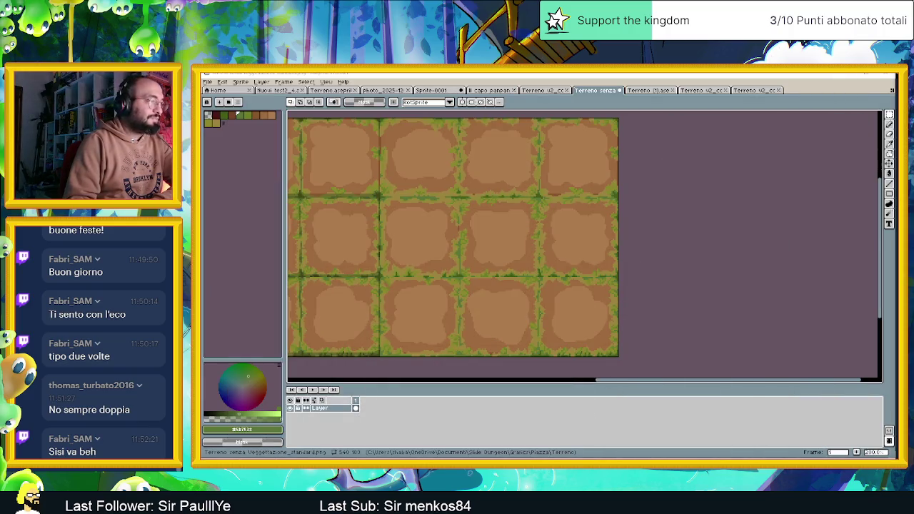
key(alt+Tab)
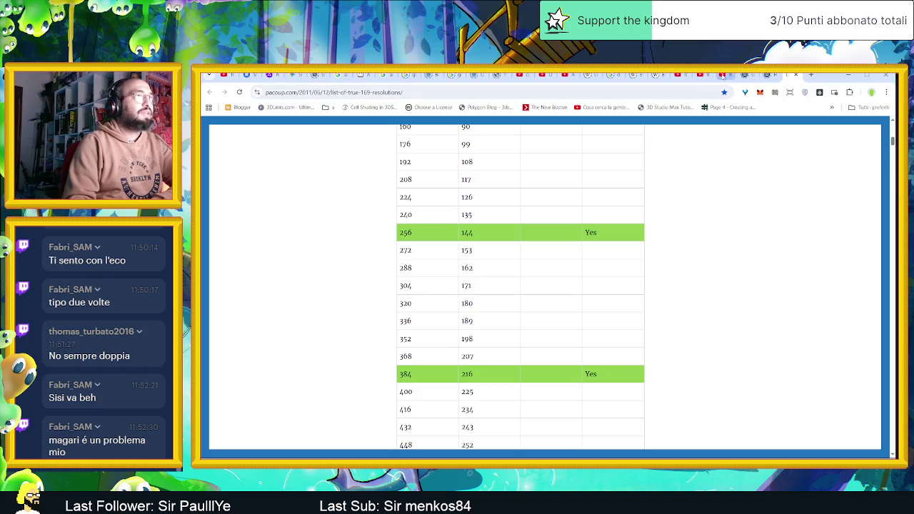
click(722, 76)
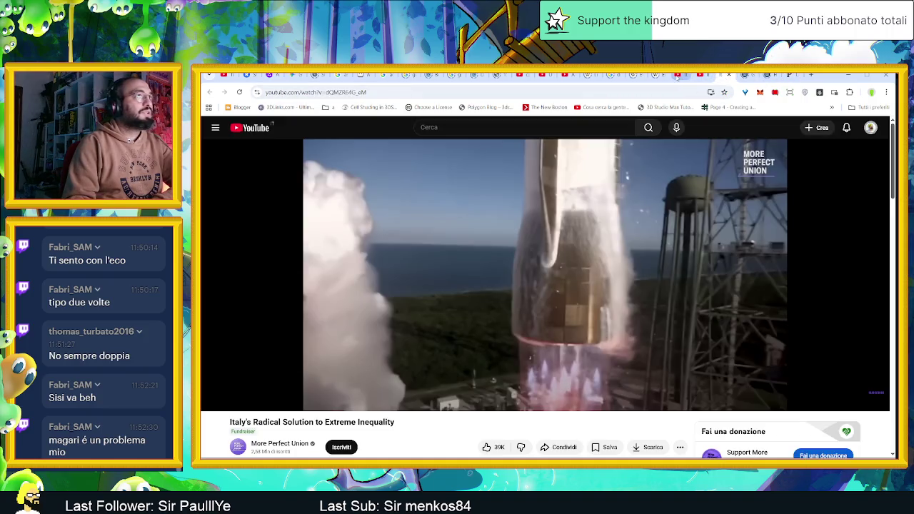
click(682, 74)
click(701, 74)
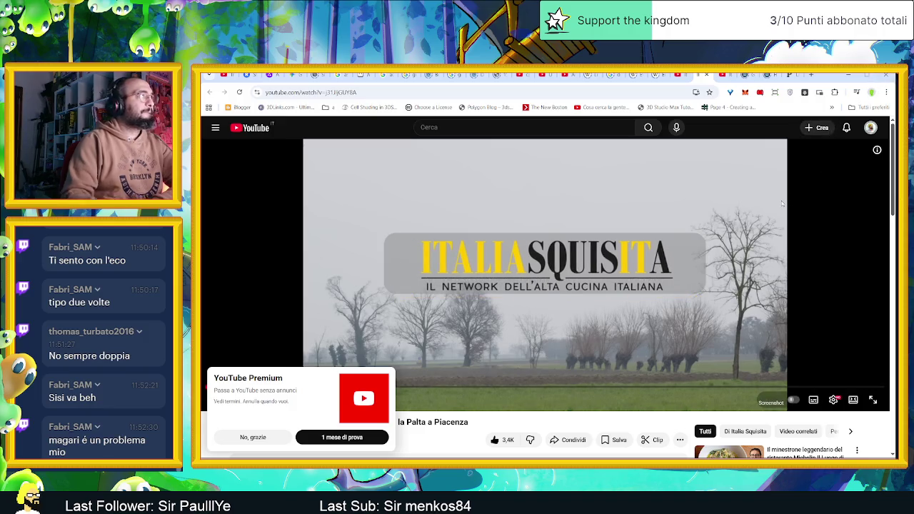
key(alt+Tab)
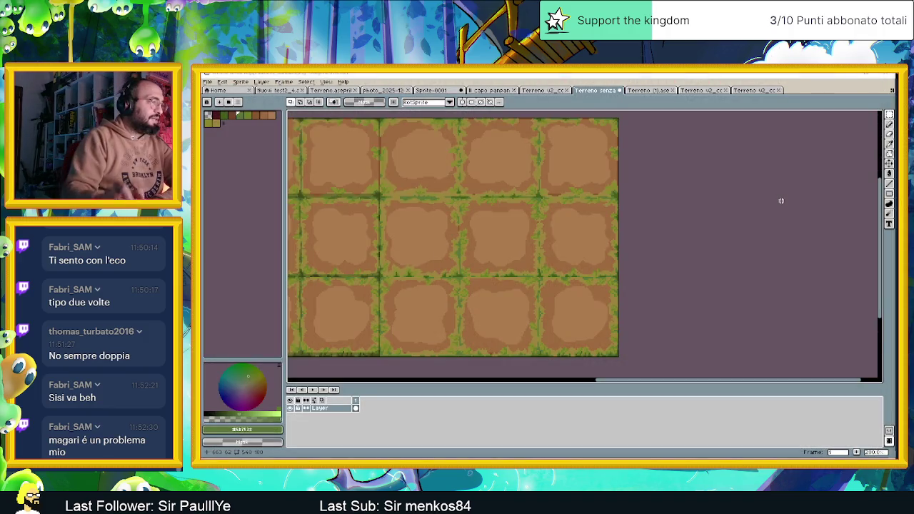
key(alt+Tab)
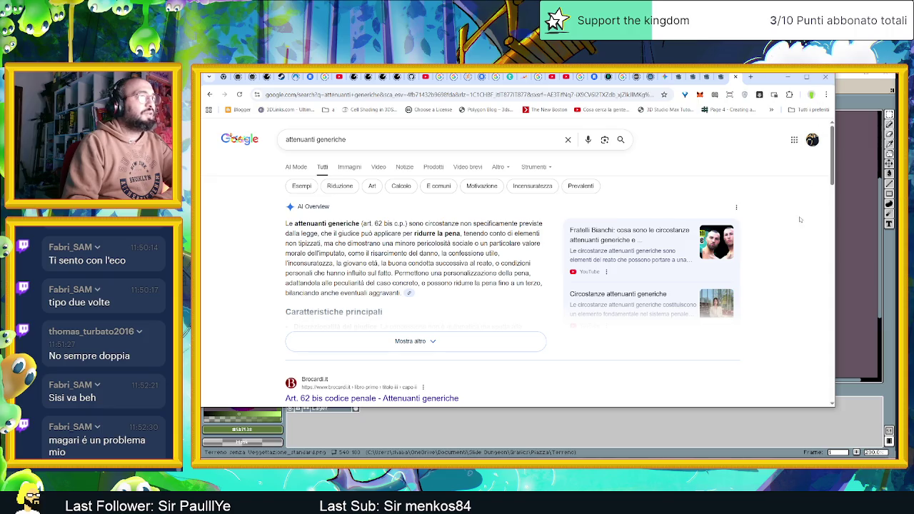
key(alt+Tab)
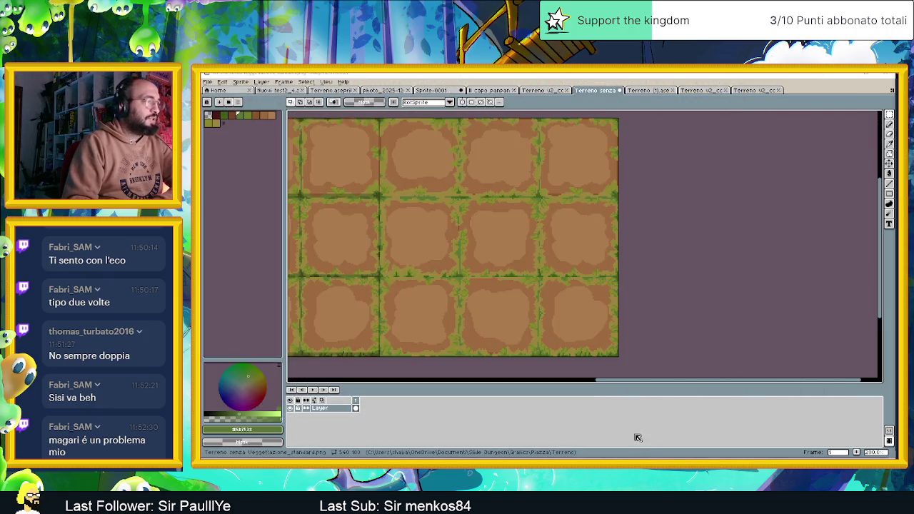
key(alt+Tab)
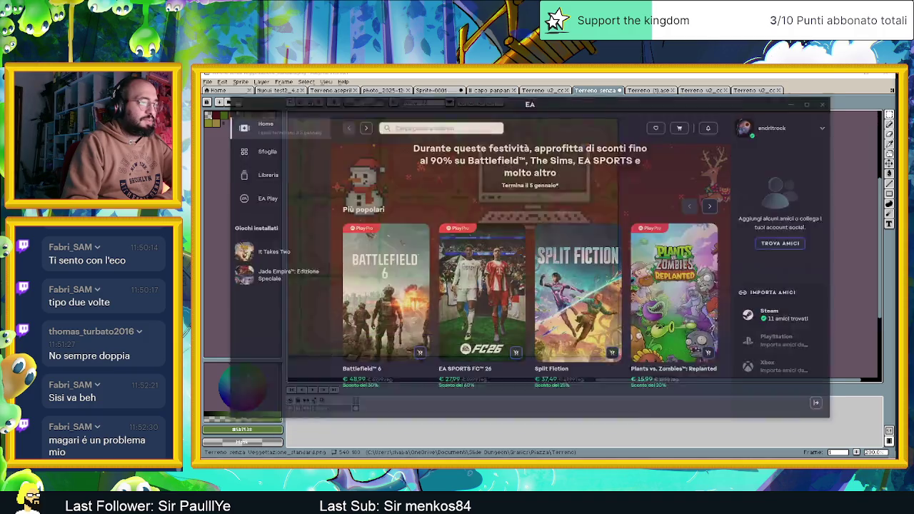
click(826, 75)
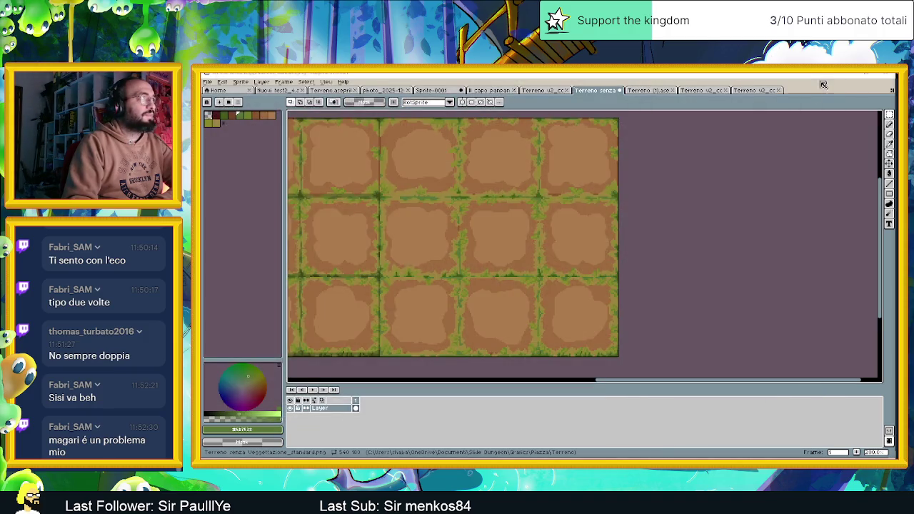
key(alt+Tab)
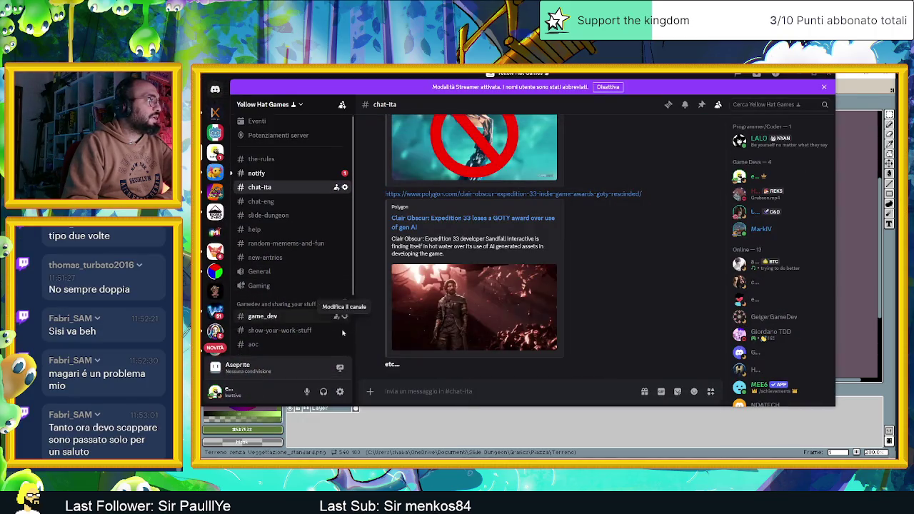
scroll(346, 314, down, 3)
scroll(342, 336, up, 3)
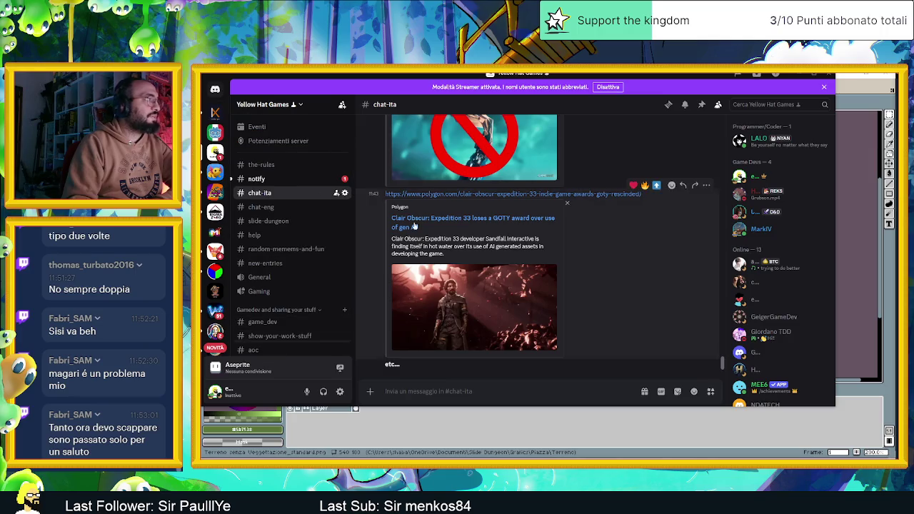
click(830, 75)
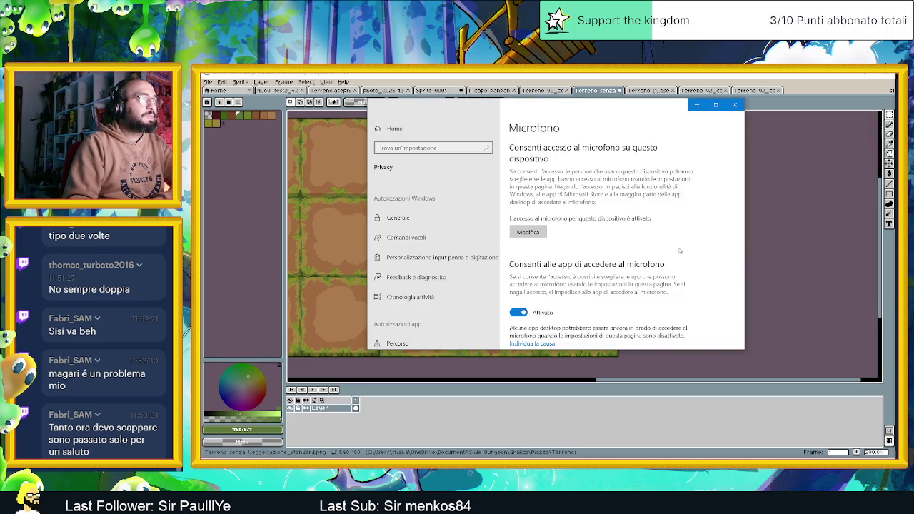
Step: Review the app list under Privacy > Microfono, then close Windows Settings
scroll(679, 250, down, 1)
scroll(702, 260, down, 3)
scroll(707, 263, down, 2)
scroll(711, 265, down, 2)
scroll(717, 270, down, 2)
scroll(717, 270, down, 2)
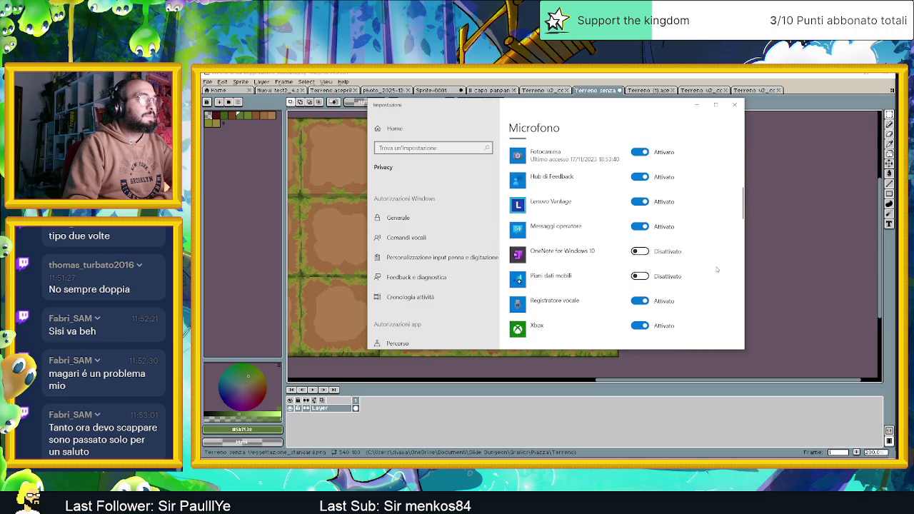
scroll(717, 269, down, 3)
scroll(717, 269, down, 1)
scroll(717, 270, down, 1)
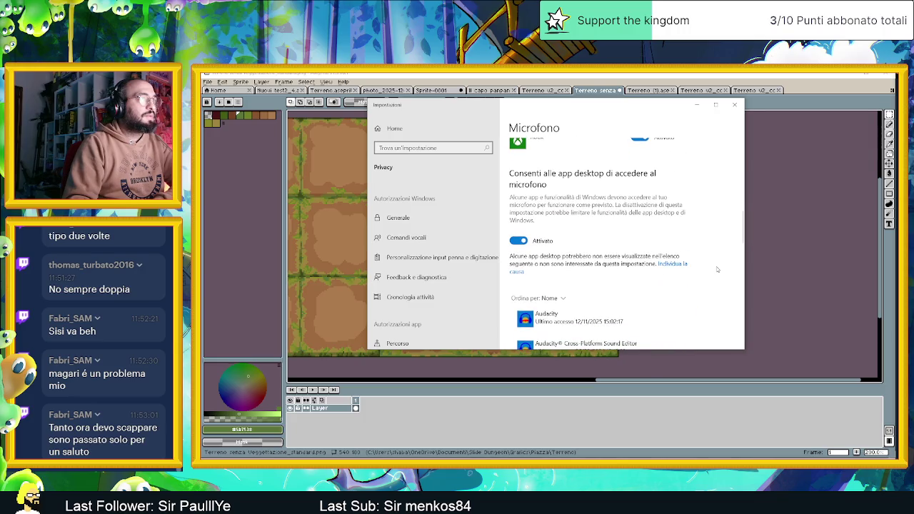
scroll(718, 270, down, 2)
scroll(718, 270, down, 1)
scroll(718, 269, down, 4)
scroll(717, 269, down, 2)
scroll(718, 269, down, 2)
scroll(718, 270, down, 2)
scroll(718, 270, down, 2)
scroll(717, 269, down, 2)
scroll(718, 269, down, 3)
scroll(718, 269, up, 3)
scroll(718, 269, up, 2)
scroll(718, 269, up, 2)
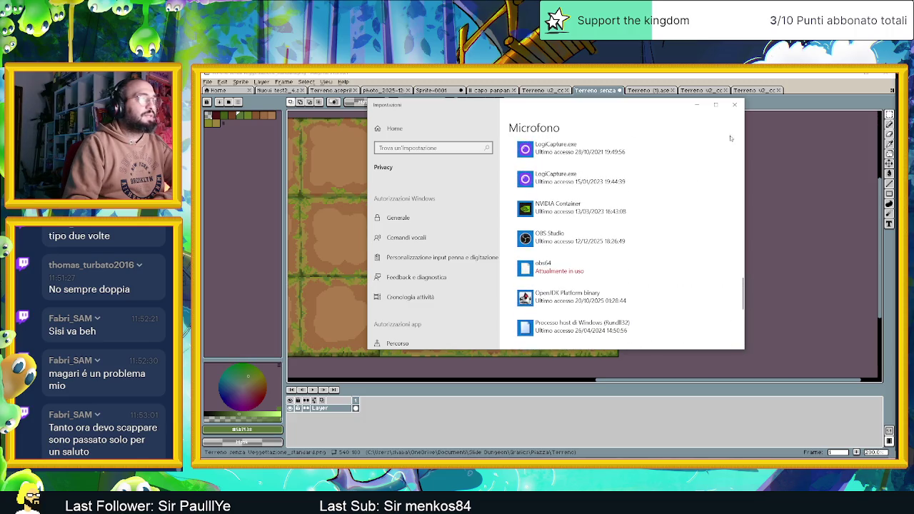
click(734, 105)
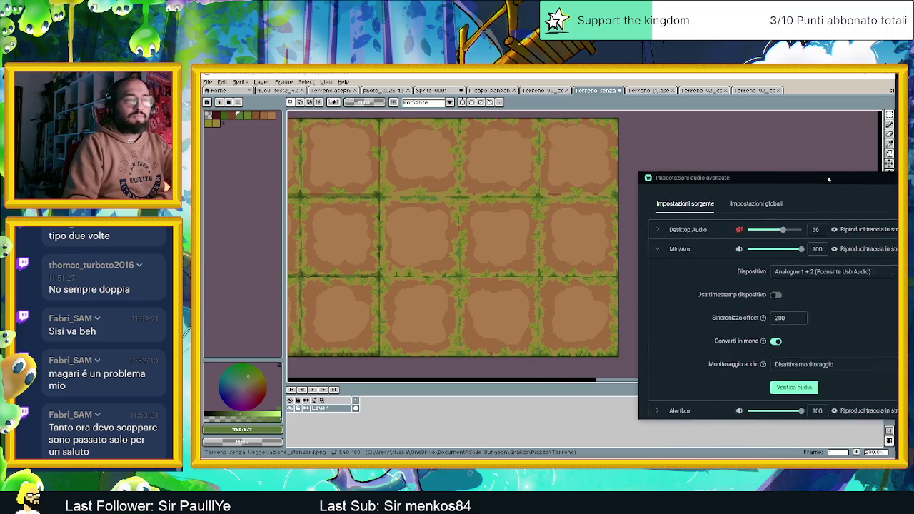
Step: Set the Mic/Aux Dispositivo to Analogue 1 + 2 (Focusrite) in Impostazioni audio avanzate
drag(837, 180, 669, 179)
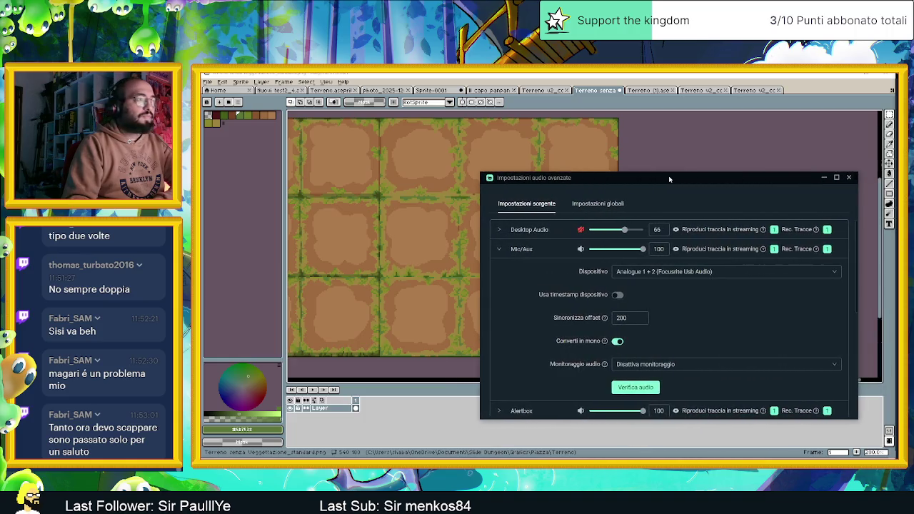
click(599, 206)
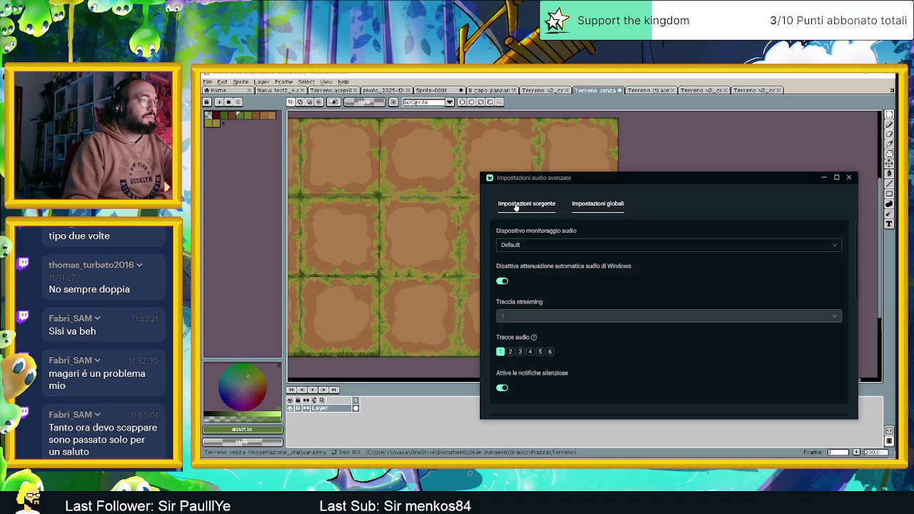
click(515, 206)
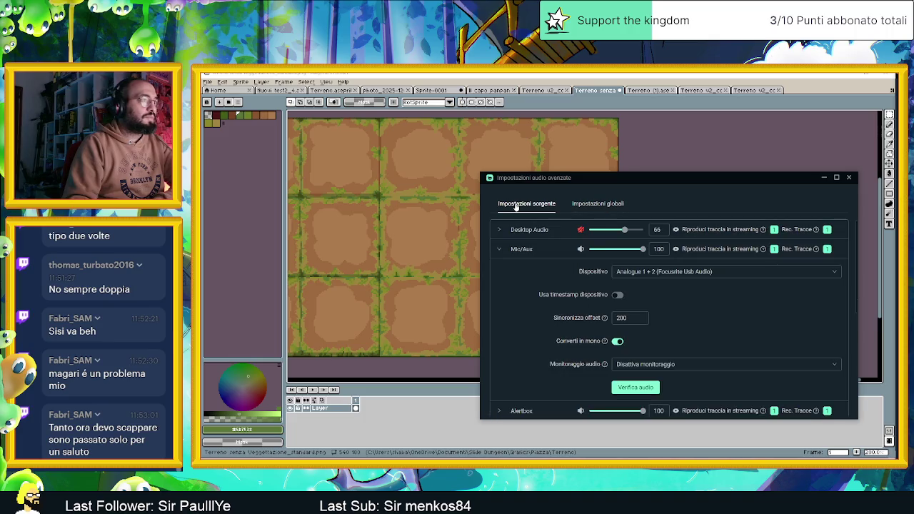
click(747, 272)
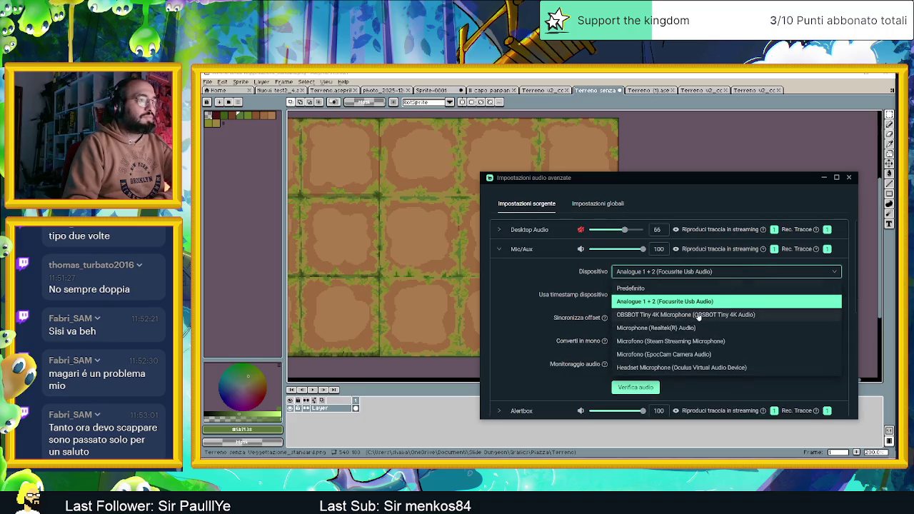
click(714, 288)
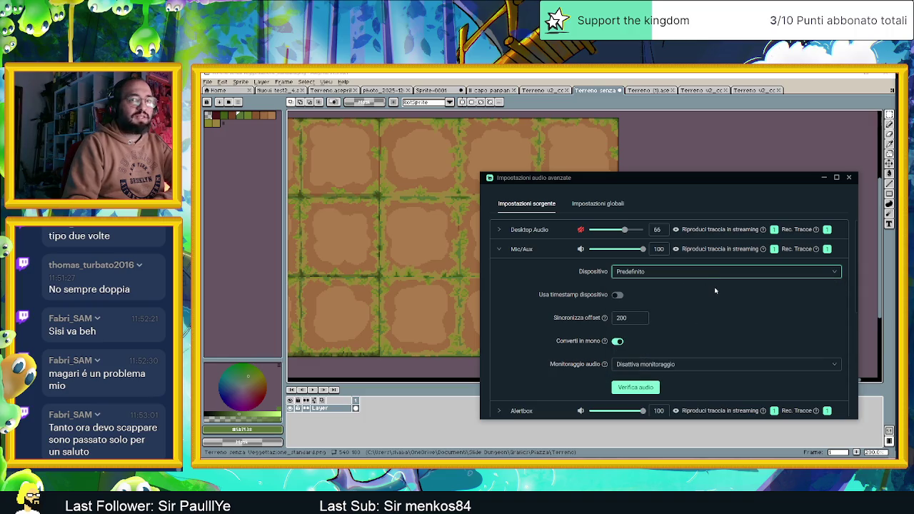
click(653, 275)
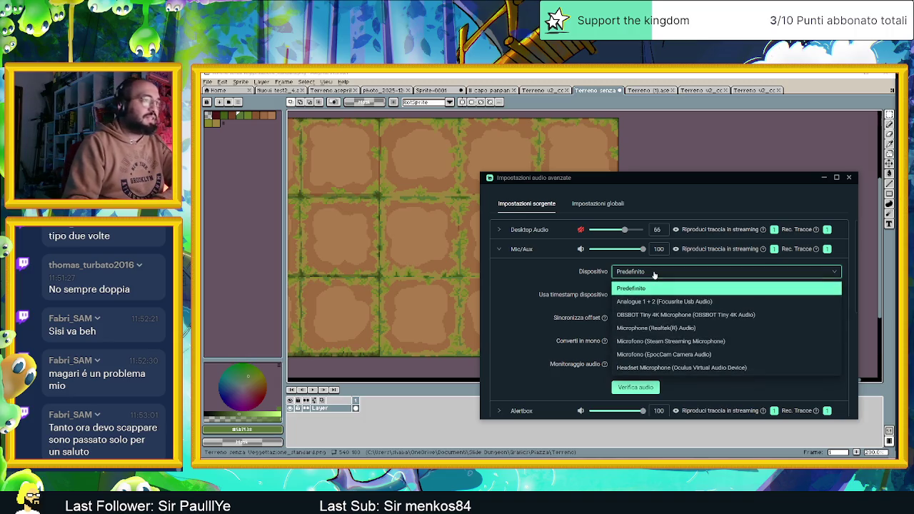
click(687, 303)
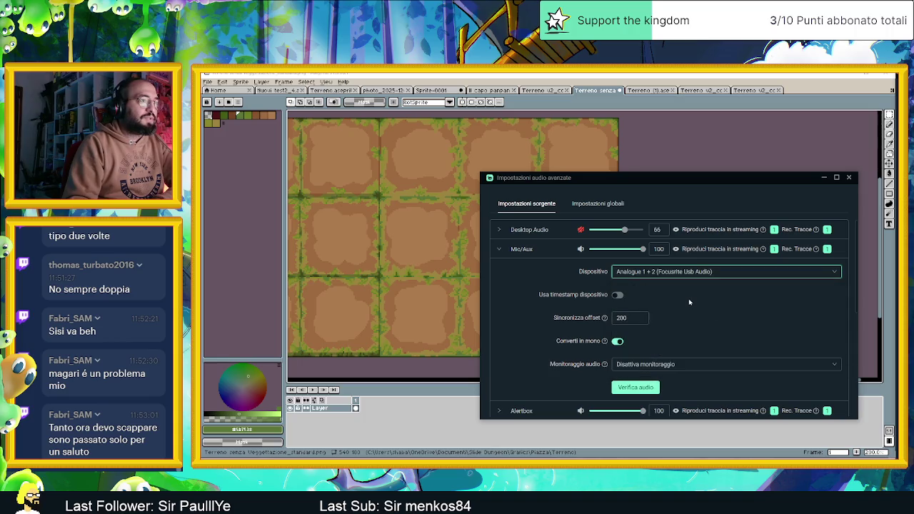
Step: Run and stop a Verifica audio test, confirm the Focusrite device, and close the dialog
click(640, 389)
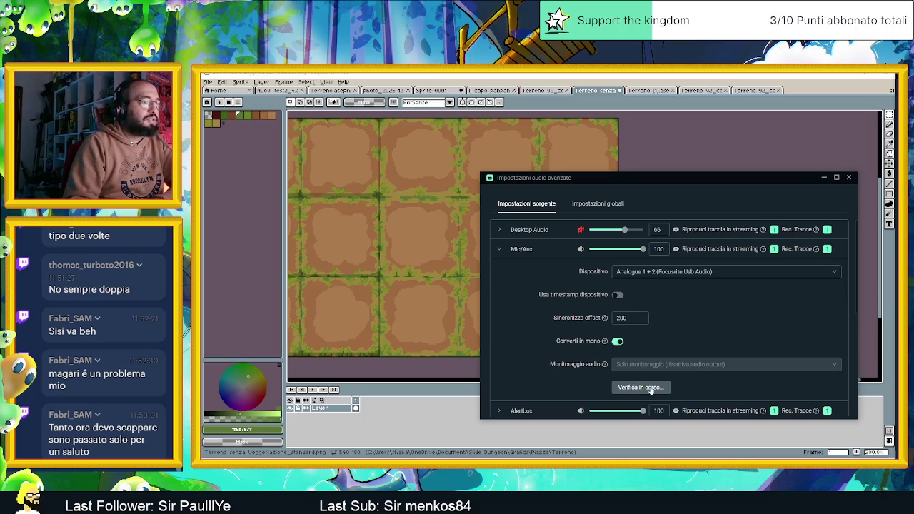
scroll(704, 385, down, 1)
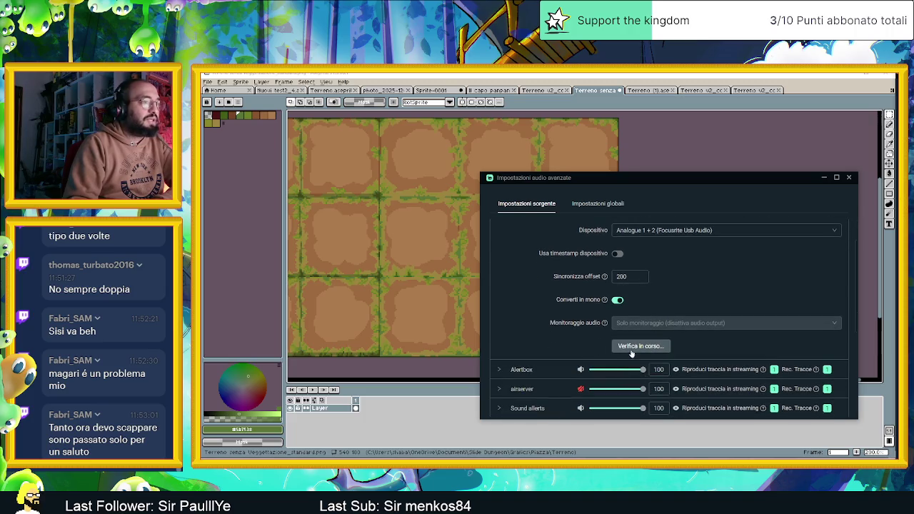
click(639, 347)
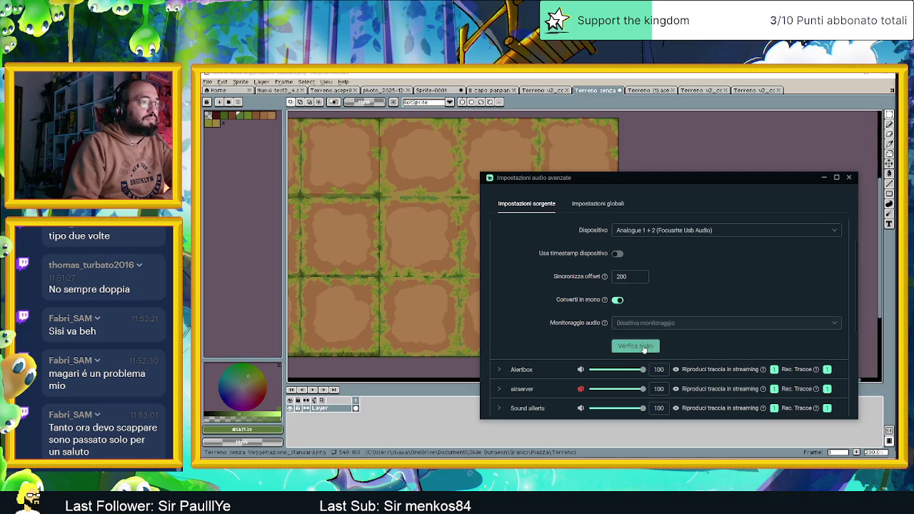
scroll(696, 297, up, 1)
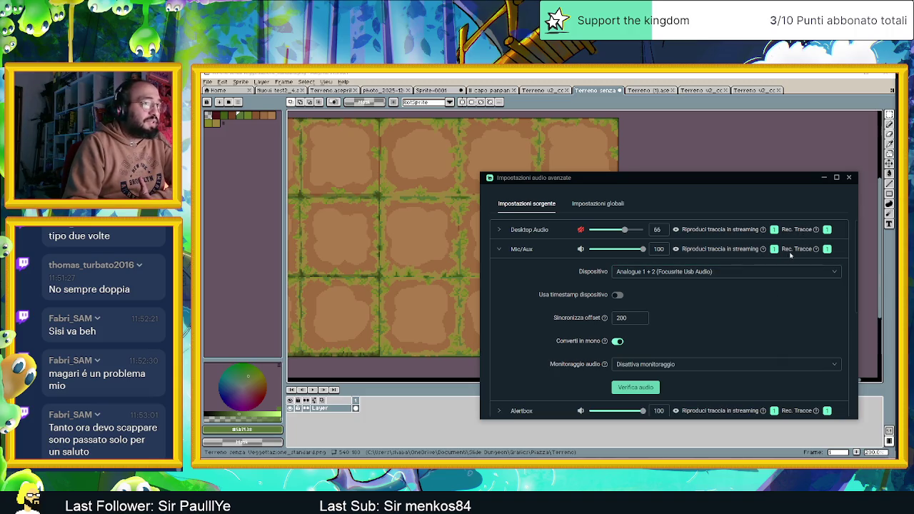
click(685, 272)
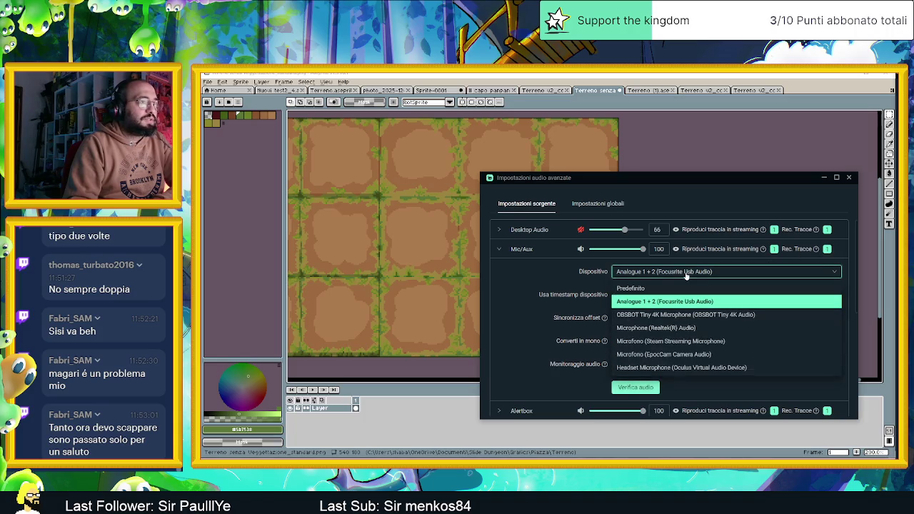
click(686, 275)
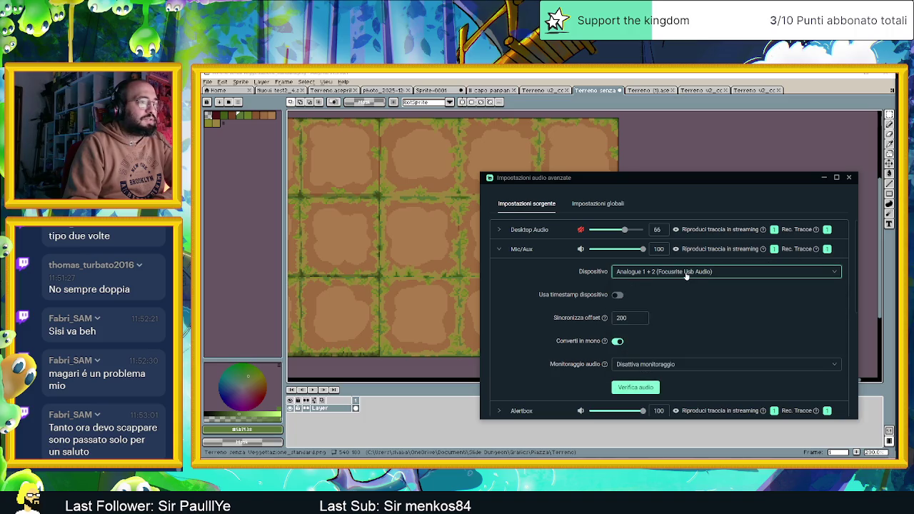
click(850, 178)
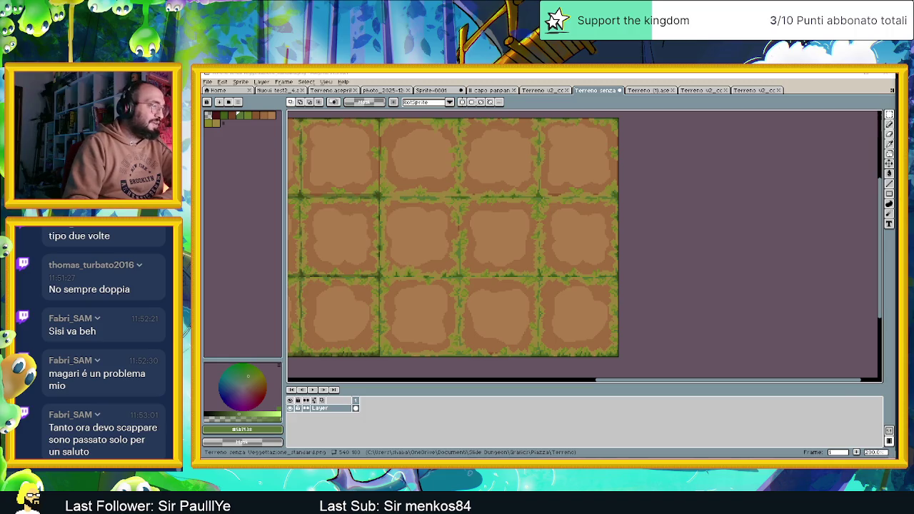
Step: Return from the browser to Aseprite and pan over the tile sprite
key(alt+Tab)
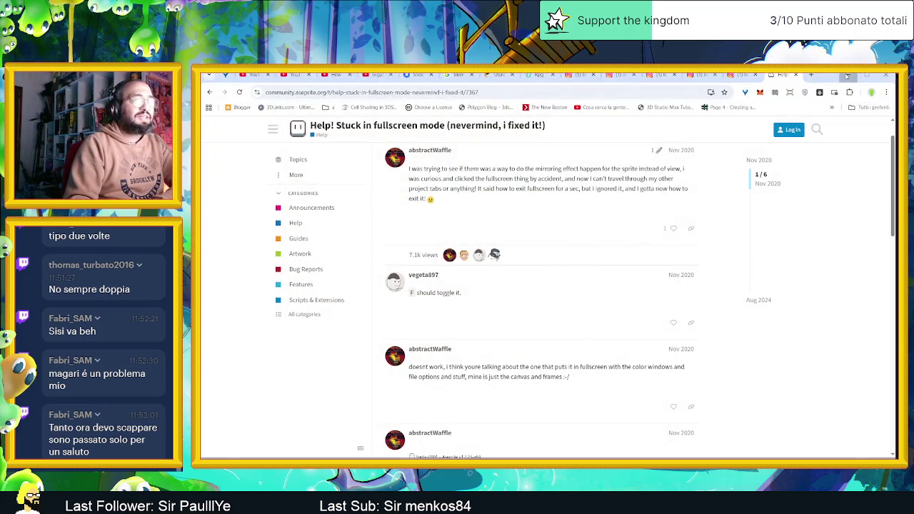
click(847, 75)
drag(587, 272, 650, 286)
scroll(673, 284, down, 1)
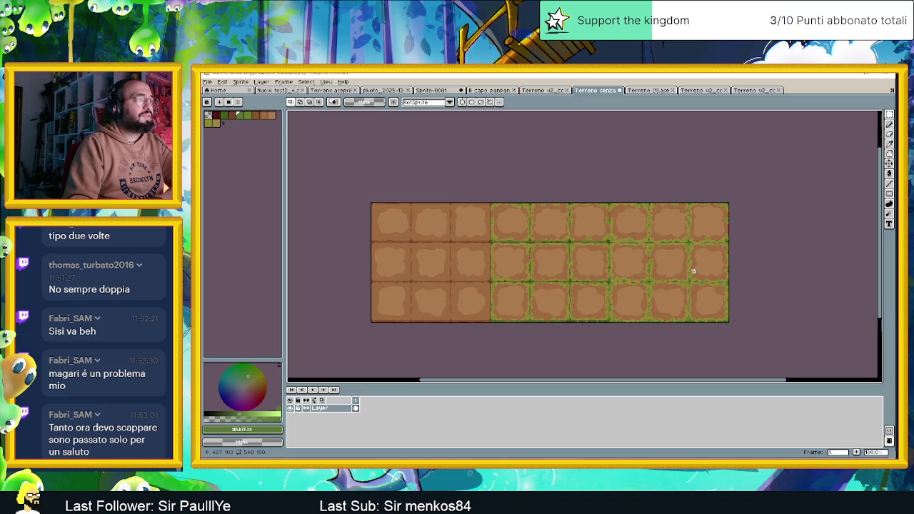
scroll(693, 272, up, 1)
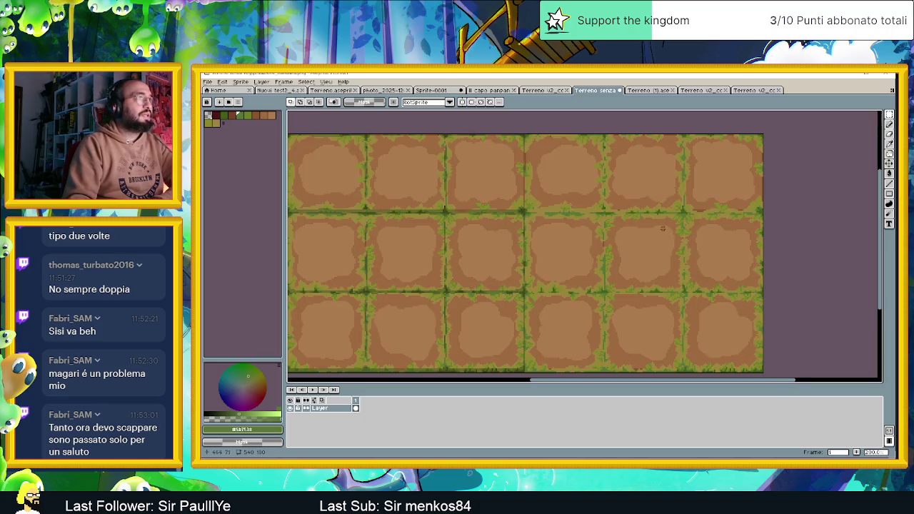
Step: In the Terreno u2 sprite, compare both frames and select all of frame 2's tiles
click(753, 90)
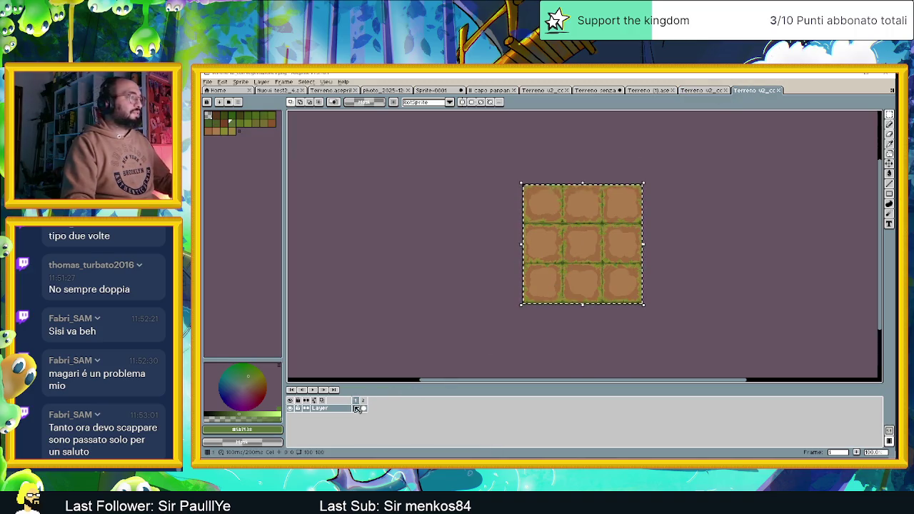
click(364, 408)
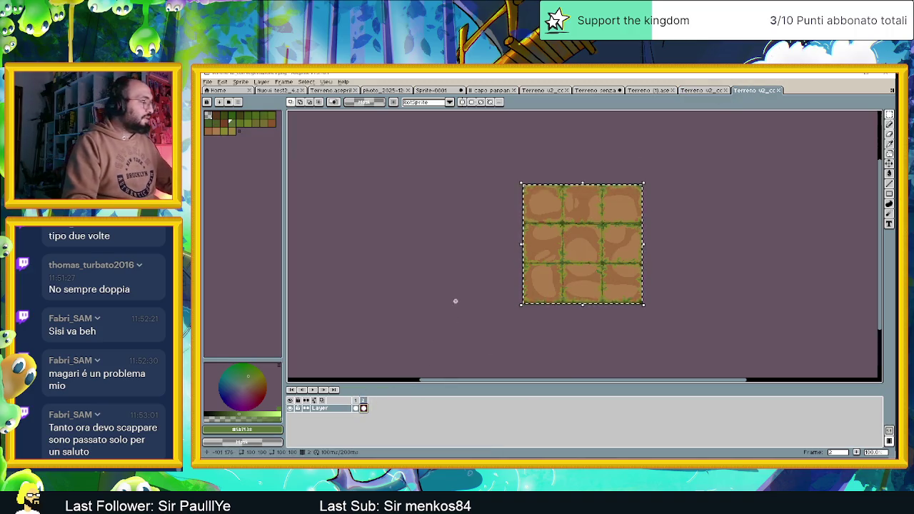
key(ctrl+d)
click(356, 408)
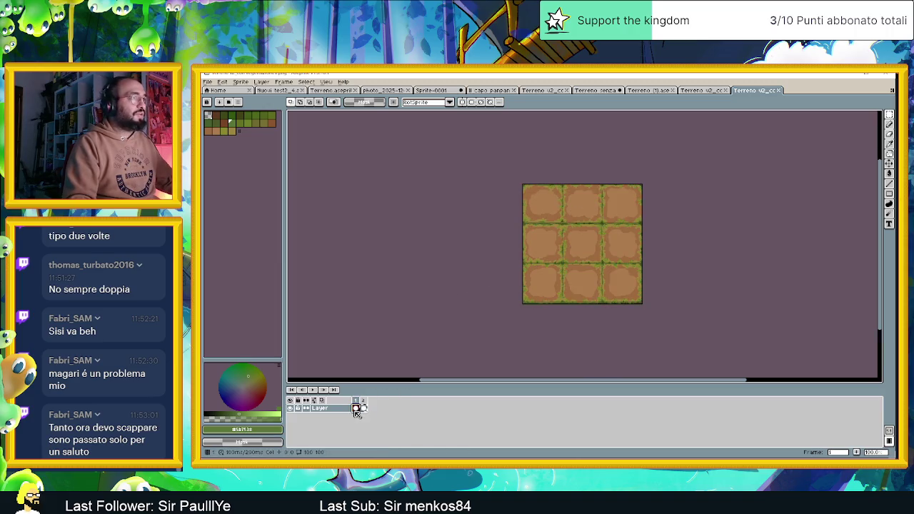
click(364, 408)
scroll(567, 235, up, 2)
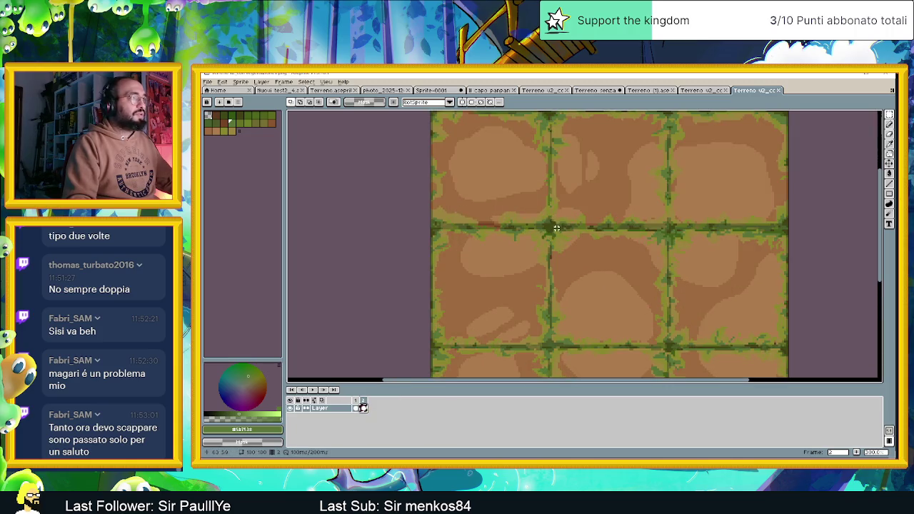
click(357, 407)
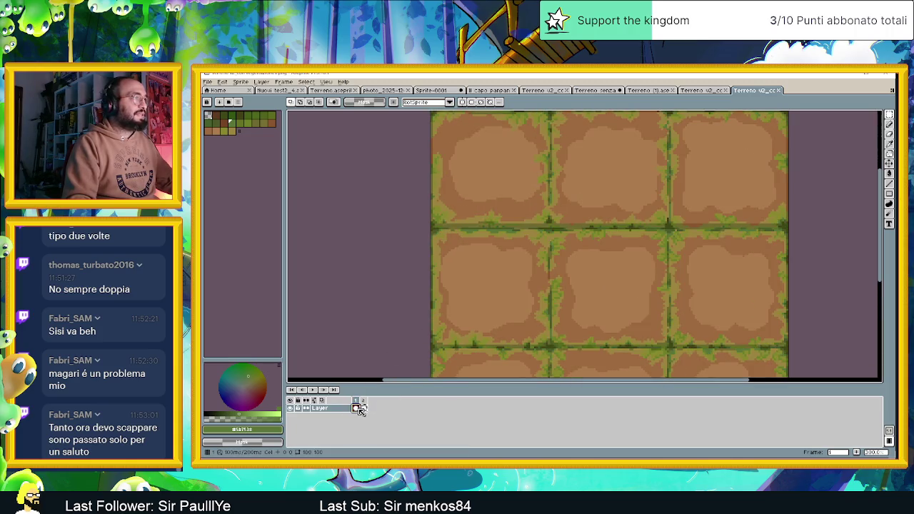
click(364, 408)
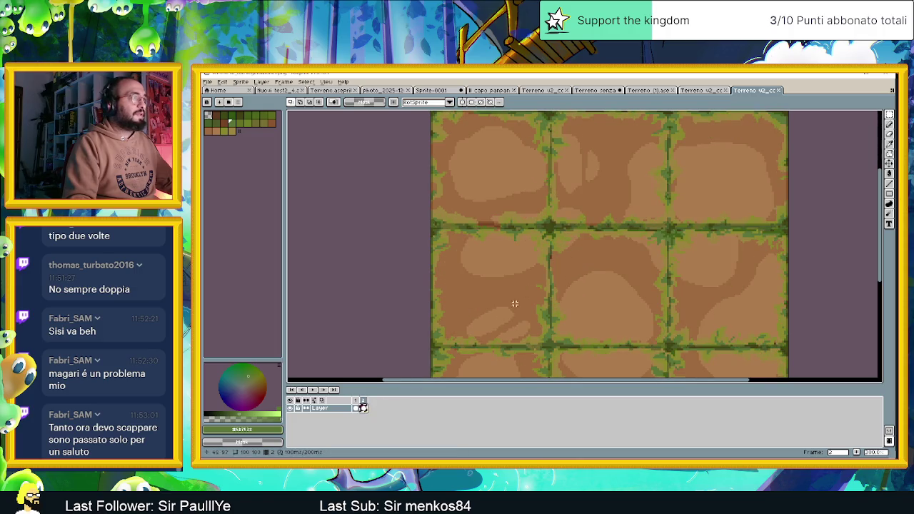
scroll(693, 227, down, 1)
scroll(693, 227, down, 2)
scroll(767, 226, up, 2)
key(ctrl+a)
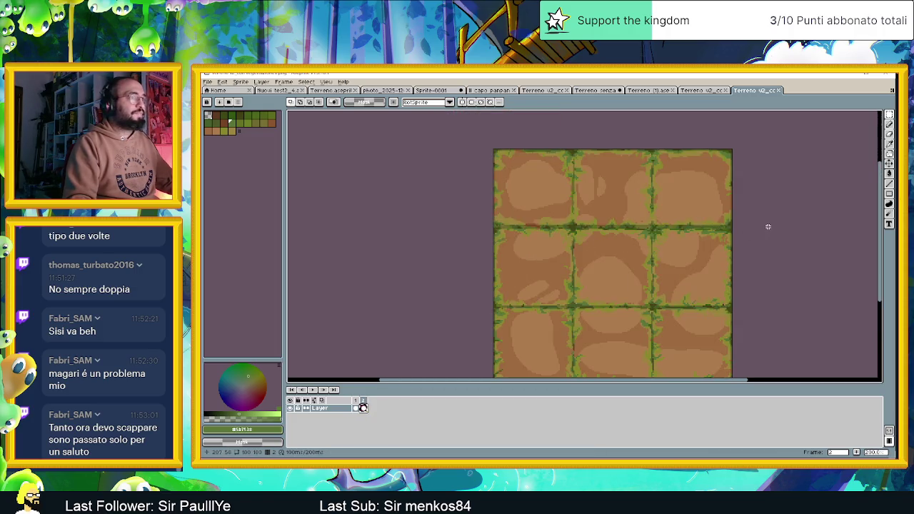
key(ctrl+d)
key(ctrl+a)
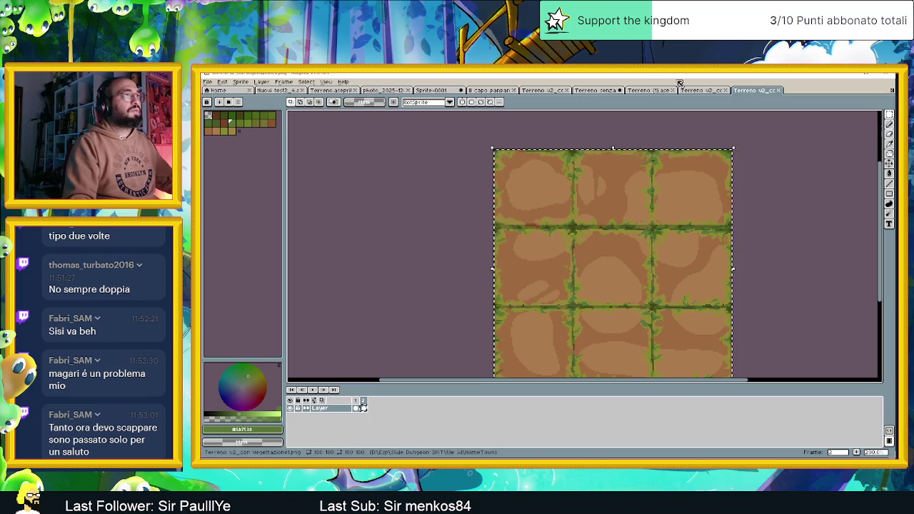
Step: Close Terreno (1).ase, paste the 3x3 block into Terreno senza, and commit it at the right end
click(646, 90)
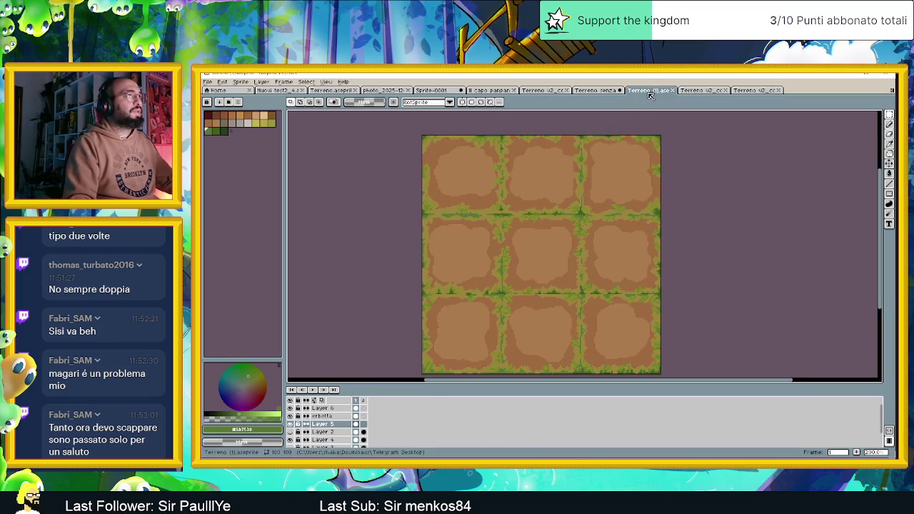
click(672, 90)
click(599, 90)
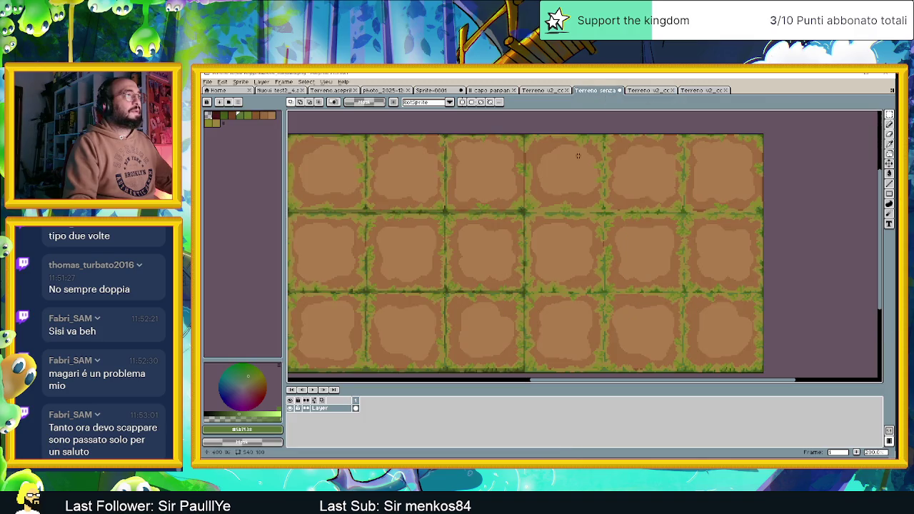
key(ctrl+v)
mouse_move(404, 255)
mouse_down()
mouse_move(567, 263)
mouse_move(645, 254)
mouse_up()
scroll(665, 226, up, 2)
scroll(718, 165, up, 1)
mouse_move(719, 164)
mouse_down()
mouse_move(680, 215)
mouse_move(650, 231)
mouse_up()
drag(578, 235, 614, 238)
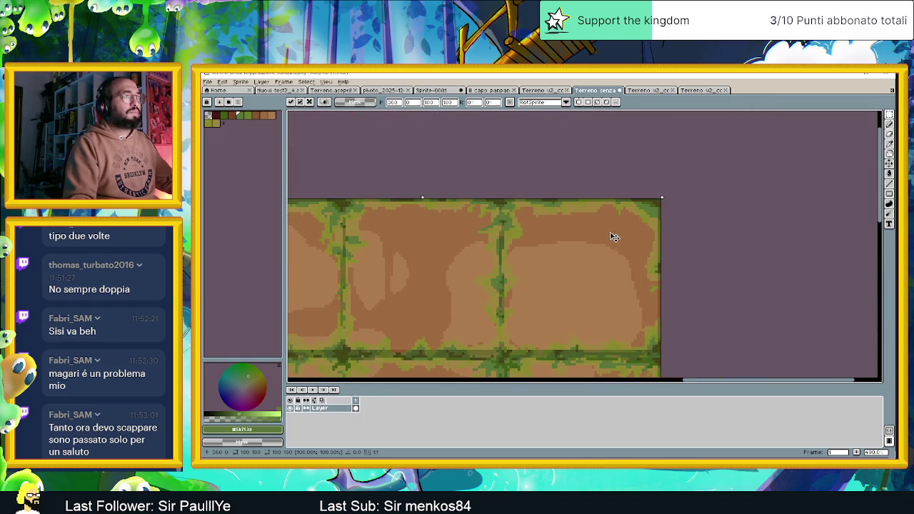
scroll(611, 237, down, 2)
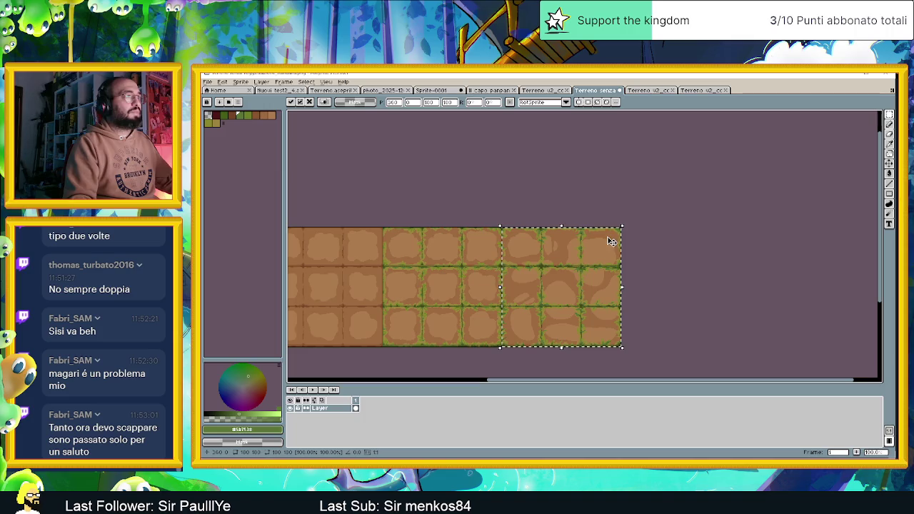
click(692, 225)
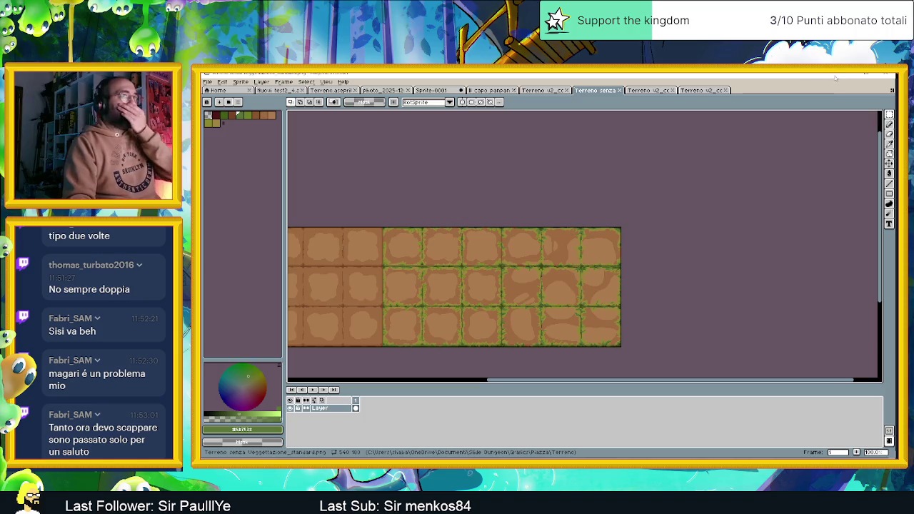
key(alt+Tab)
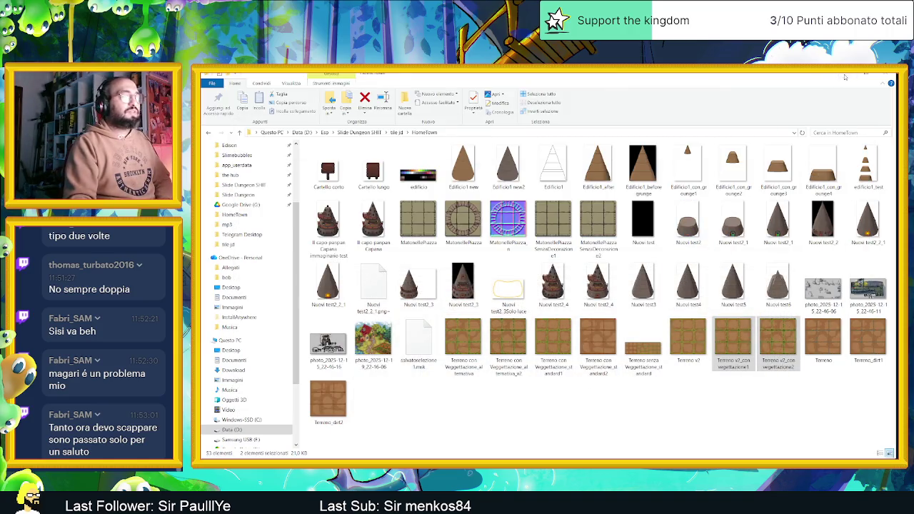
Step: Return to Godot and zoom in and out over the TileMapLayer to inspect the reimported Dirt tiles
key(alt+Tab)
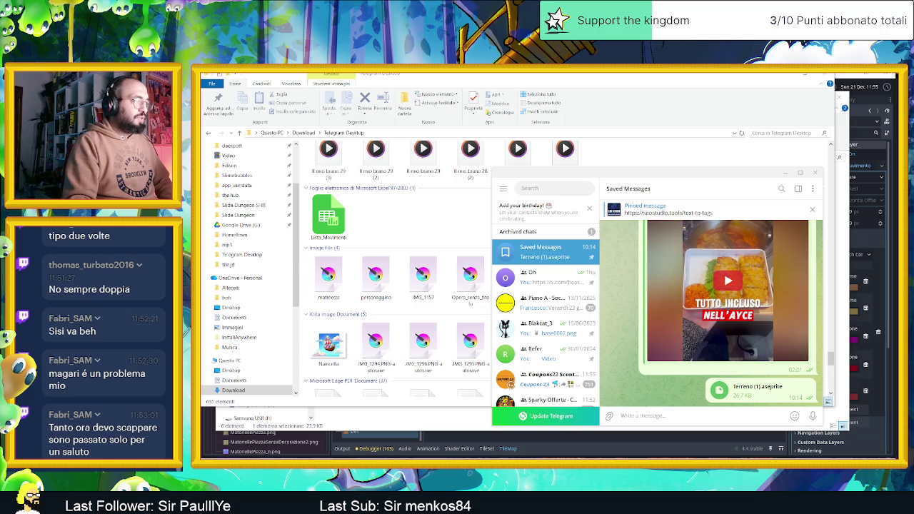
key(alt+Tab)
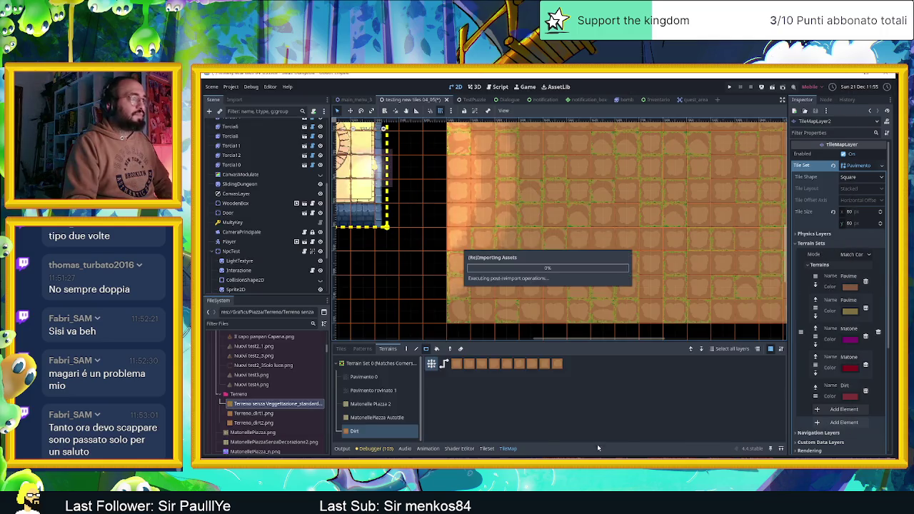
scroll(664, 227, up, 2)
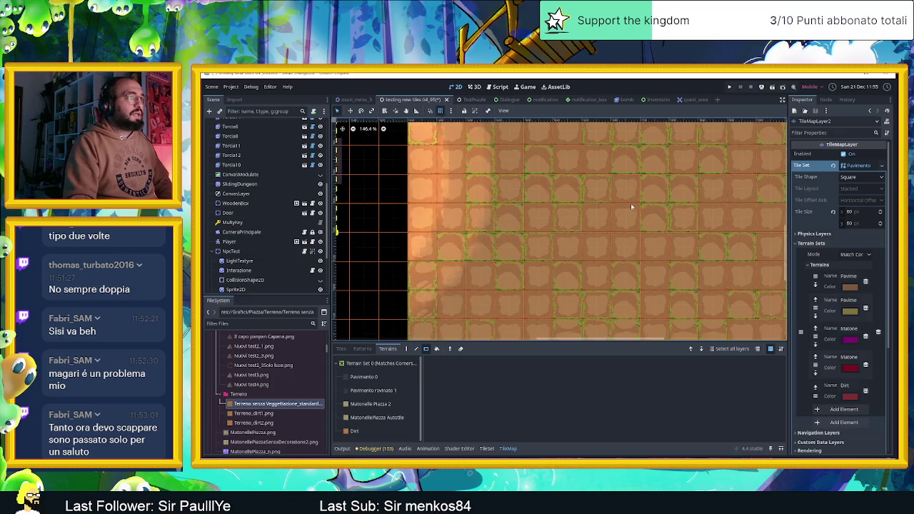
scroll(643, 225, up, 2)
scroll(628, 224, up, 2)
scroll(628, 224, up, 1)
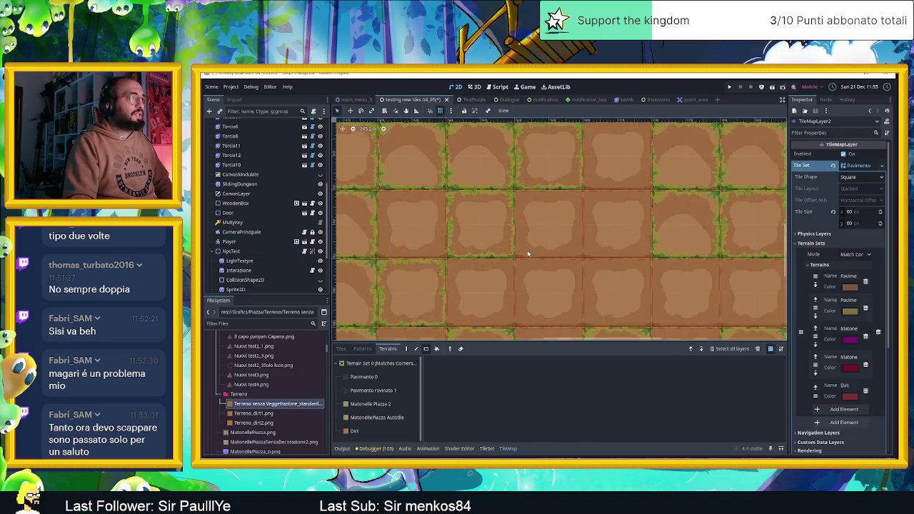
scroll(529, 253, down, 3)
scroll(541, 282, down, 6)
scroll(616, 279, up, 6)
scroll(622, 257, up, 2)
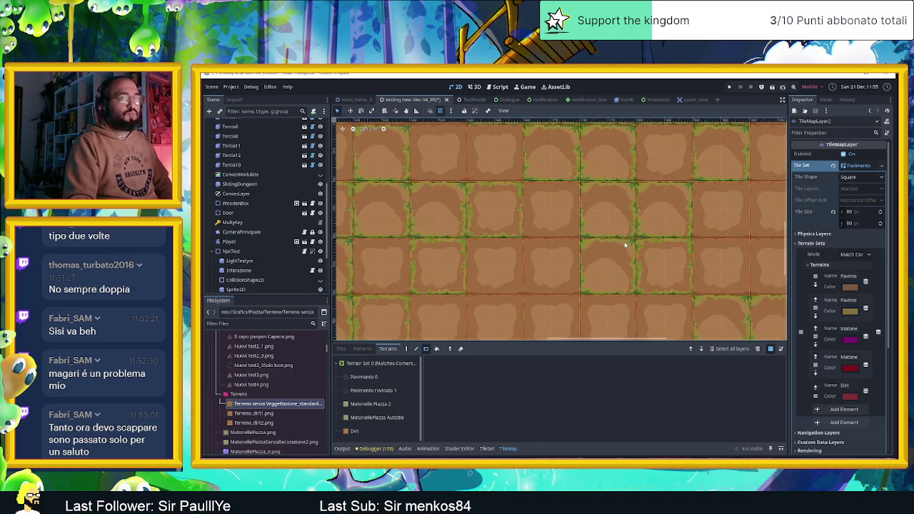
scroll(608, 252, down, 2)
scroll(608, 252, down, 3)
scroll(604, 259, down, 3)
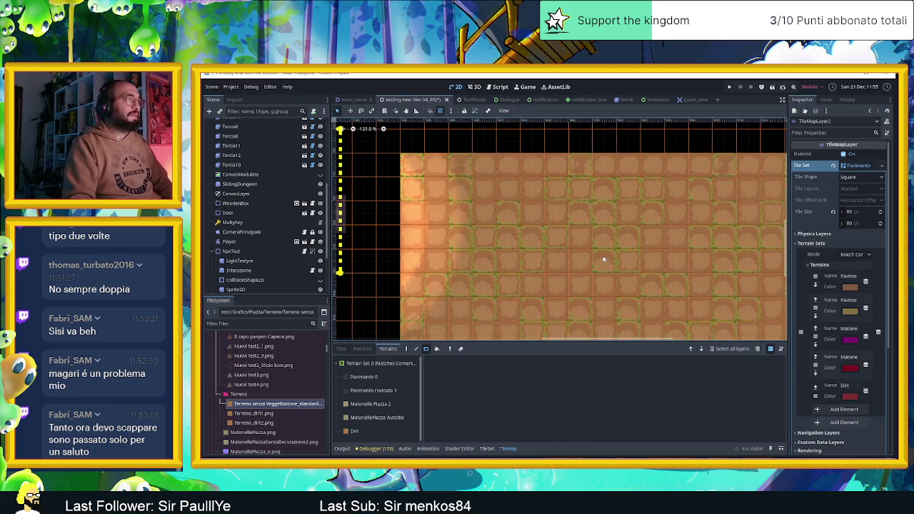
scroll(541, 190, down, 2)
scroll(490, 210, down, 1)
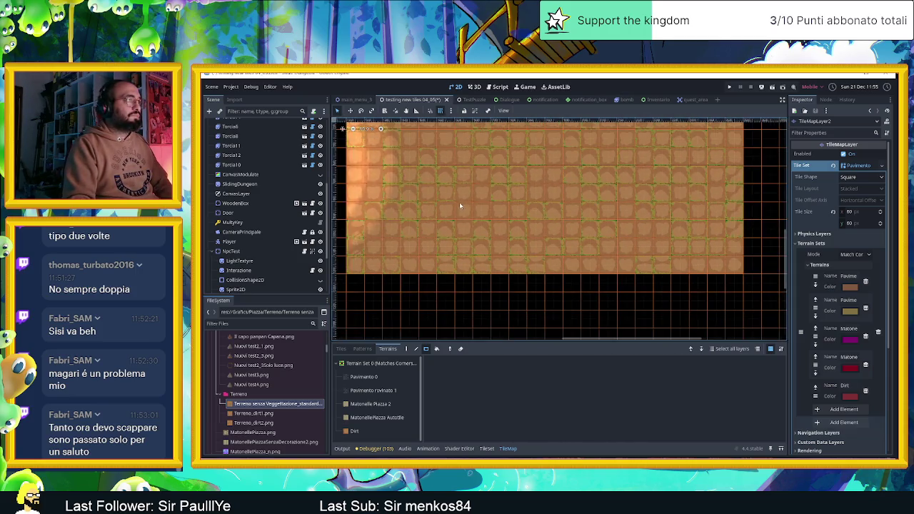
scroll(527, 252, up, 2)
scroll(512, 241, up, 1)
scroll(515, 245, up, 1)
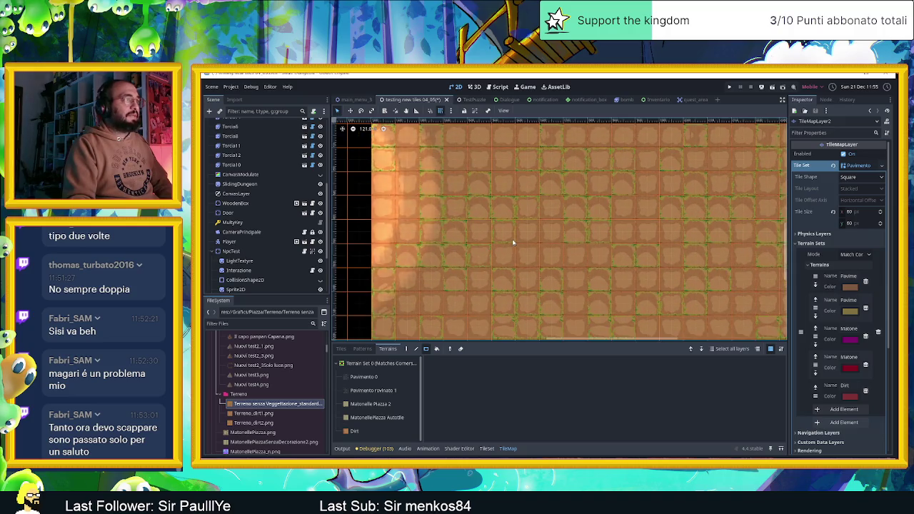
scroll(513, 243, up, 2)
scroll(491, 232, up, 1)
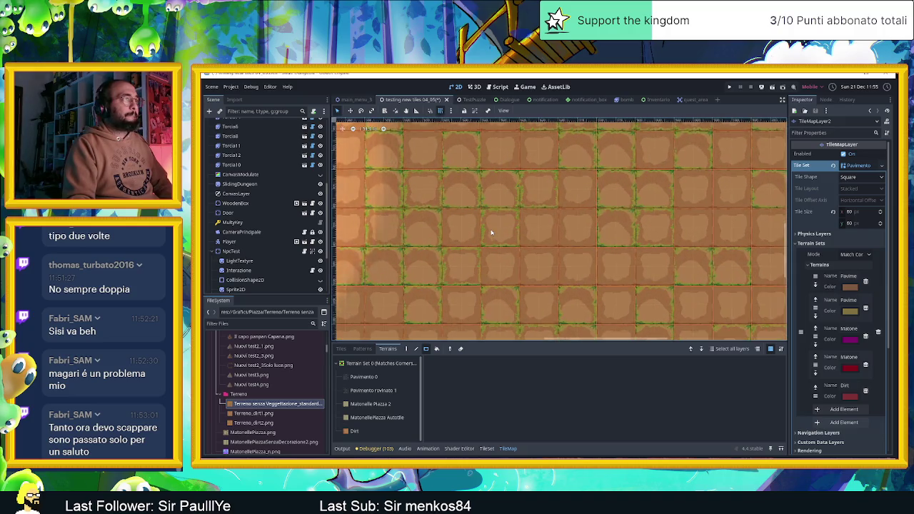
scroll(491, 233, down, 2)
scroll(491, 233, down, 1)
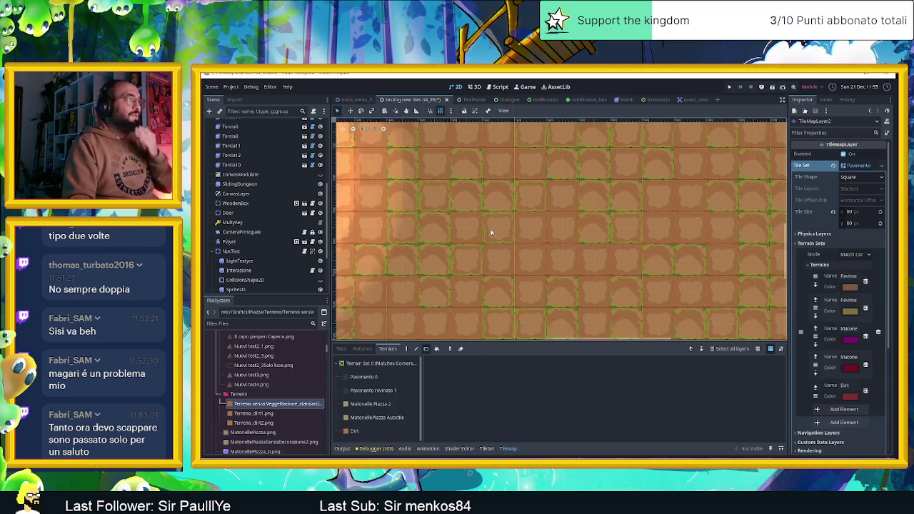
scroll(491, 233, down, 1)
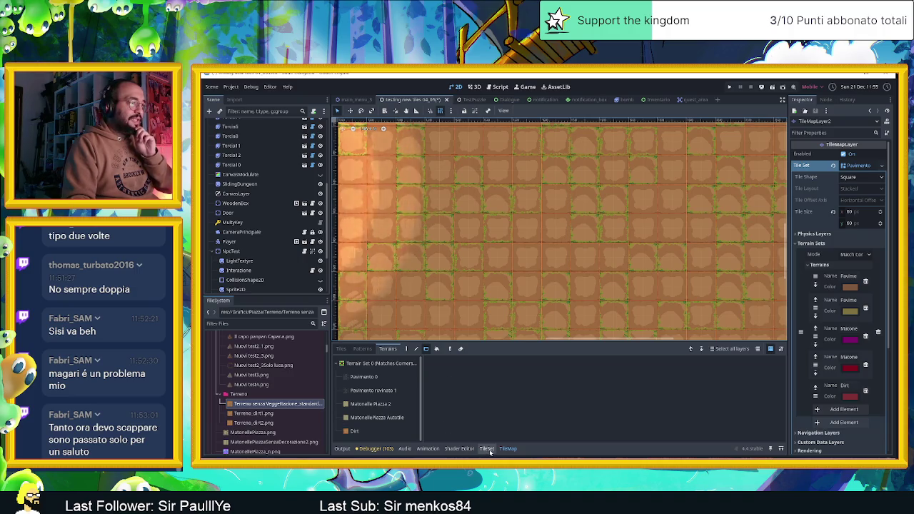
Step: Create the first alternative tile of dirt base tile 1,1 in the TileSet atlas
click(487, 448)
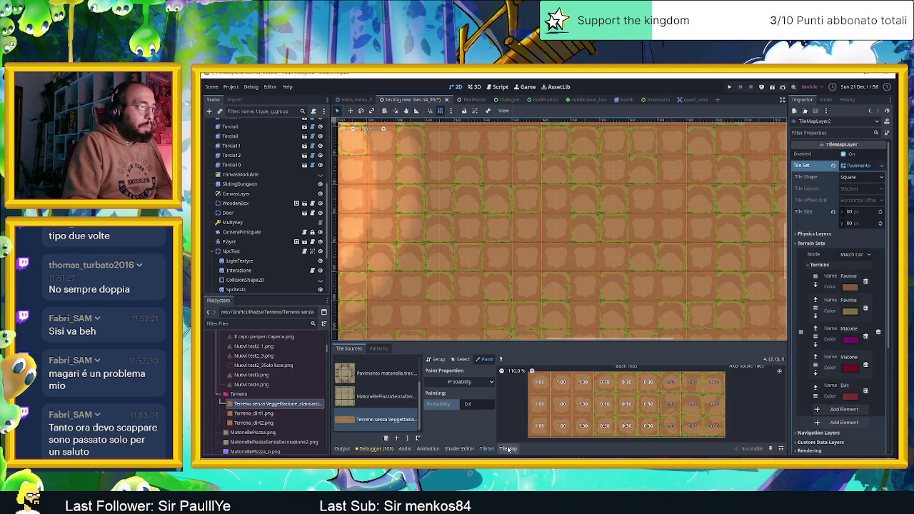
click(471, 383)
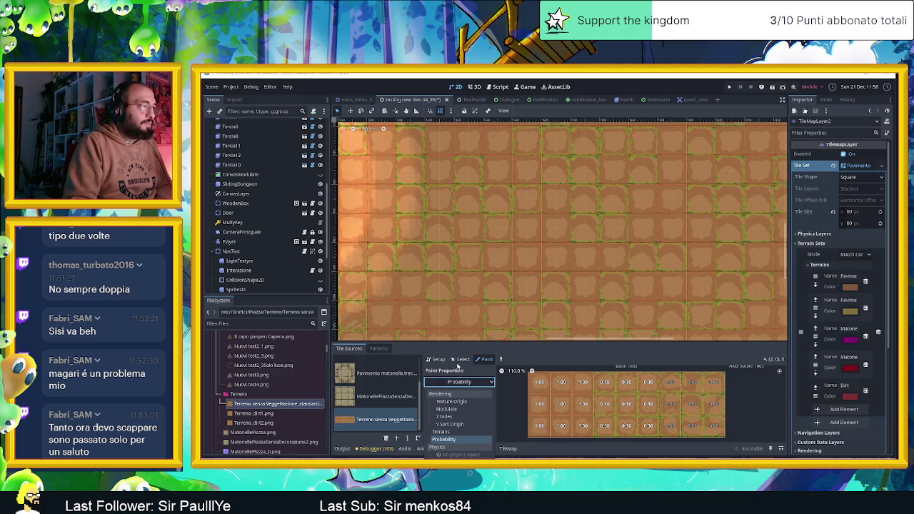
click(457, 363)
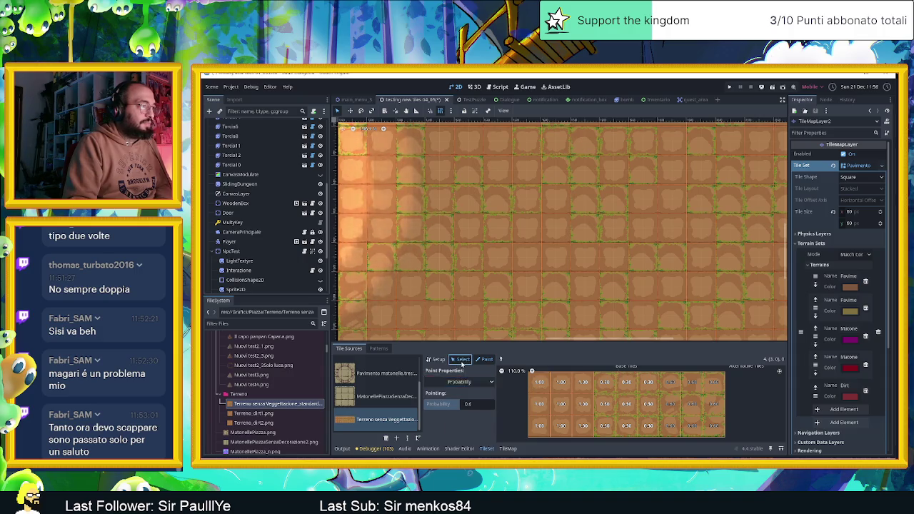
click(462, 359)
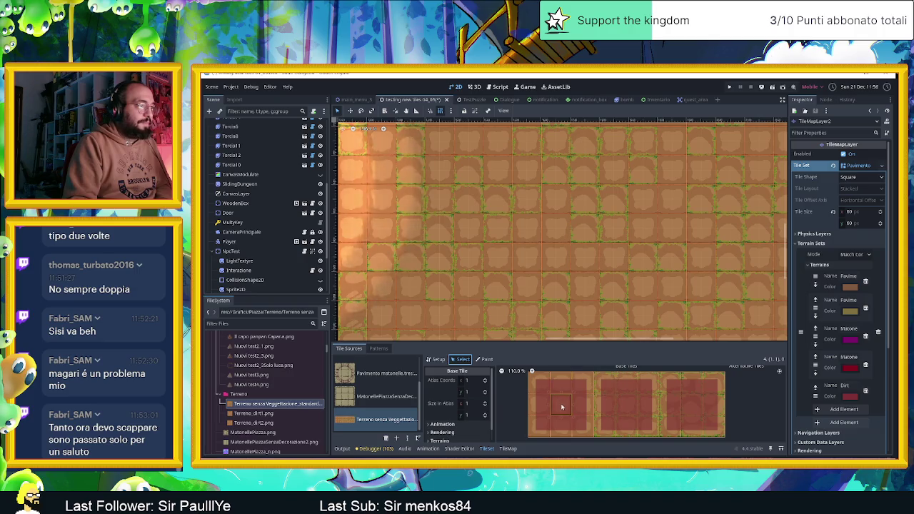
right_click(559, 407)
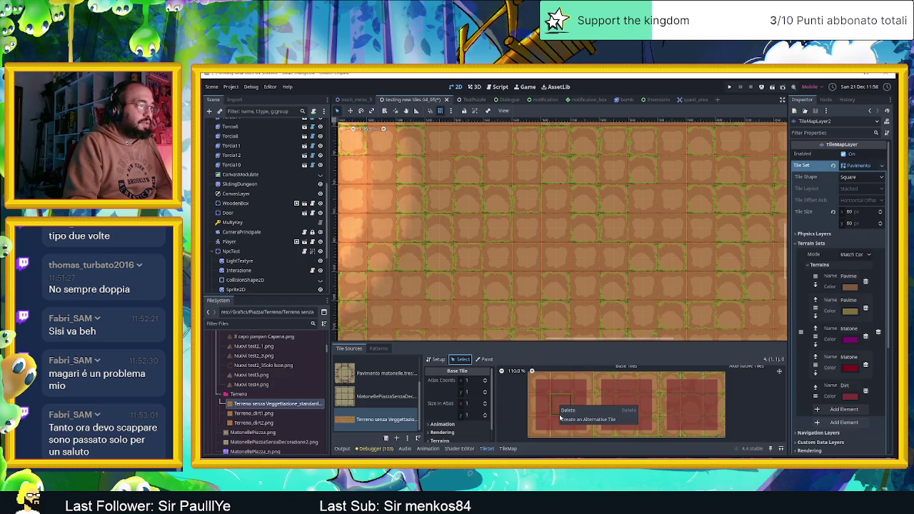
click(571, 419)
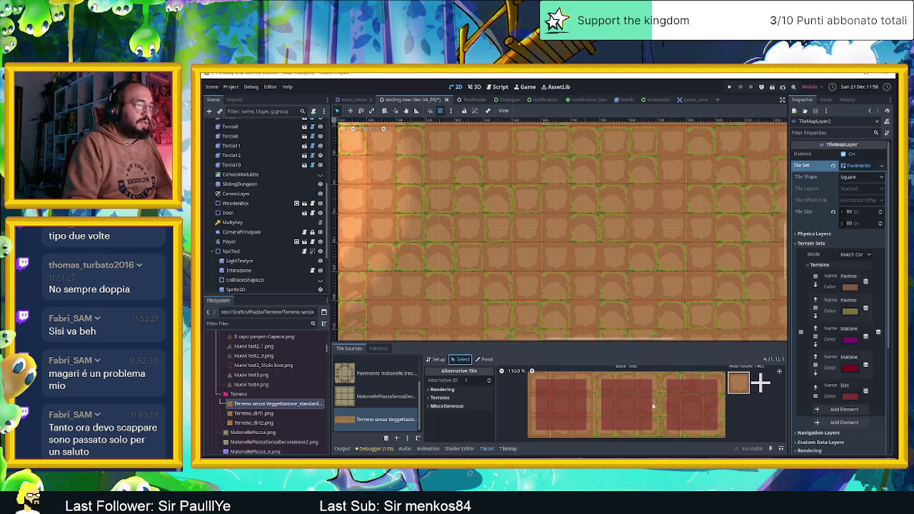
Step: Add a second dirt alternative tile and expand alternative 1's Rendering settings
click(561, 407)
right_click(560, 405)
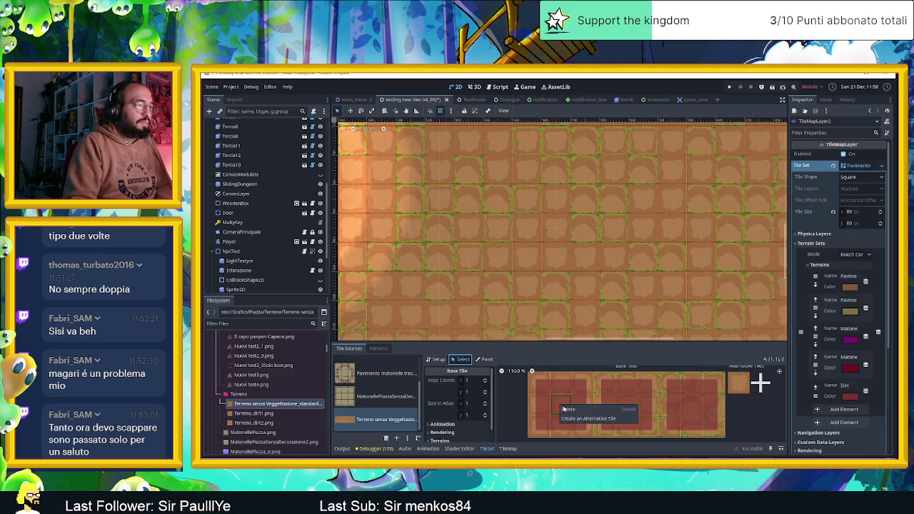
click(625, 404)
right_click(560, 405)
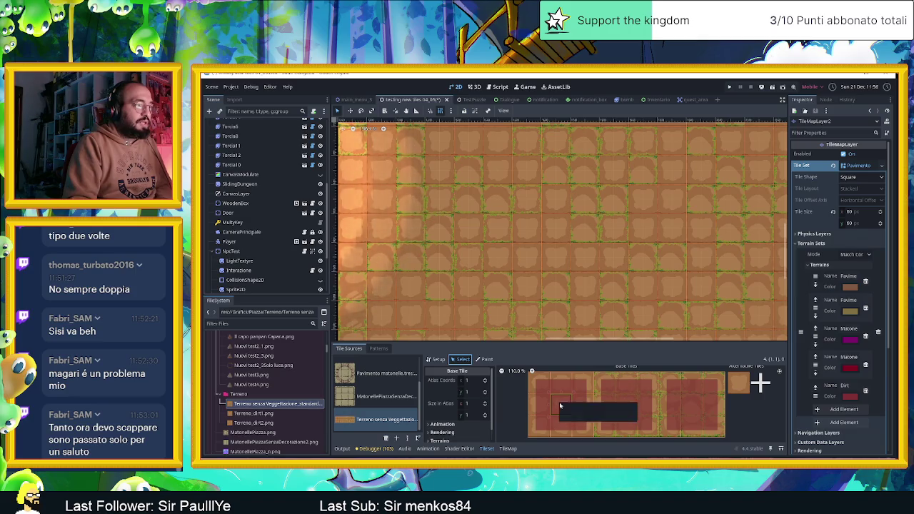
click(593, 418)
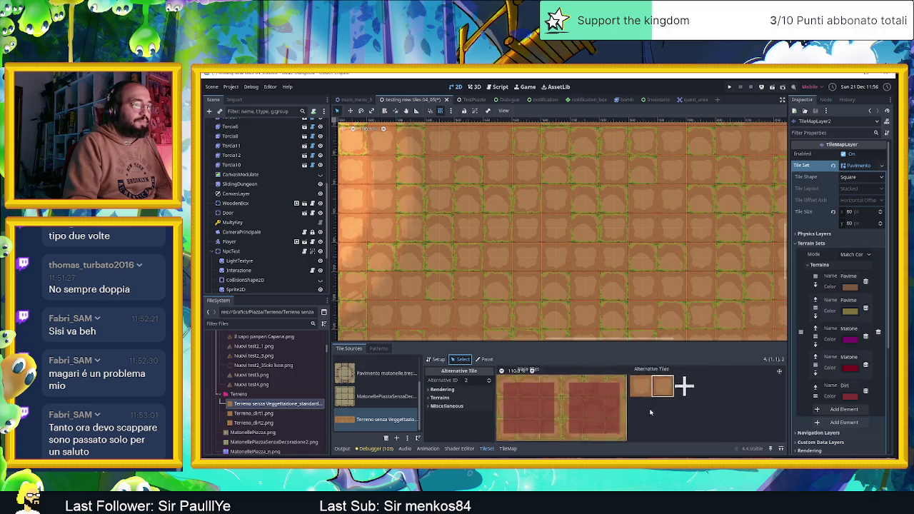
click(621, 391)
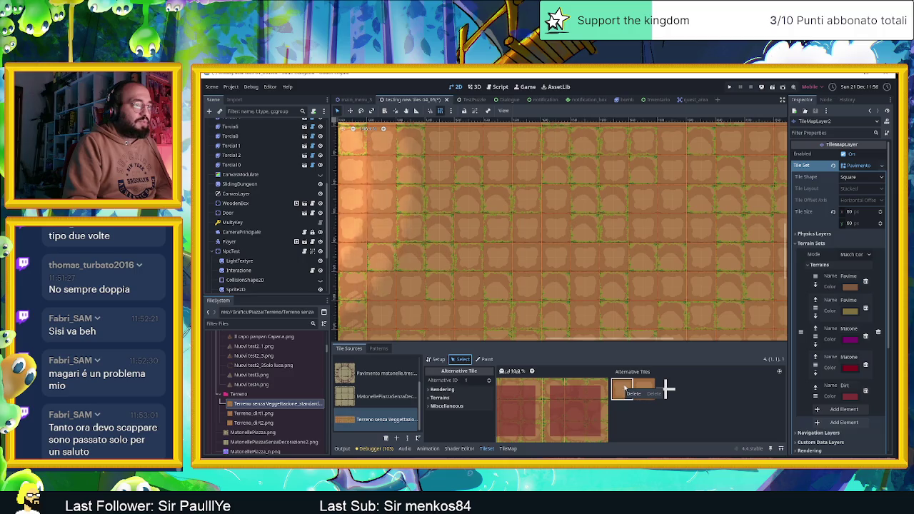
click(622, 386)
click(442, 389)
scroll(442, 406, down, 1)
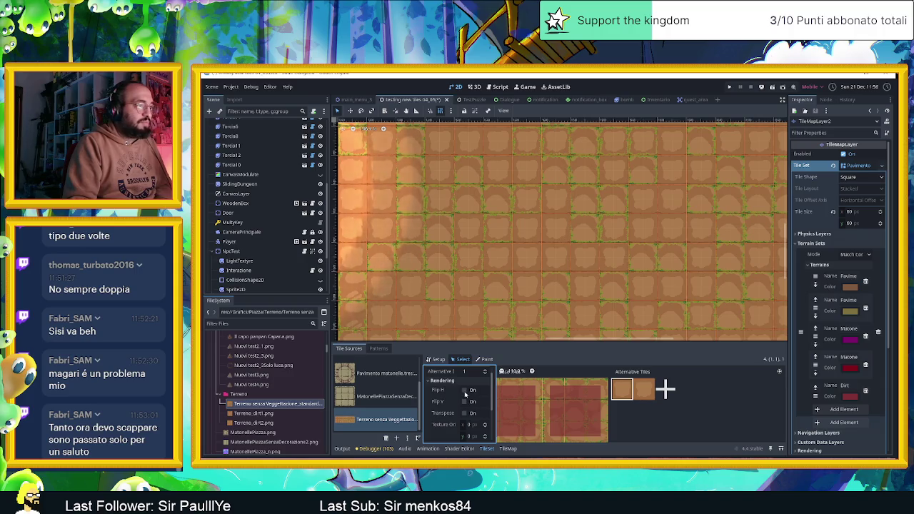
Step: Enable Flip H on alternative dirt tile 1
click(464, 390)
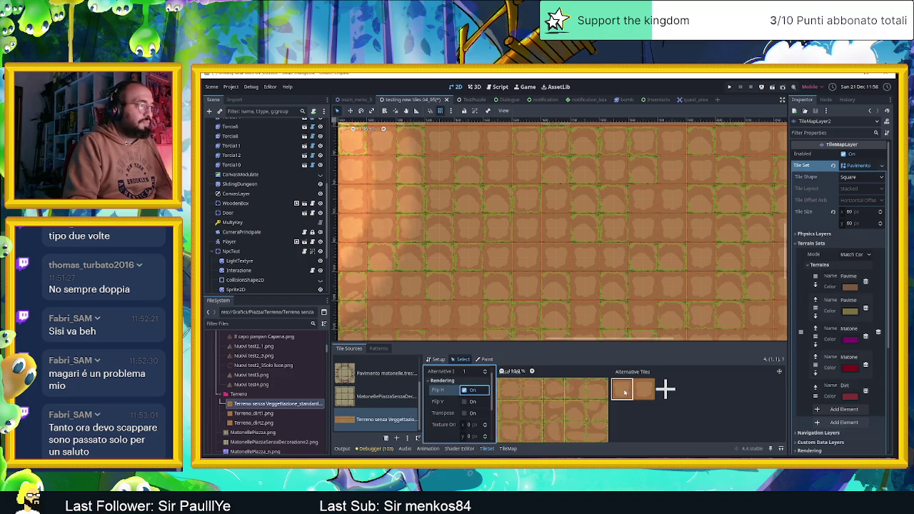
scroll(471, 400, down, 2)
scroll(467, 406, down, 1)
scroll(463, 412, down, 1)
Step: Set the alternative tile's Modulate colour to a light pink tint
click(475, 412)
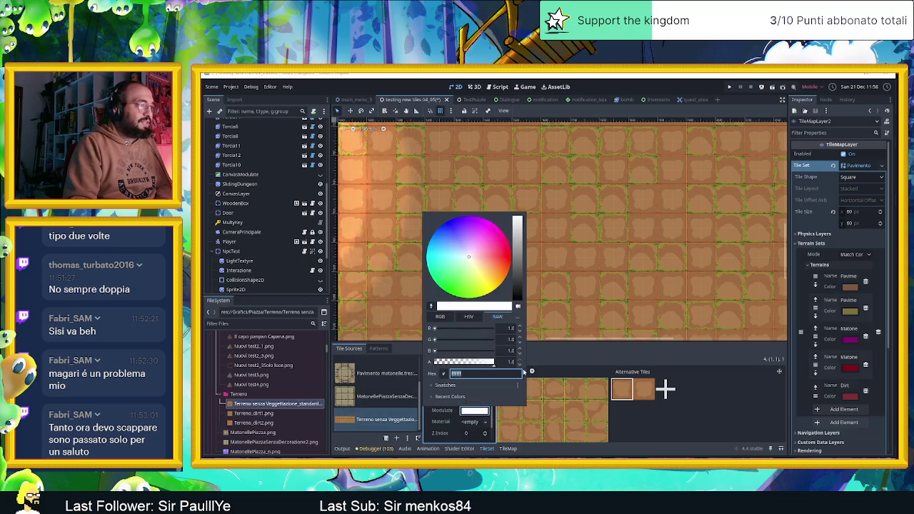
click(523, 227)
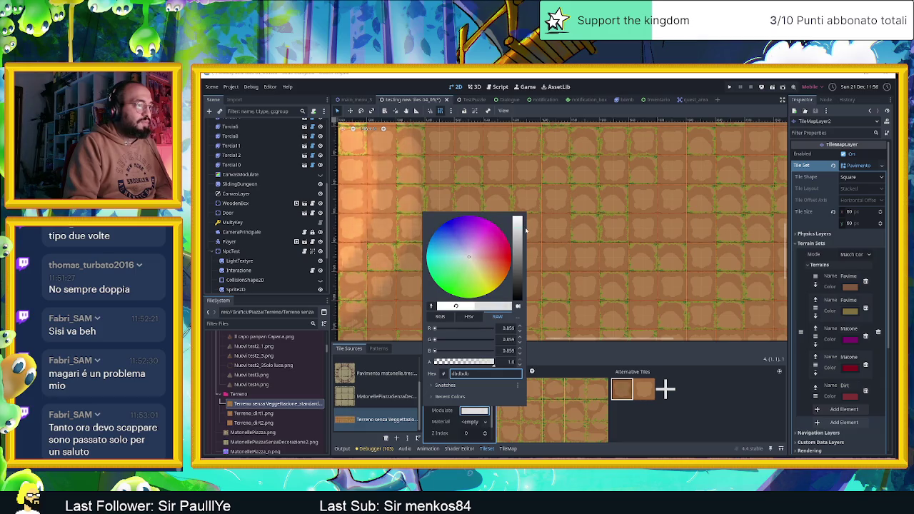
click(475, 259)
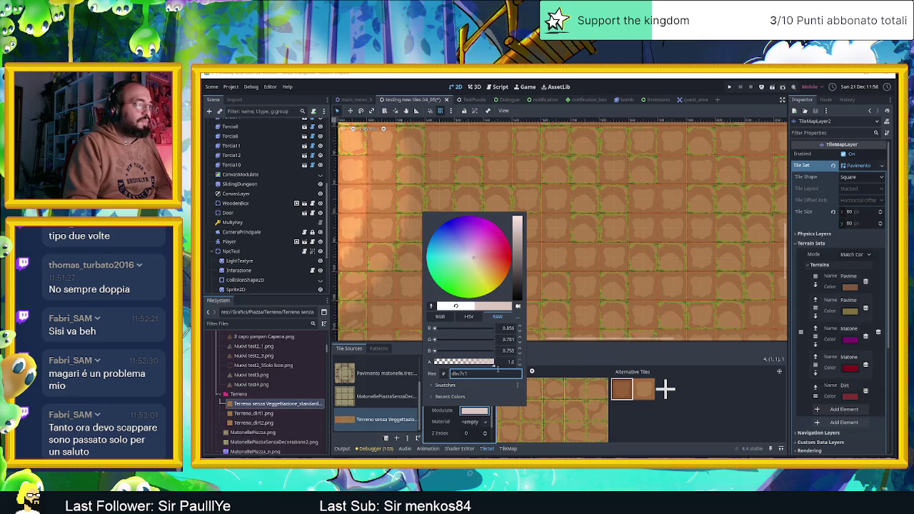
double_click(463, 375)
key(ctrl+c)
text(ffffff)
key(Return)
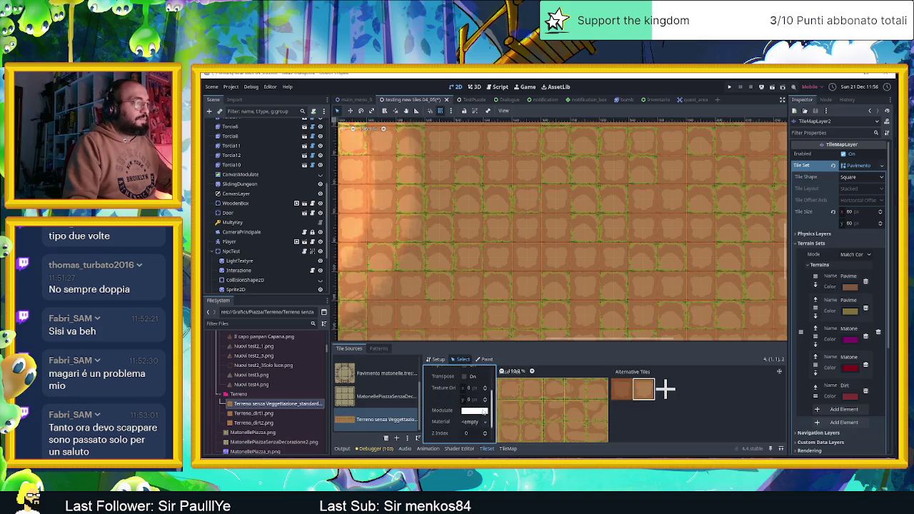
Step: Paste the same pink hex value into the other alternative tile's Modulate colour
click(484, 410)
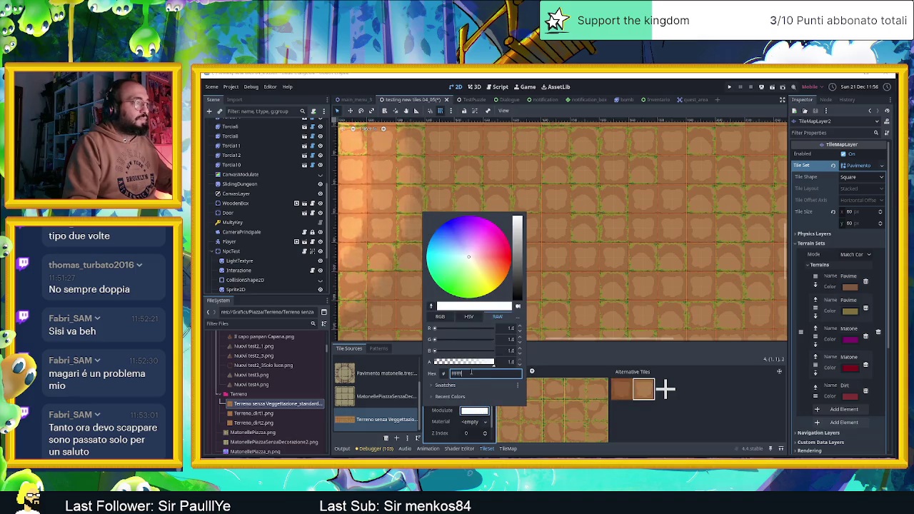
click(699, 432)
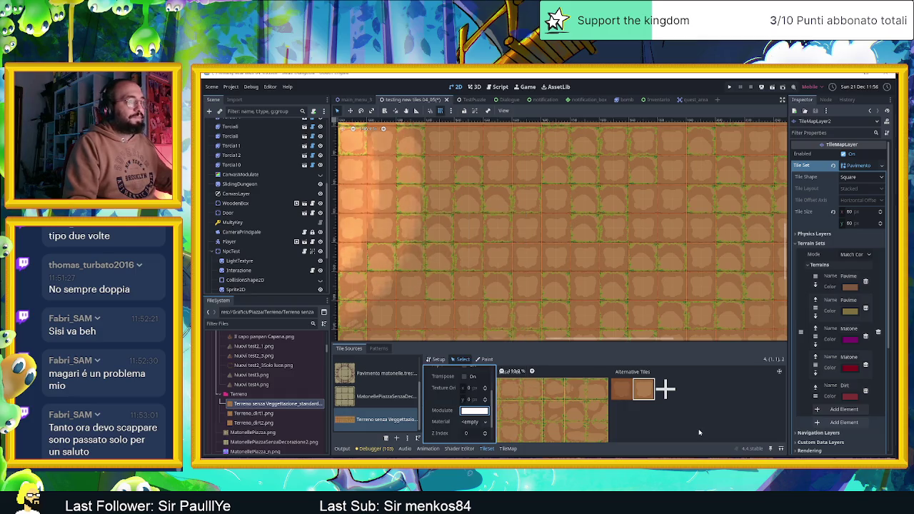
click(476, 411)
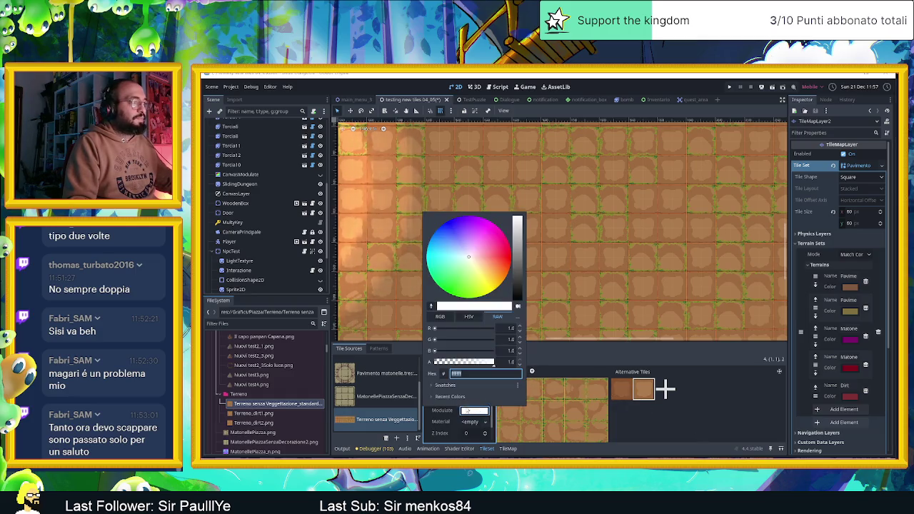
key(ctrl+v)
key(Return)
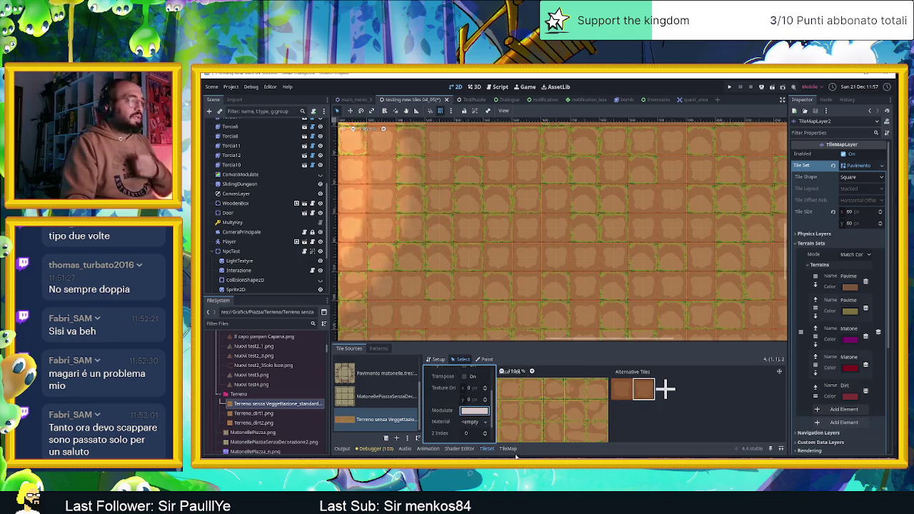
click(484, 359)
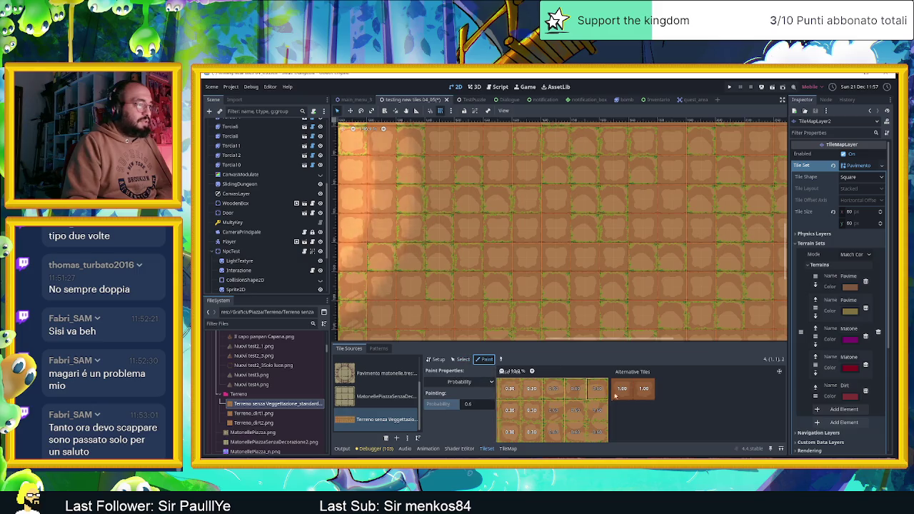
Step: Set the painting Probability value to 1.0
click(477, 405)
text(0)
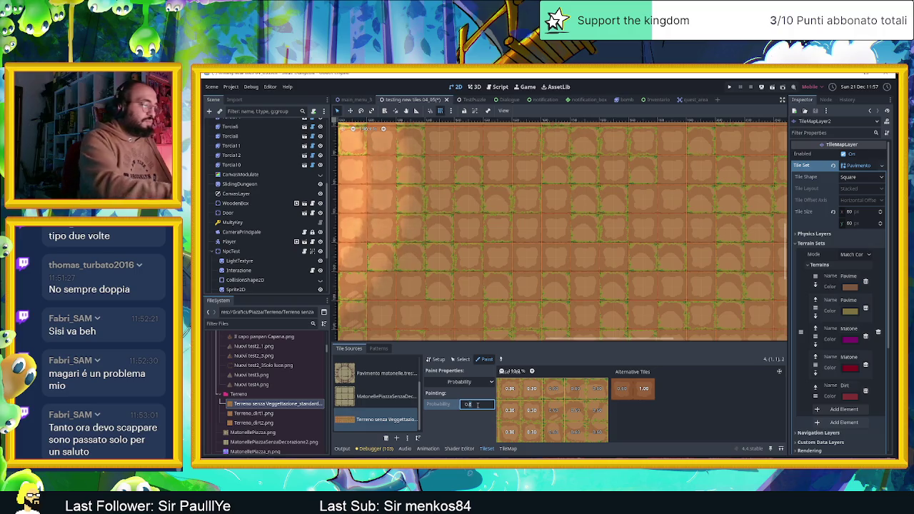
key(Return)
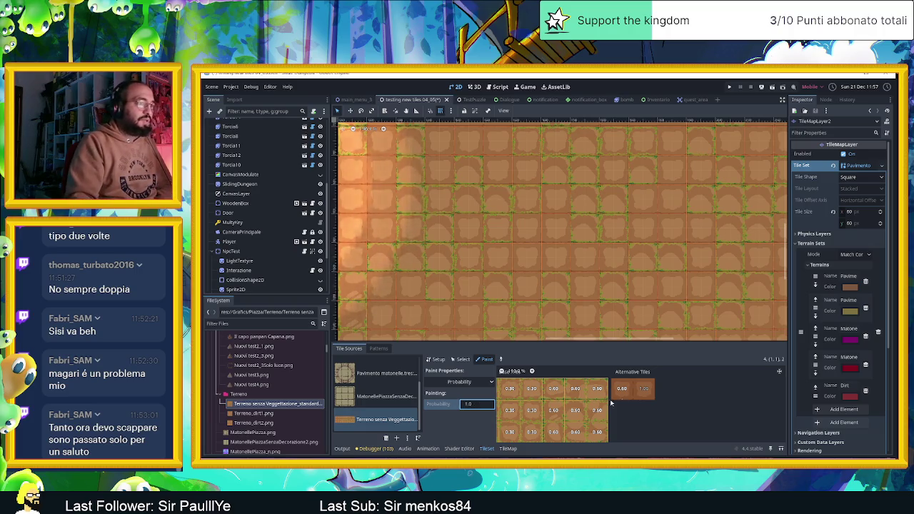
Step: Paint the Dirt terrain onto the alternative dirt tiles
click(458, 384)
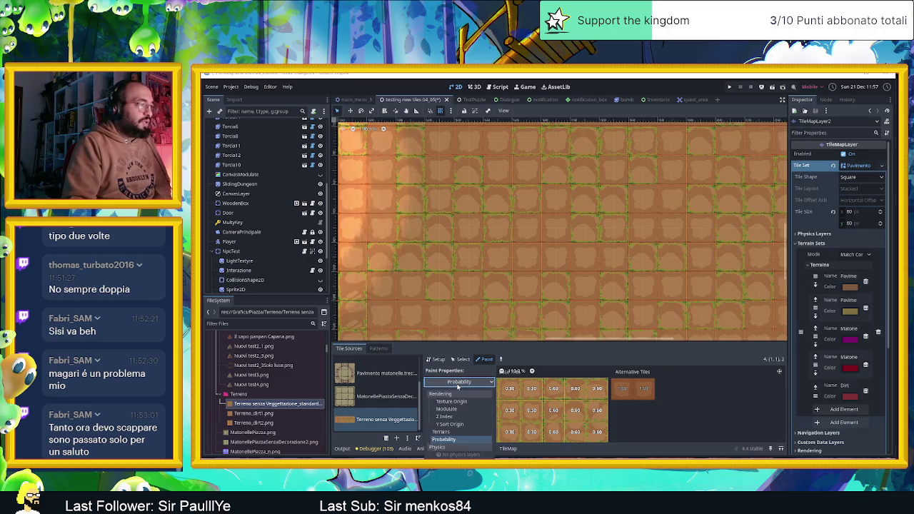
click(468, 433)
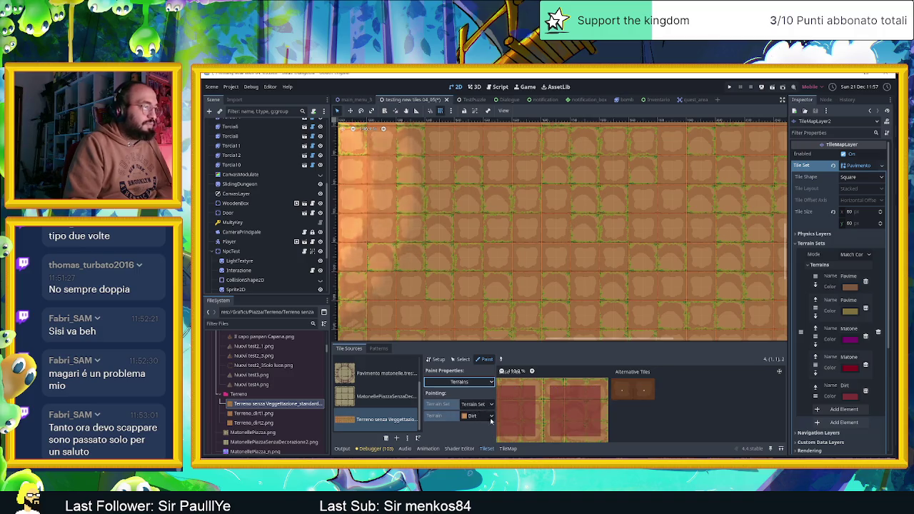
click(641, 392)
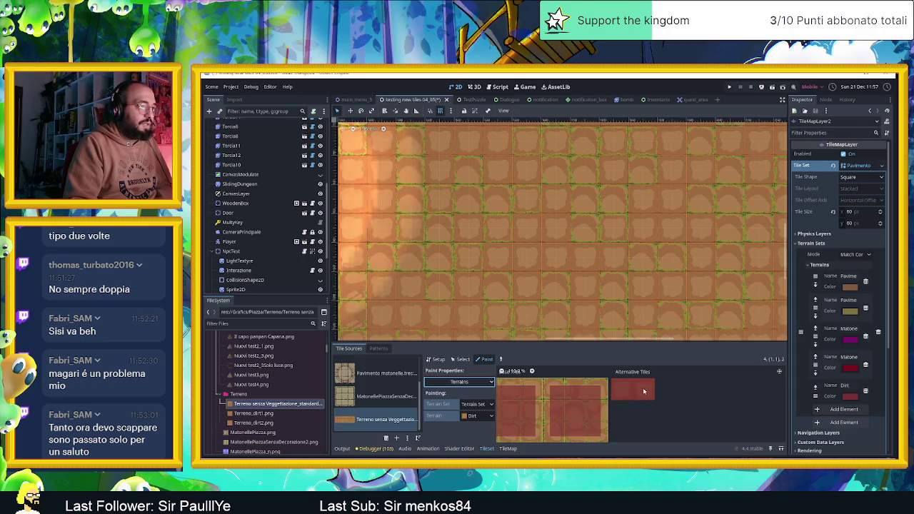
scroll(682, 392, down, 1)
scroll(682, 392, down, 1)
scroll(563, 257, down, 1)
scroll(563, 257, down, 1)
scroll(563, 253, down, 1)
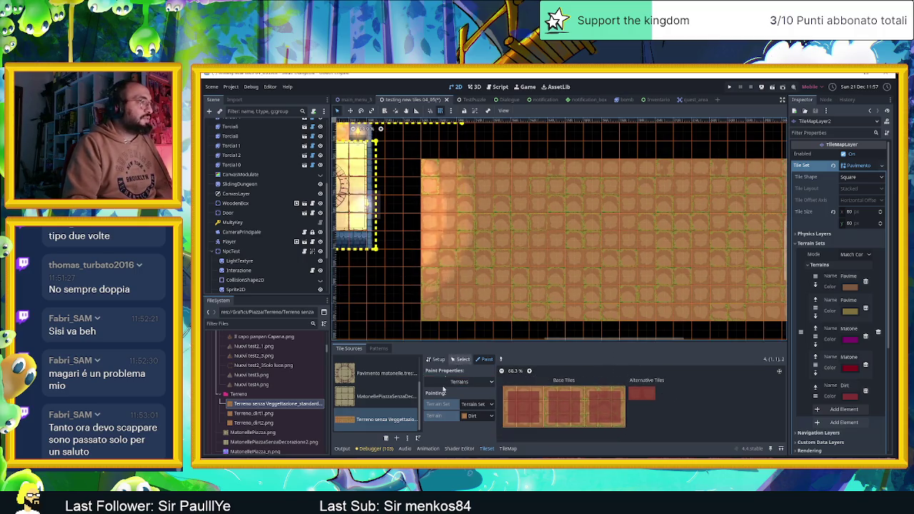
click(507, 448)
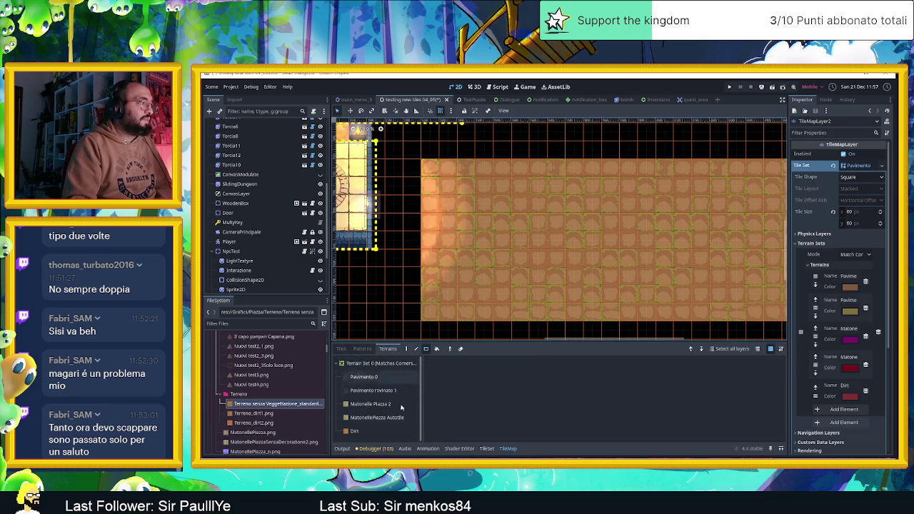
Step: Fill a rectangle on the TileMap with Dirt terrain, mixing in tinted alternatives
click(357, 431)
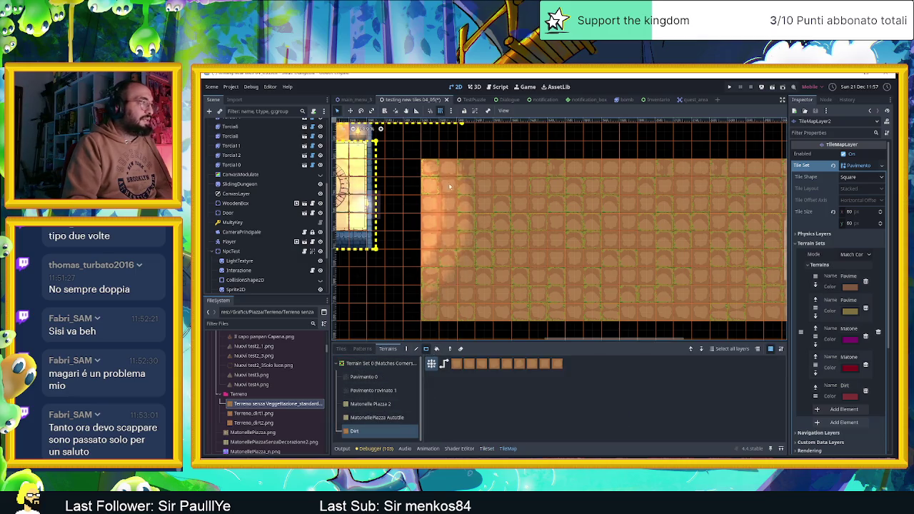
mouse_move(423, 162)
mouse_down()
mouse_move(626, 297)
mouse_move(665, 309)
mouse_up()
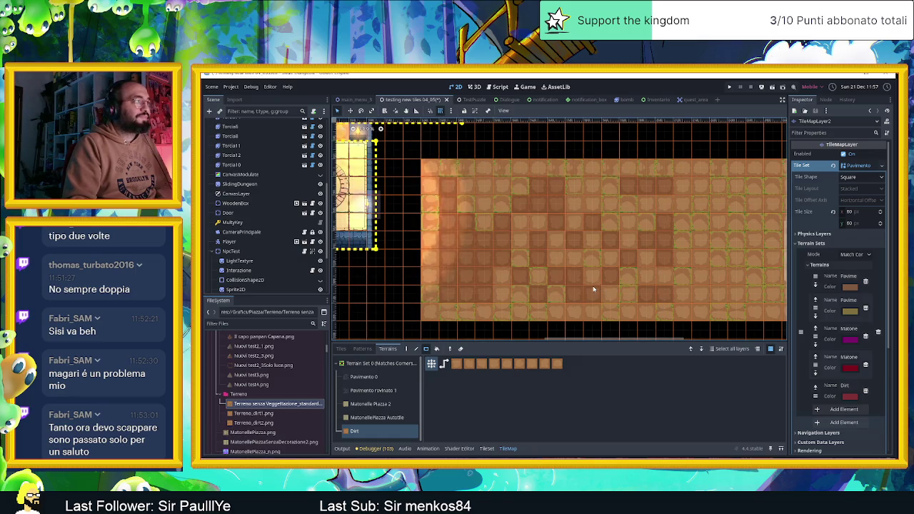
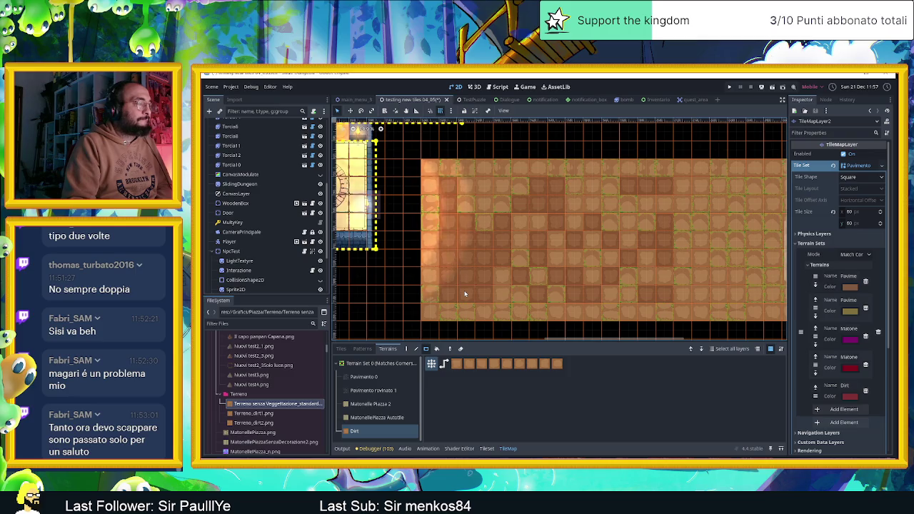
Step: Give the alternative dirt tile a painting probability of 0.6, then pick the Dirt terrain in the TileMap
click(485, 448)
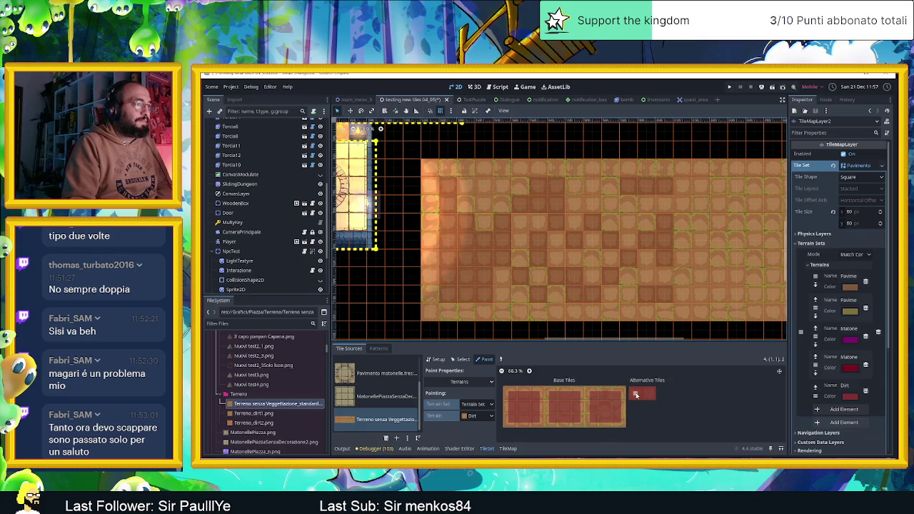
click(459, 382)
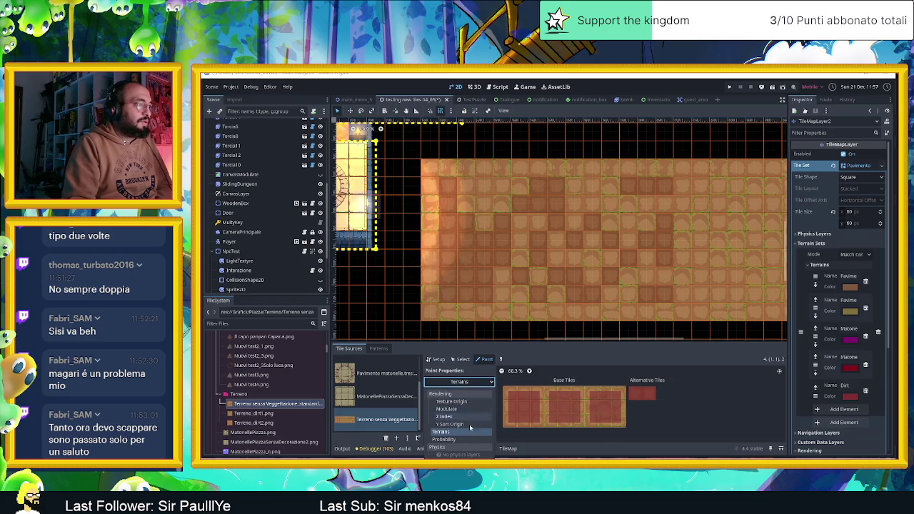
click(463, 441)
click(470, 405)
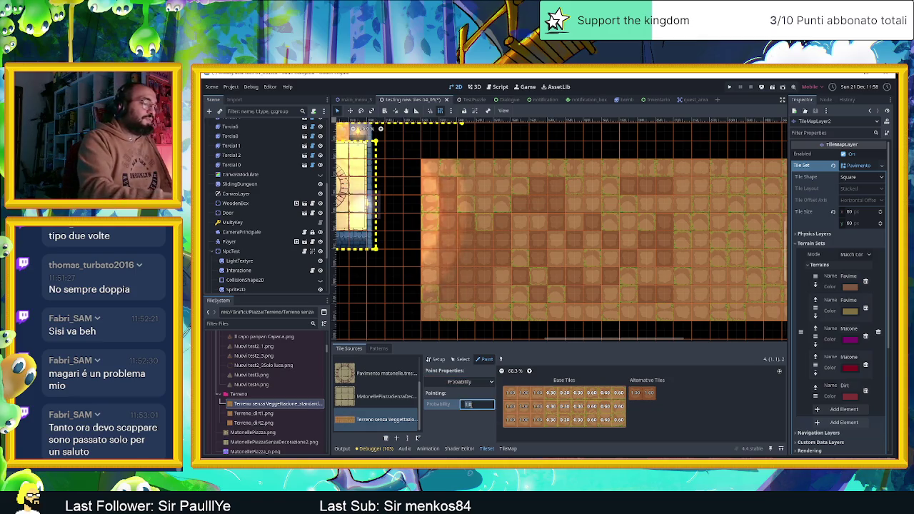
text(0.0)
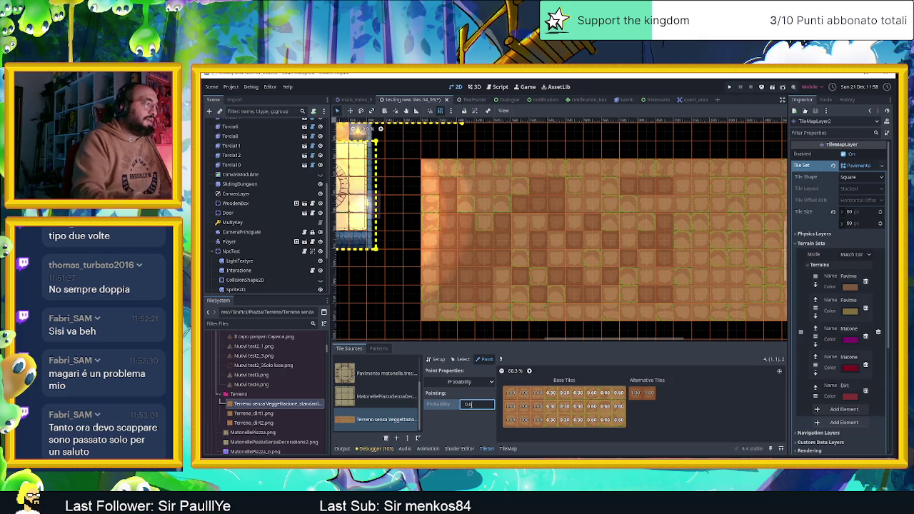
click(638, 396)
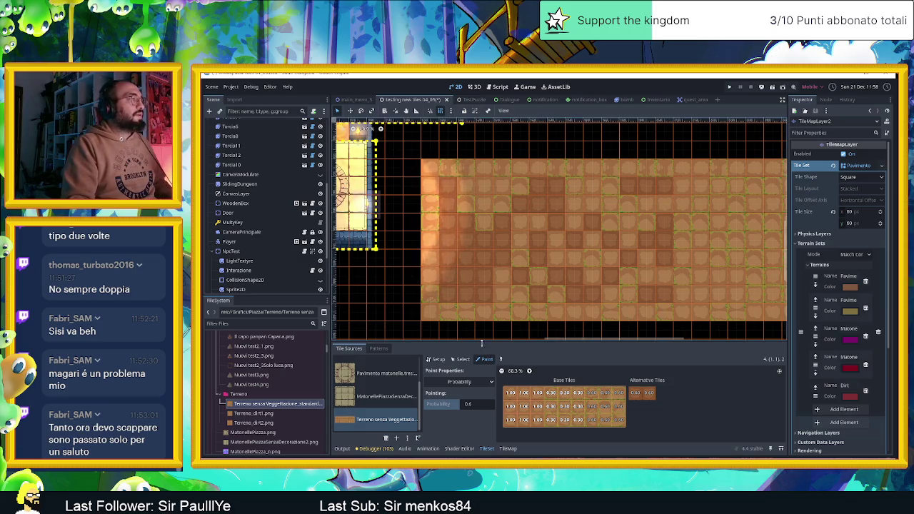
click(507, 449)
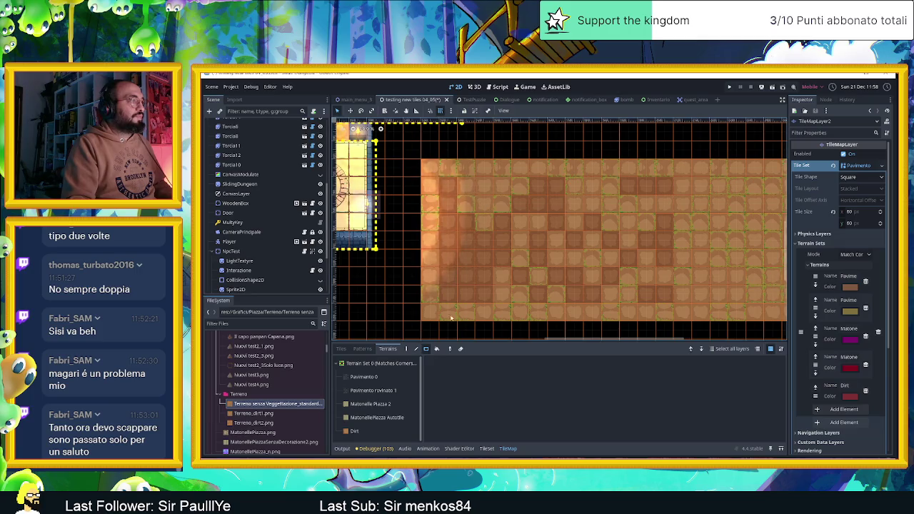
click(354, 431)
Step: Paint a rectangular floor patch with Dirt terrain and zoom in on the resulting tiles
mouse_move(424, 163)
mouse_down()
mouse_move(501, 236)
mouse_move(742, 322)
mouse_up()
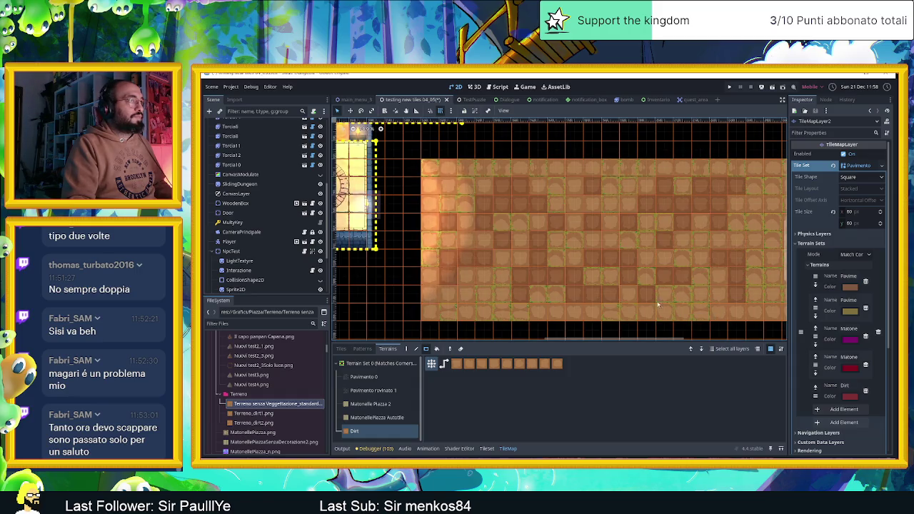
scroll(618, 283, down, 1)
scroll(618, 283, down, 2)
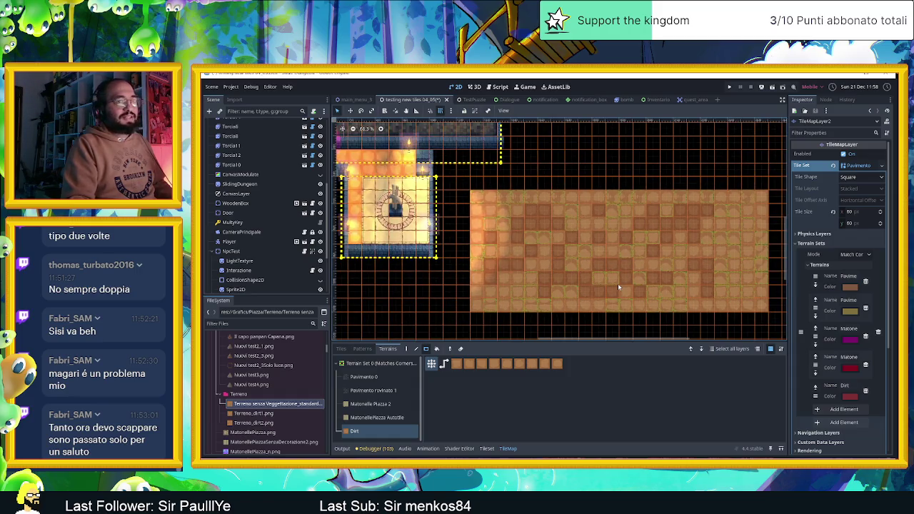
scroll(618, 283, up, 1)
scroll(543, 229, up, 1)
scroll(503, 200, up, 1)
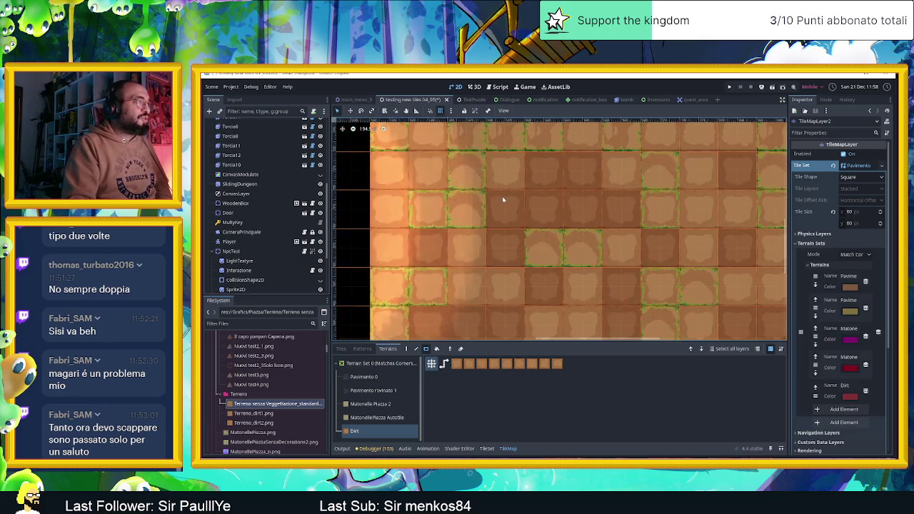
scroll(502, 200, up, 2)
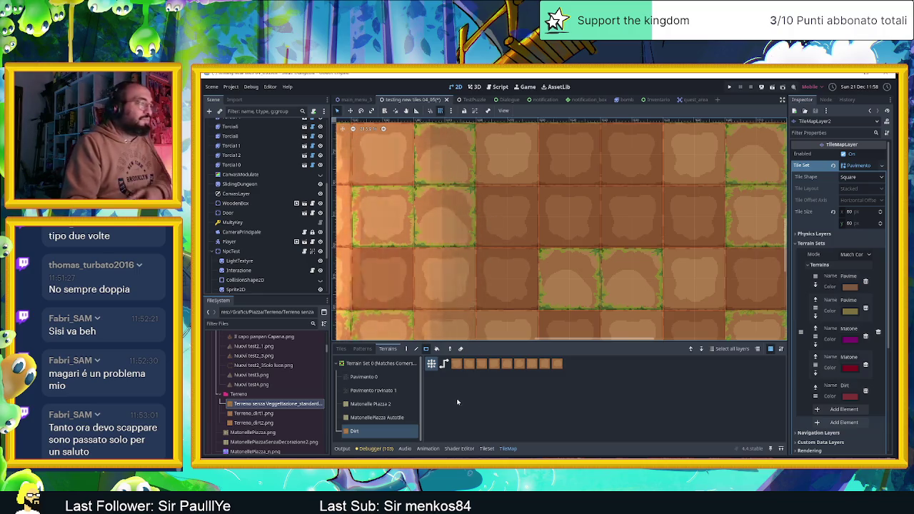
Step: Switch tileset Paint Properties back to Terrains and select a dirt tile to edit
click(487, 448)
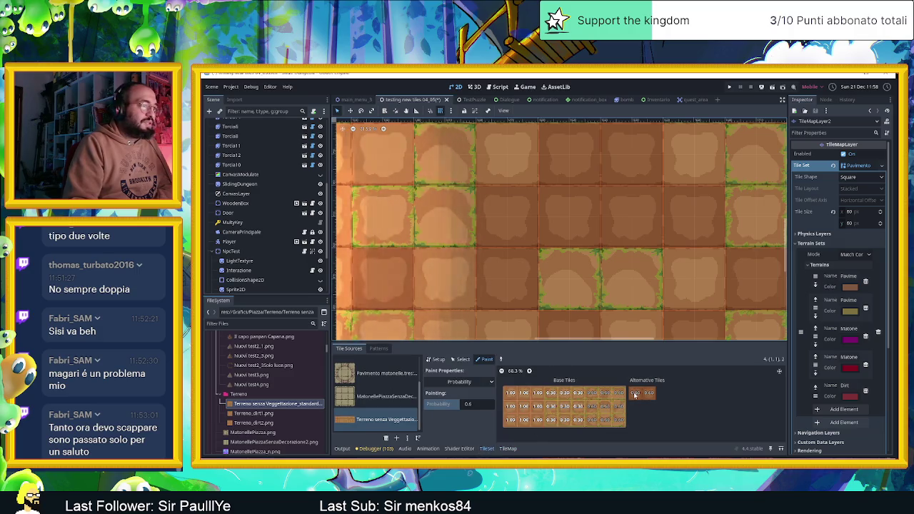
click(459, 381)
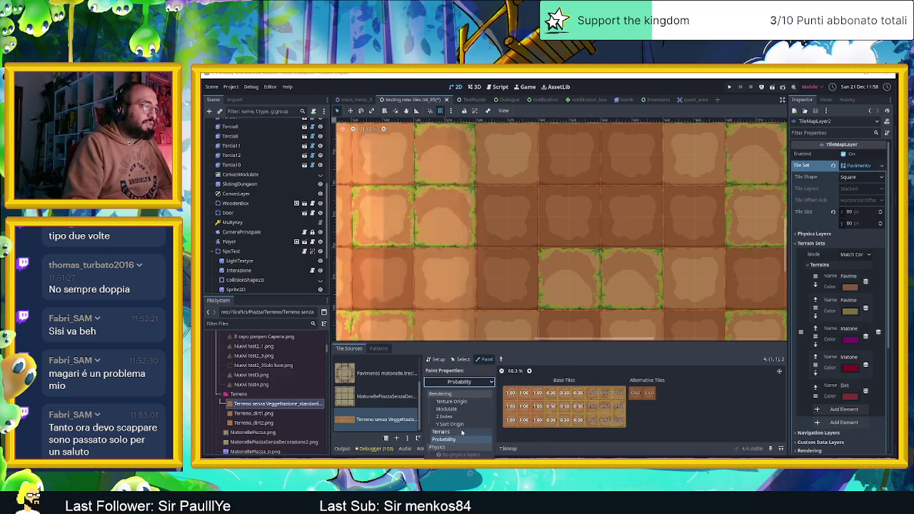
click(461, 432)
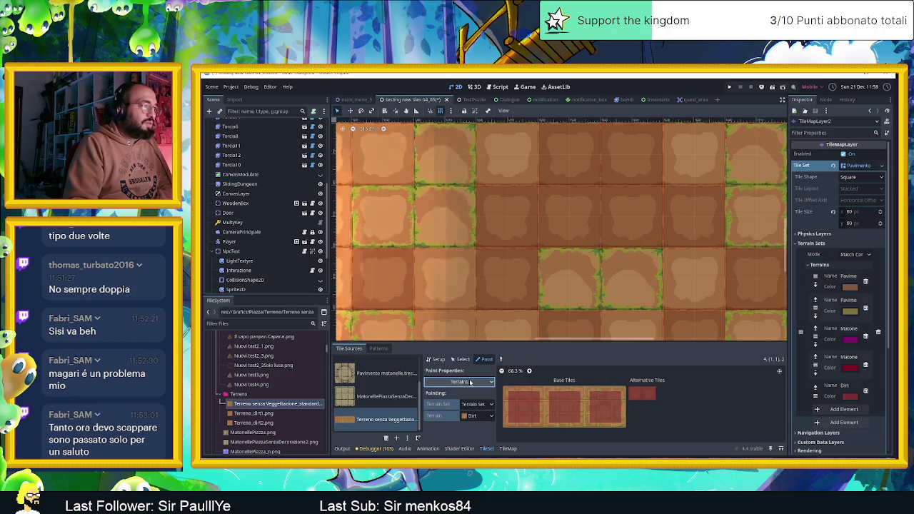
click(470, 382)
click(551, 396)
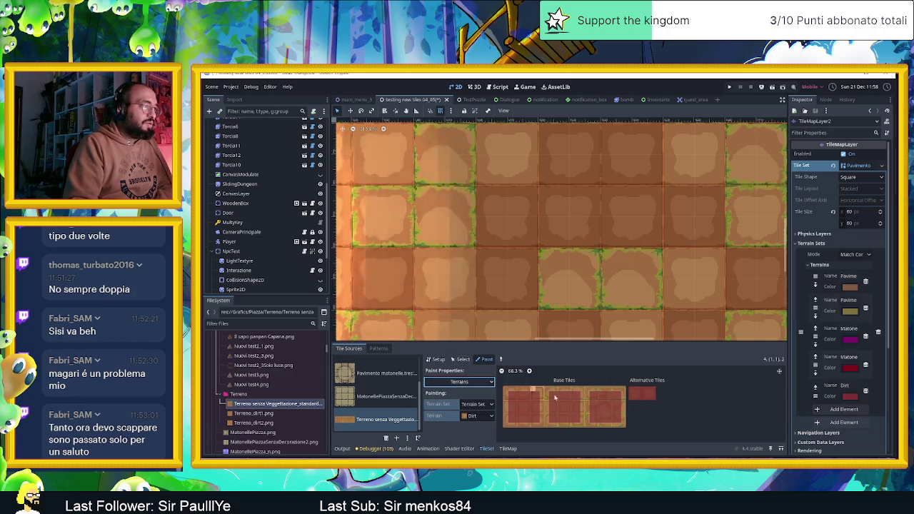
click(463, 359)
click(537, 407)
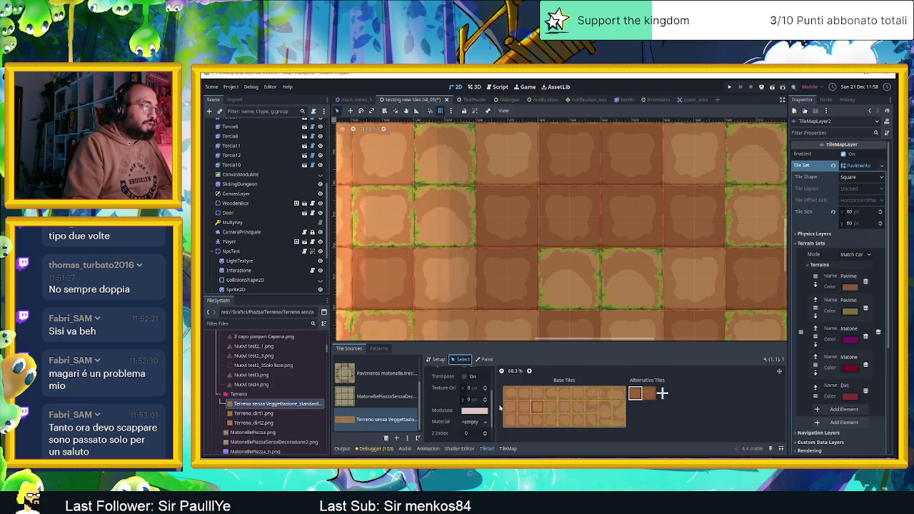
Step: Brighten the dirt tile's Modulate colour to full and shift it slightly toward pink
click(474, 410)
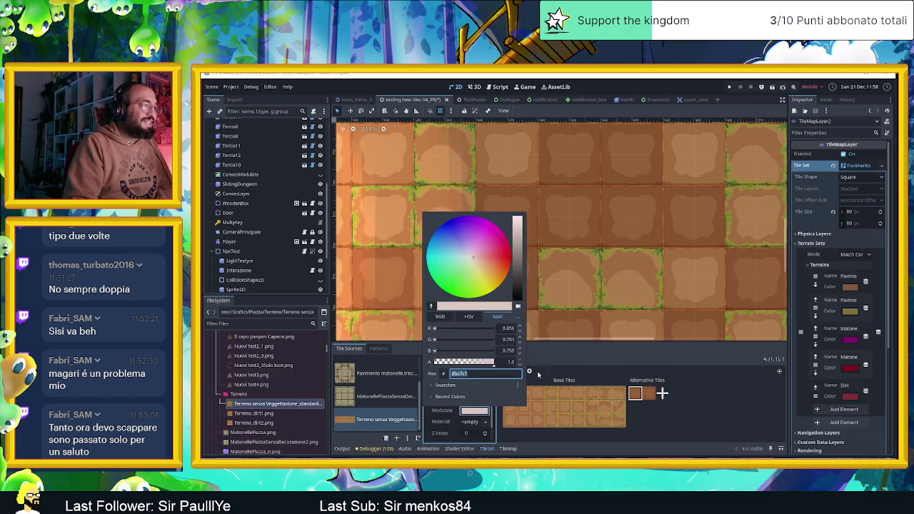
click(520, 225)
drag(519, 223, 520, 216)
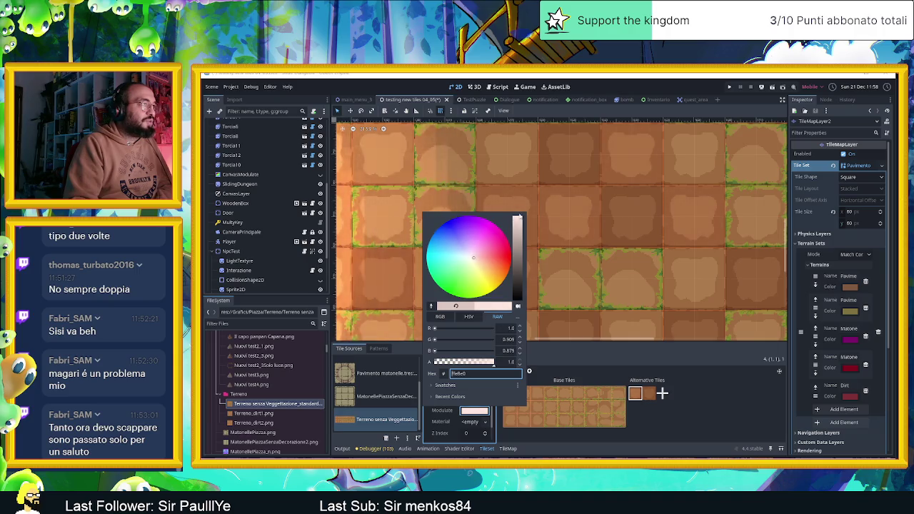
click(520, 221)
drag(519, 225, 519, 214)
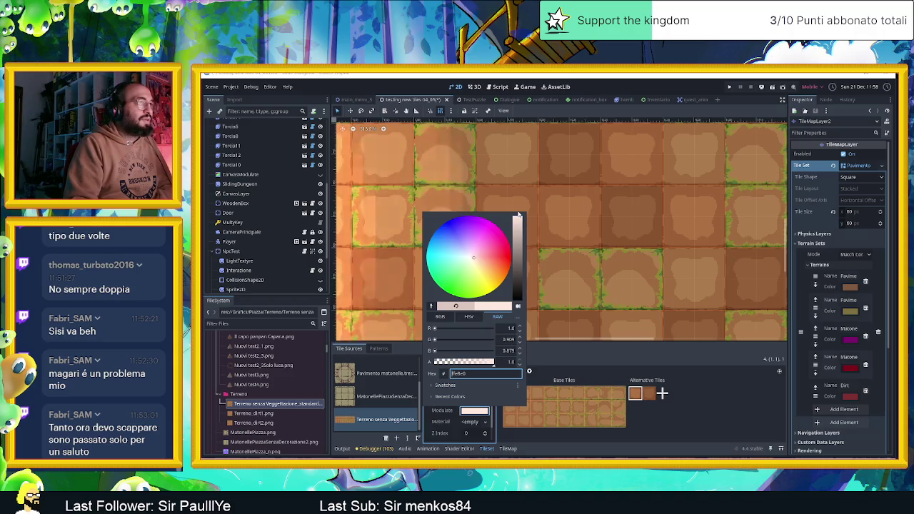
scroll(583, 210, down, 1)
scroll(583, 210, down, 1)
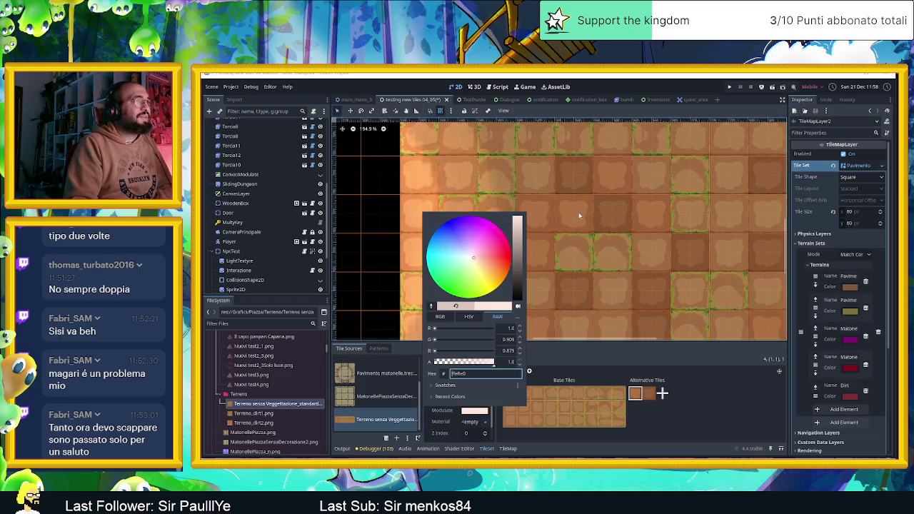
click(477, 252)
drag(477, 252, 475, 263)
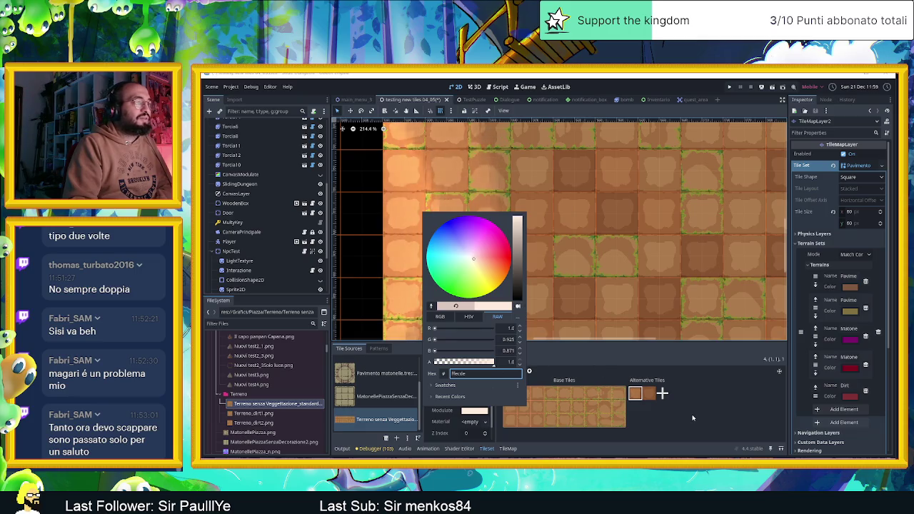
Step: Give the alternative dirt tile a brightened, warm pale cream Modulate tint
click(647, 394)
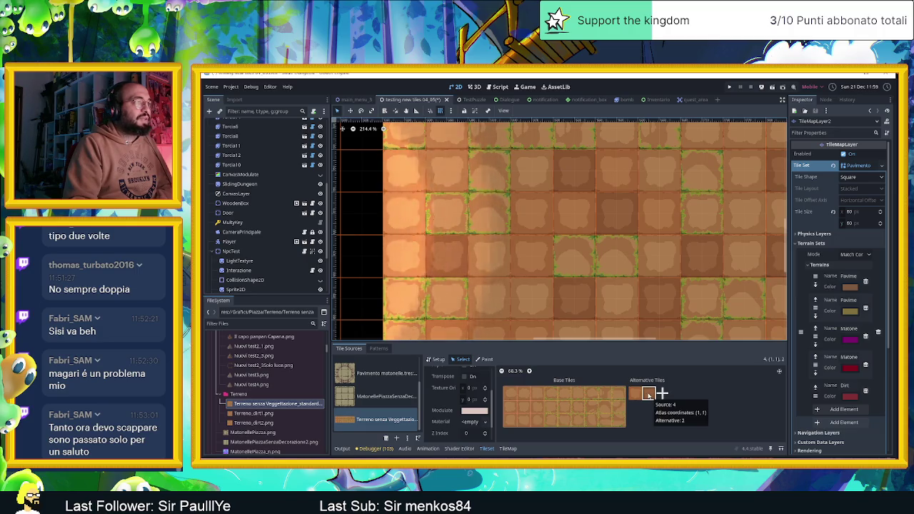
click(474, 411)
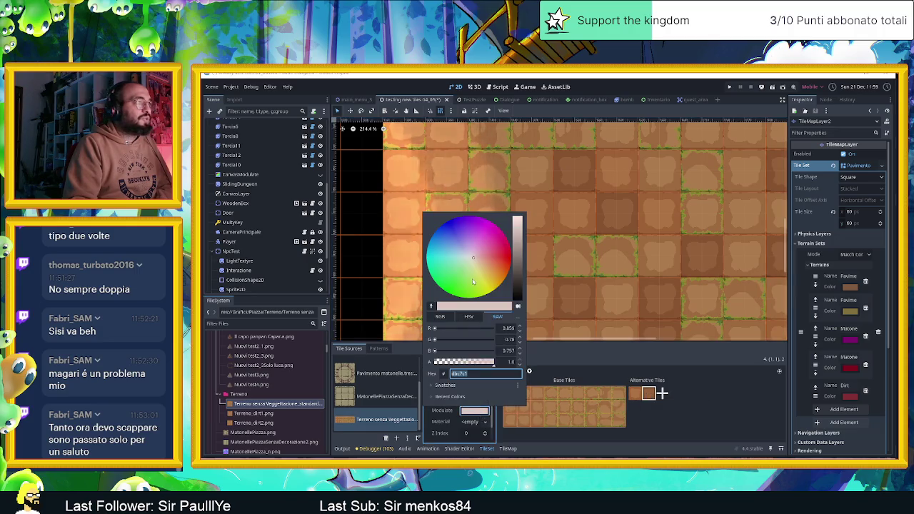
drag(518, 229, 520, 222)
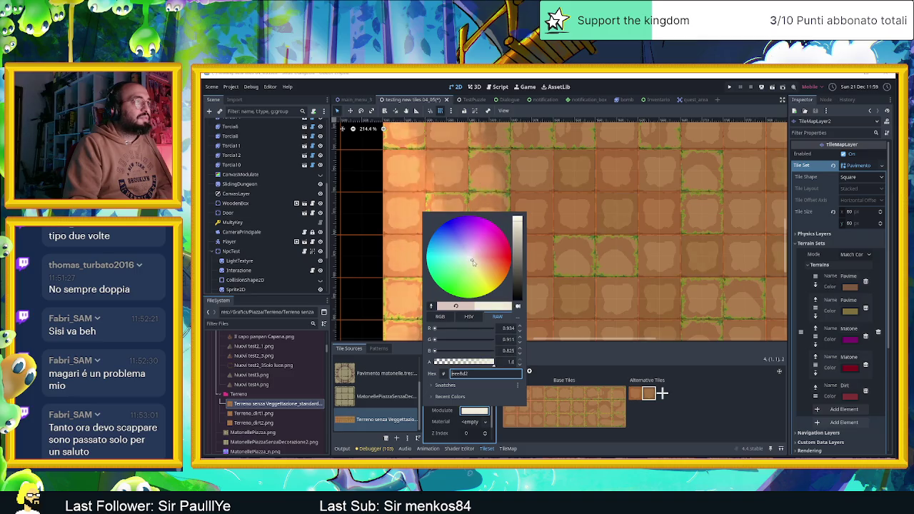
drag(472, 264, 469, 262)
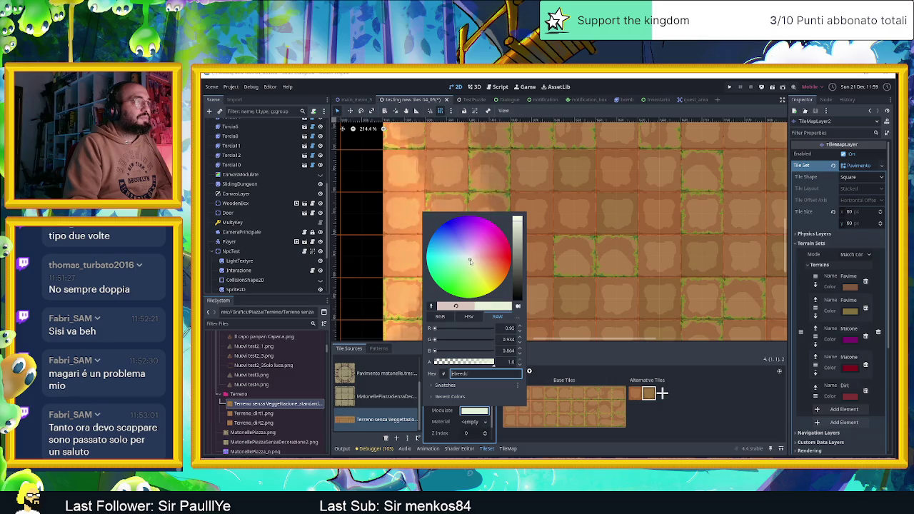
drag(471, 262, 472, 263)
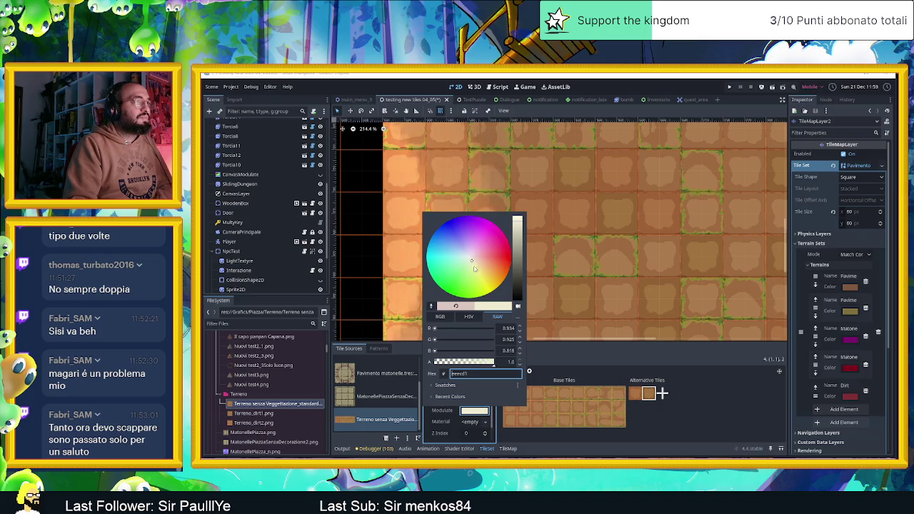
click(627, 286)
scroll(627, 285, down, 5)
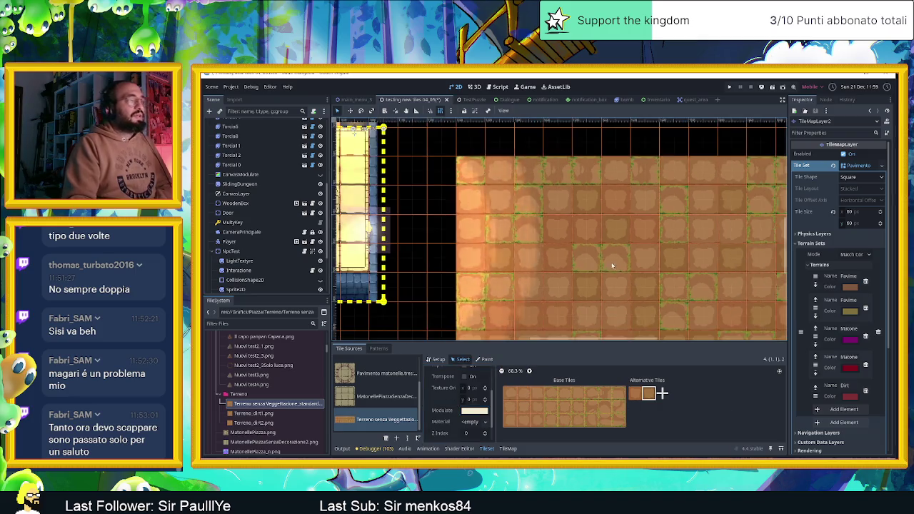
Step: Repaint the whole floor area with Dirt terrain using the Rectangle tool
drag(627, 286, 561, 254)
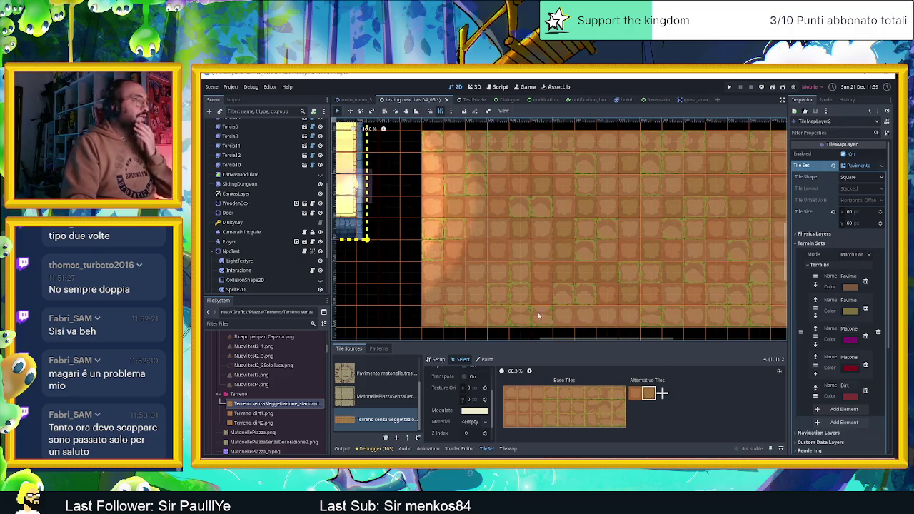
click(508, 449)
click(354, 431)
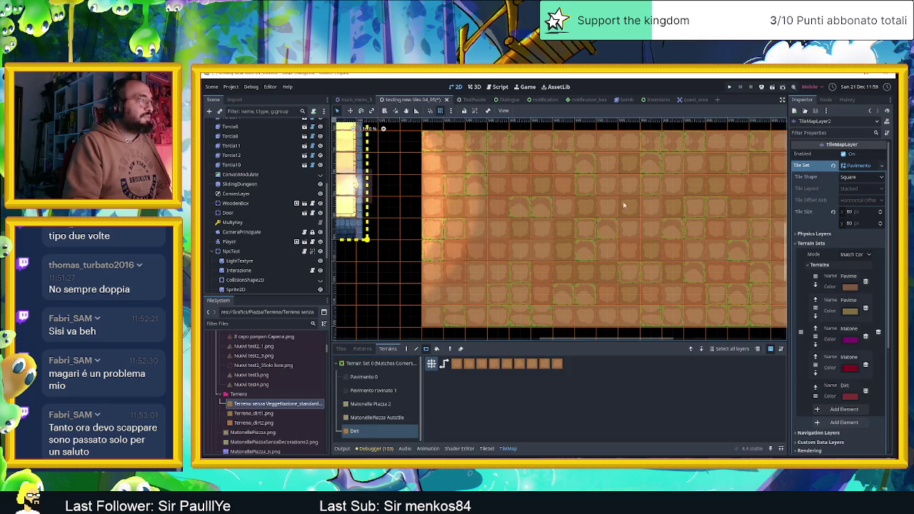
scroll(618, 207, down, 1)
scroll(642, 235, down, 2)
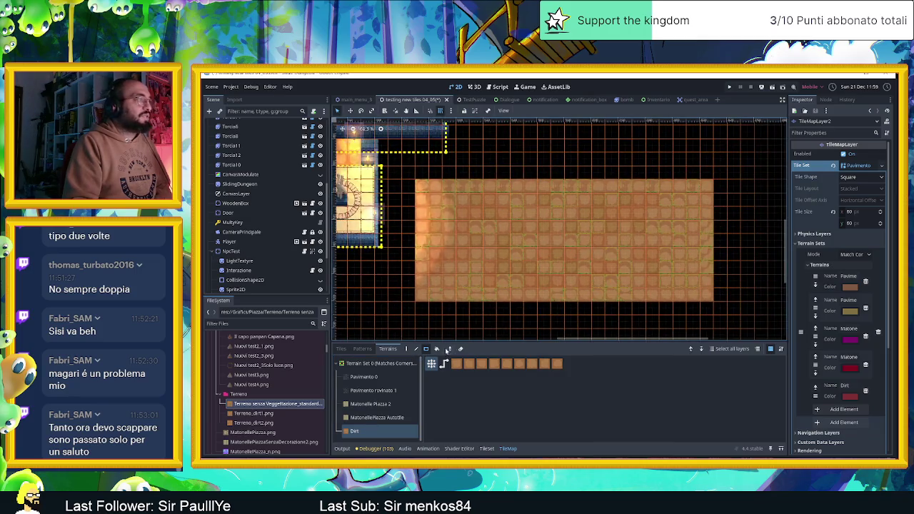
click(427, 349)
drag(420, 185, 697, 295)
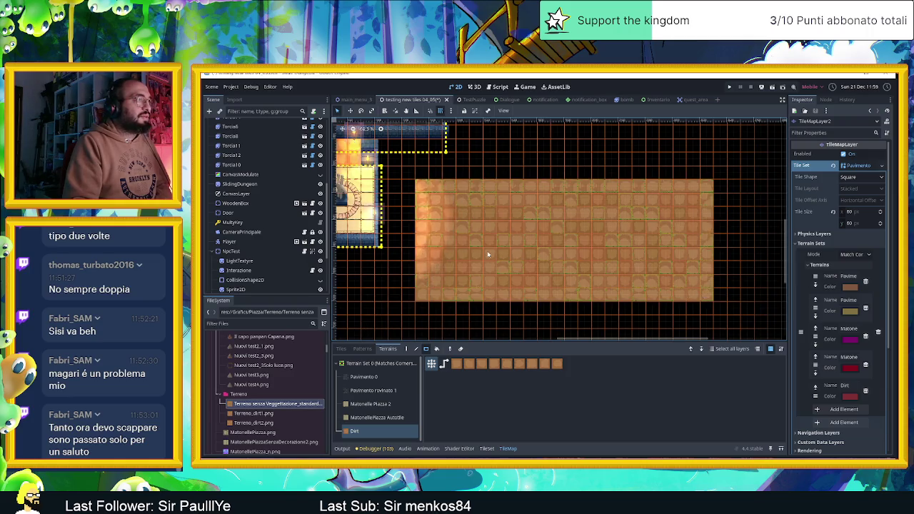
scroll(489, 253, up, 1)
scroll(489, 253, up, 1)
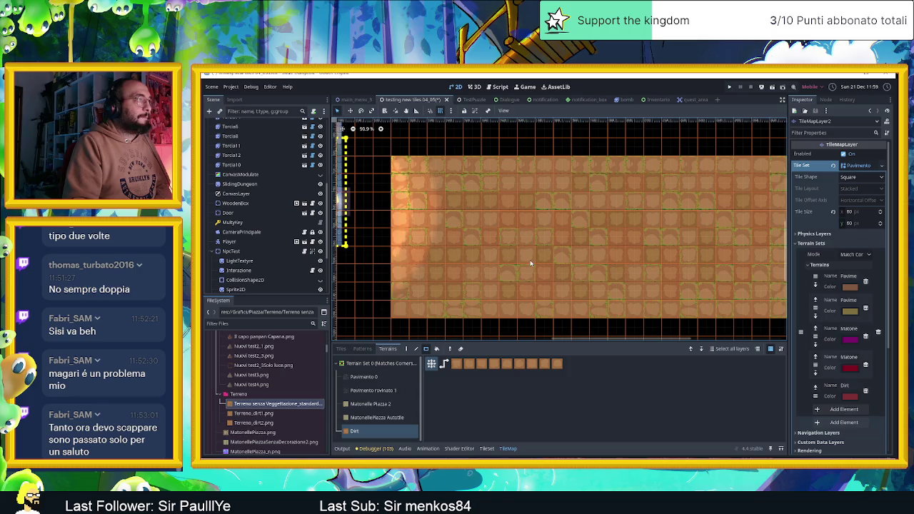
scroll(498, 245, up, 1)
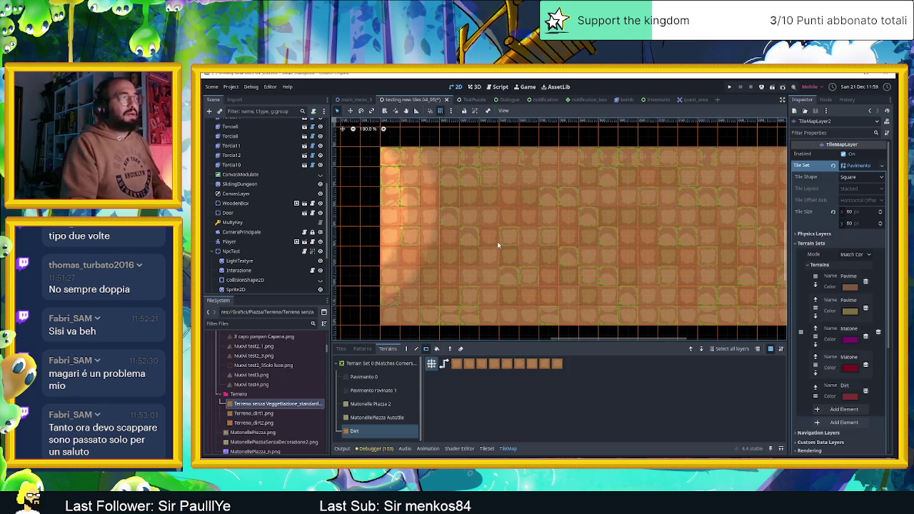
scroll(518, 255, down, 1)
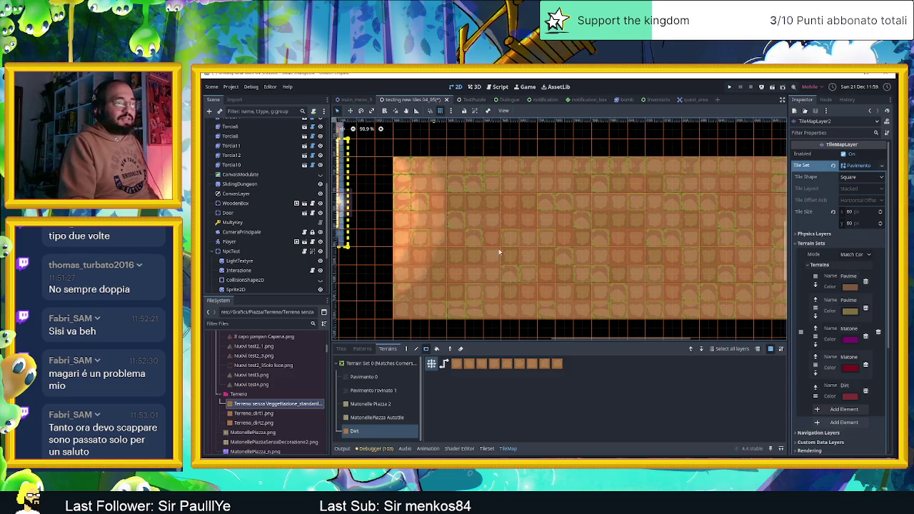
Step: Select both tile map layers, then highlight only the selected layer
click(739, 350)
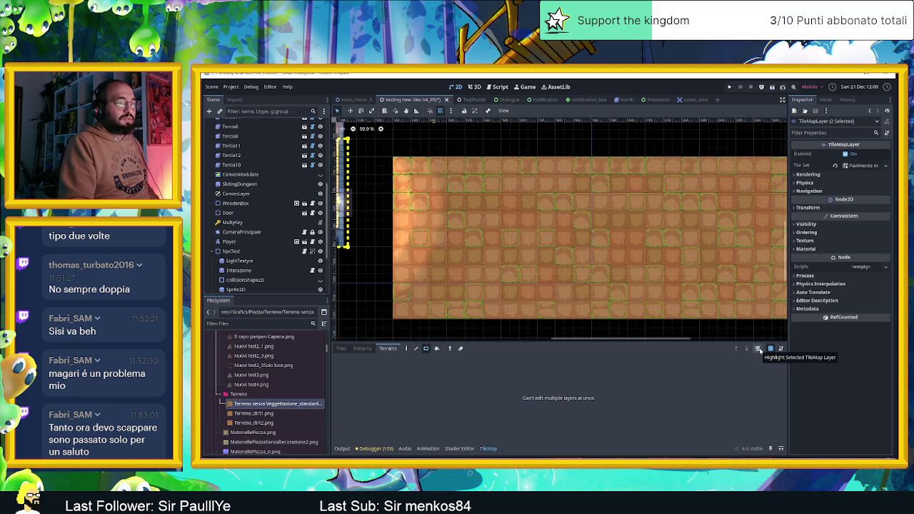
click(759, 352)
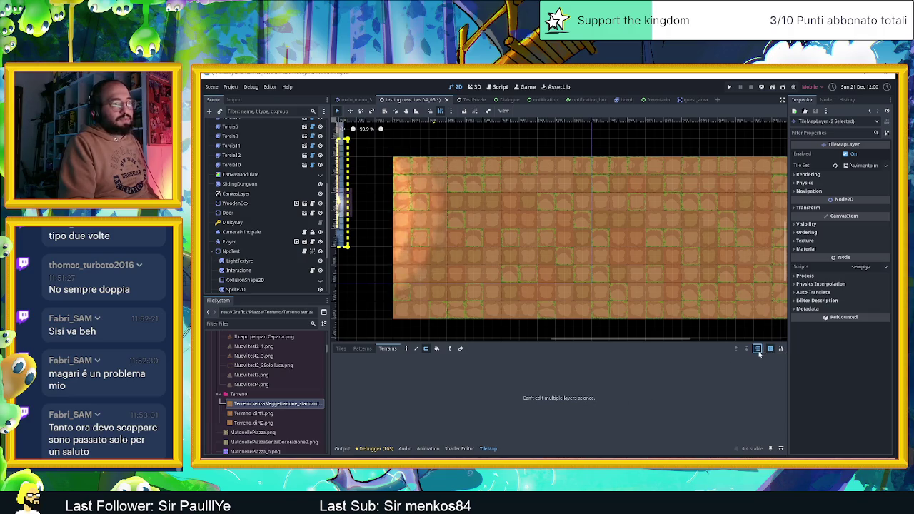
click(386, 349)
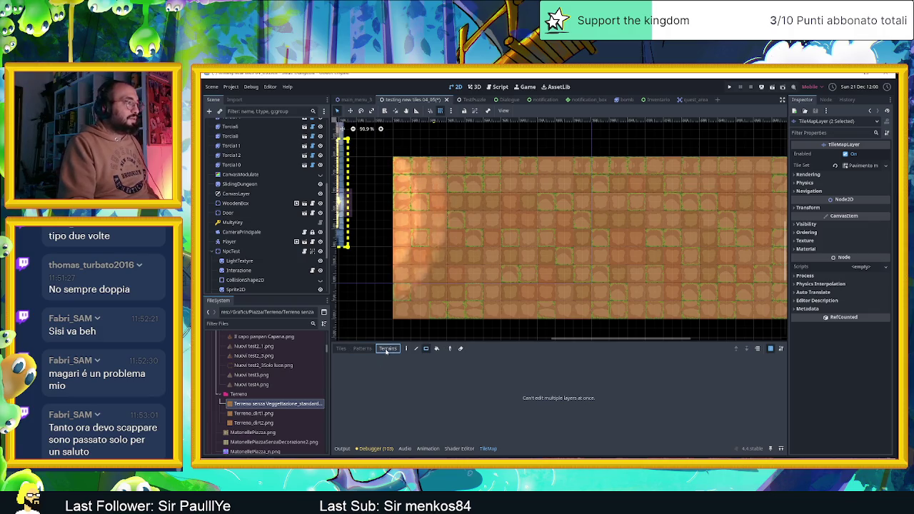
Step: Select the TileMapLayer wall layer in the Scene dock
click(433, 290)
scroll(242, 171, up, 5)
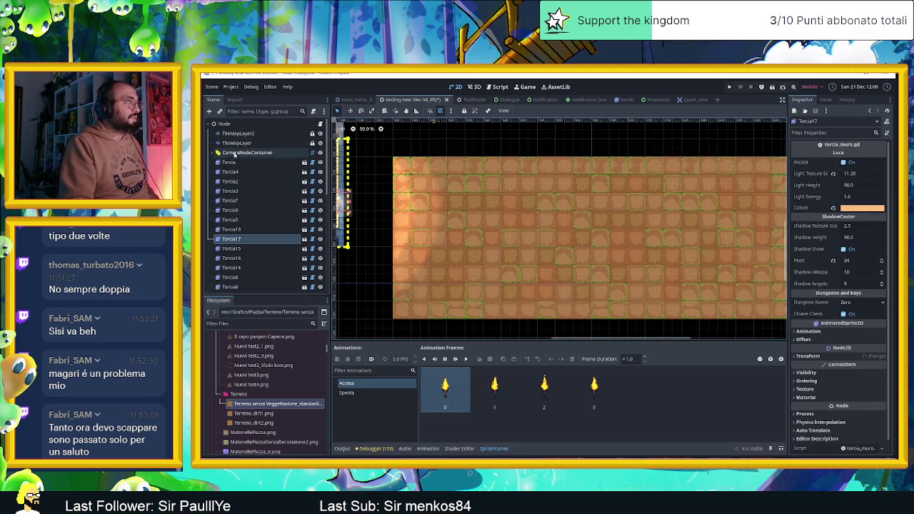
click(239, 133)
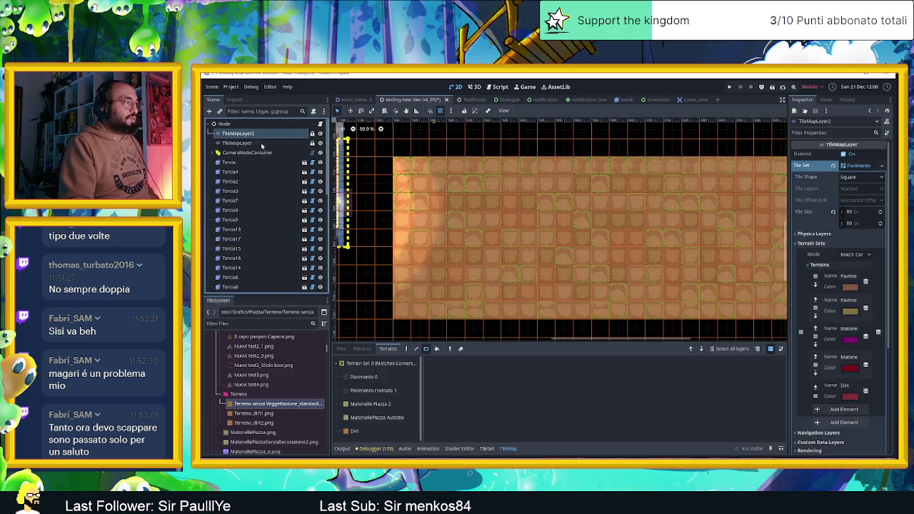
scroll(558, 251, down, 2)
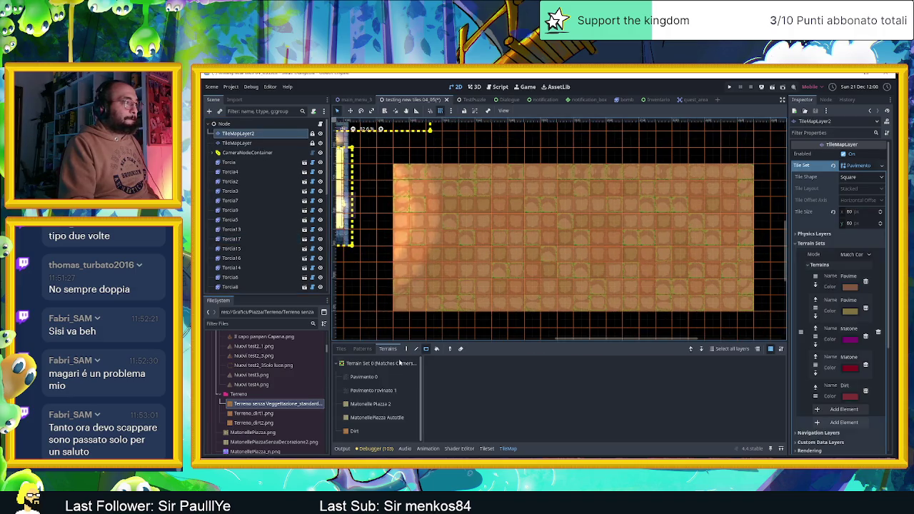
click(236, 142)
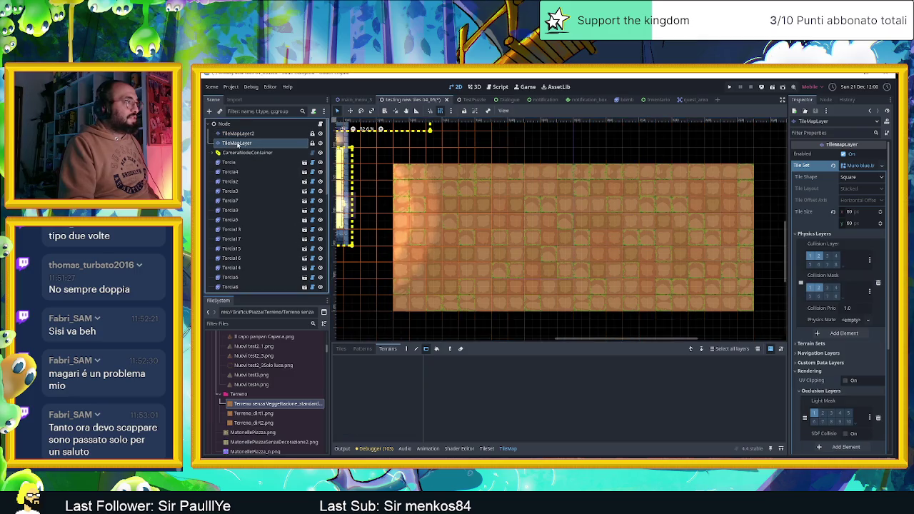
Step: Select four top-row wall tiles in the Muro blue atlas and show them in the Tiles tab
click(486, 449)
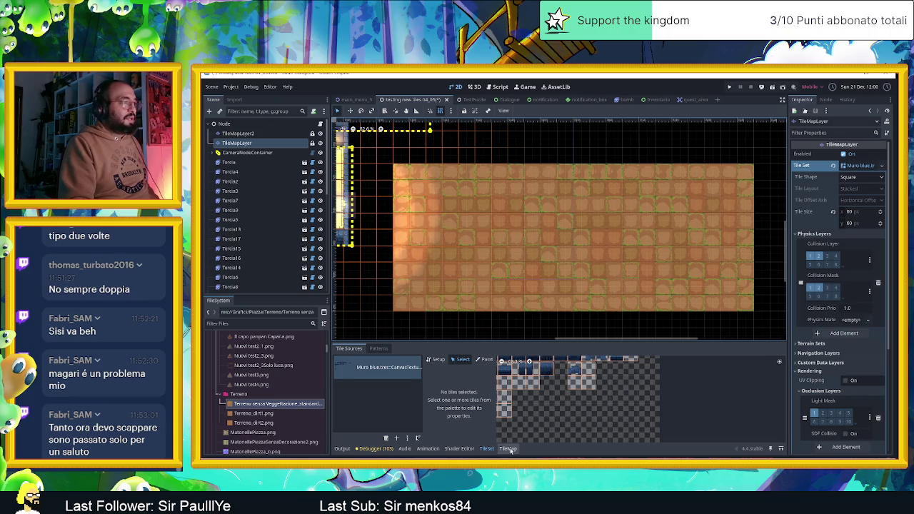
scroll(541, 369, down, 3)
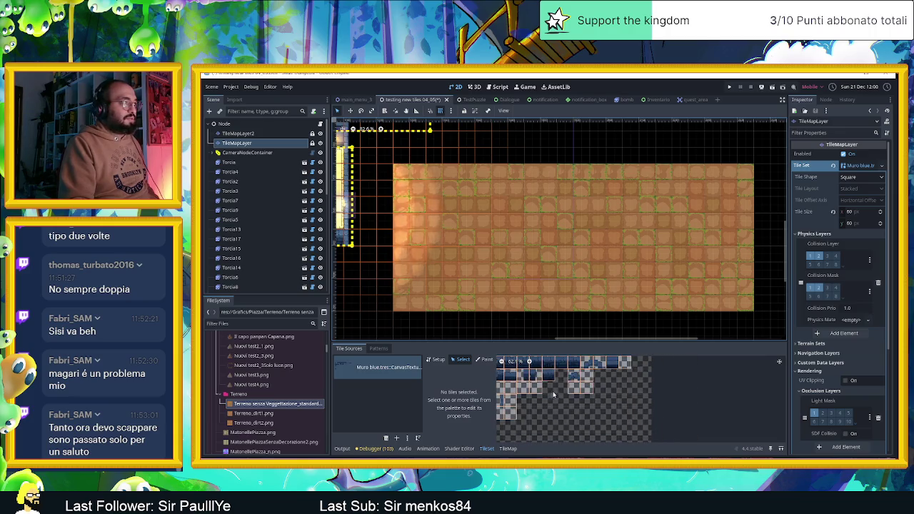
scroll(406, 248, down, 1)
scroll(406, 247, down, 3)
scroll(434, 255, up, 3)
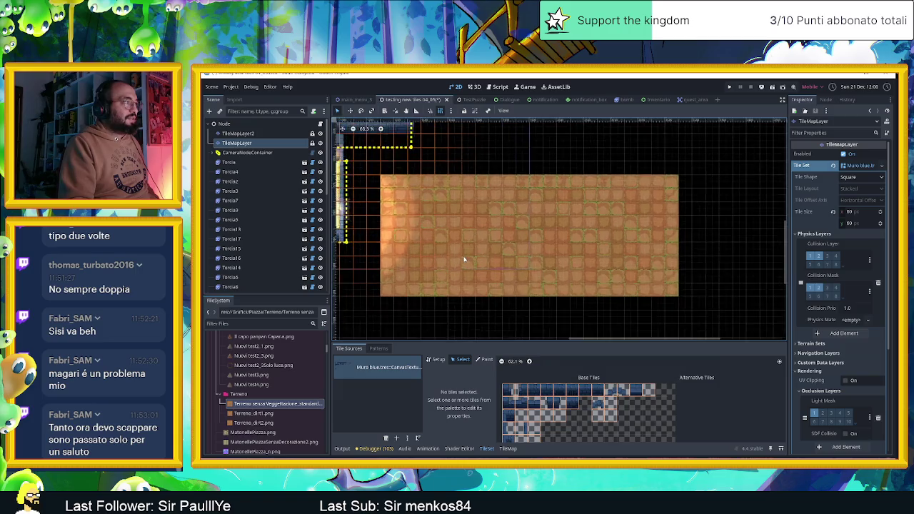
drag(532, 391, 586, 390)
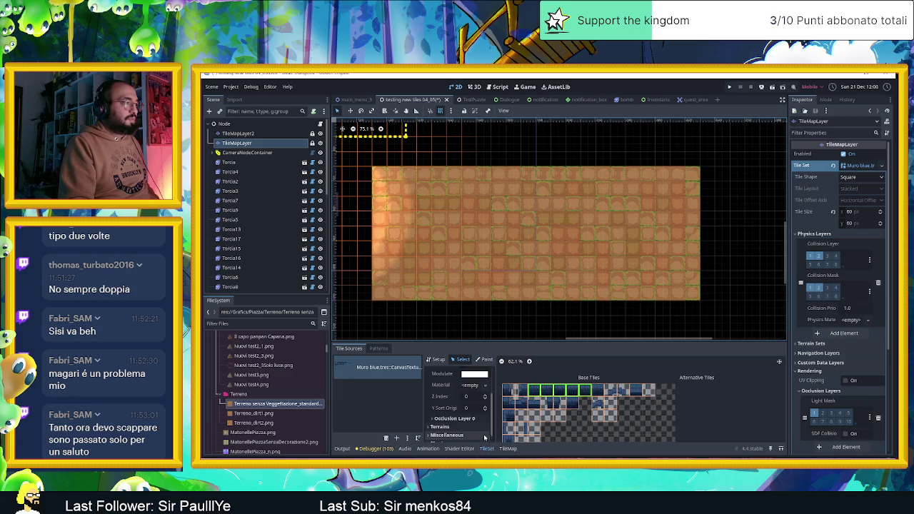
click(507, 449)
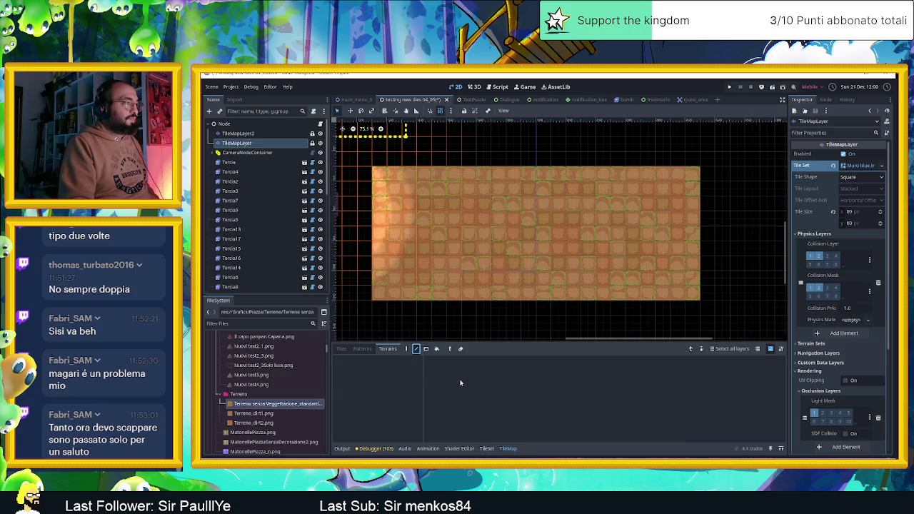
click(341, 349)
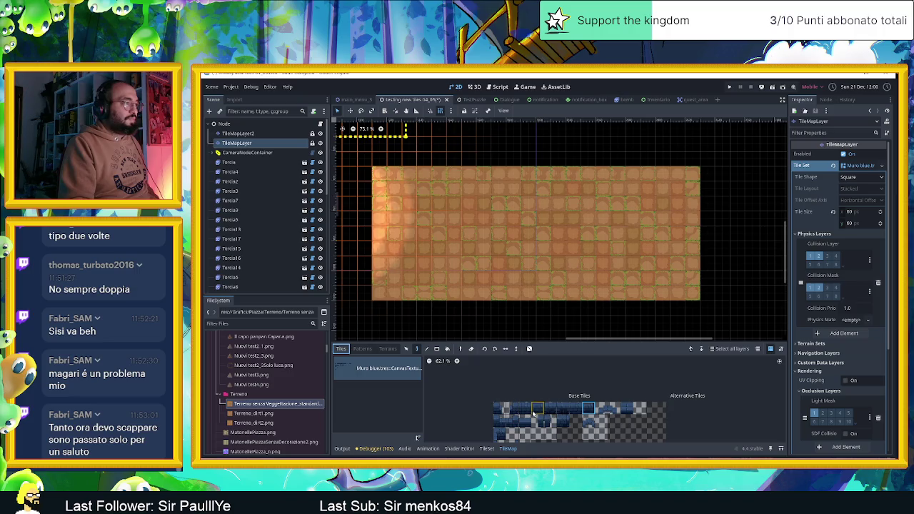
Step: Paint blue wall tiles along the floor's top edge, right side and bottom row
drag(525, 410, 579, 410)
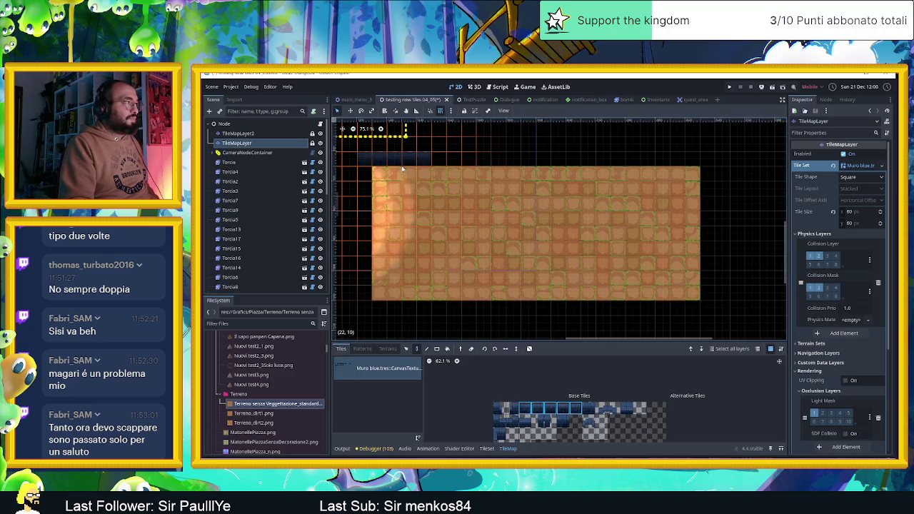
drag(480, 171, 696, 172)
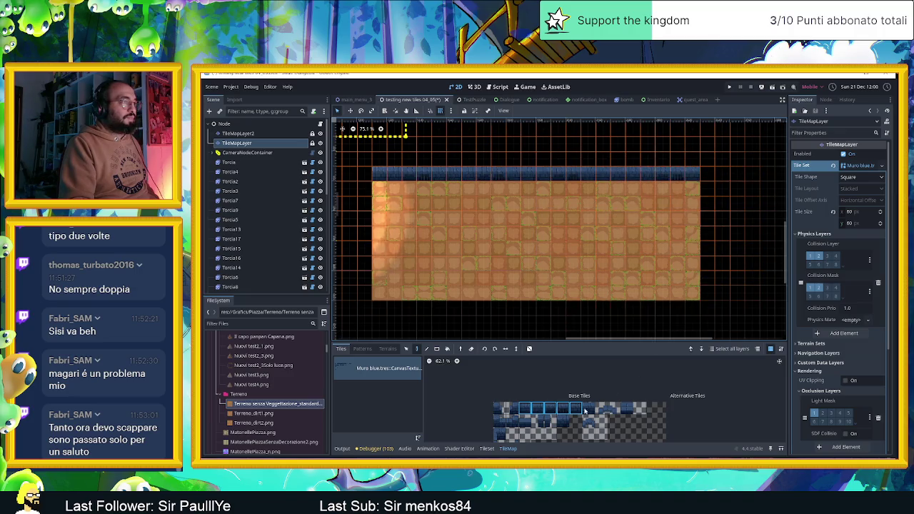
click(501, 436)
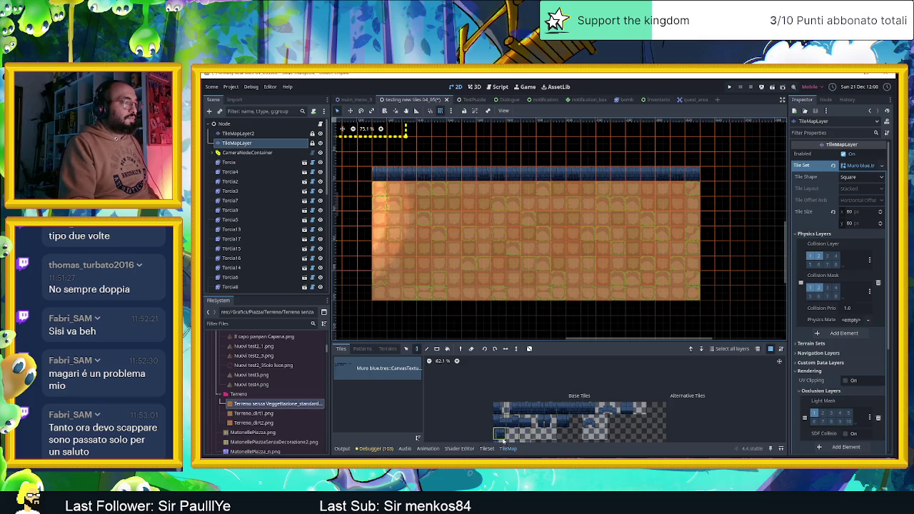
scroll(502, 437, down, 3)
scroll(501, 439, down, 2)
scroll(499, 422, up, 2)
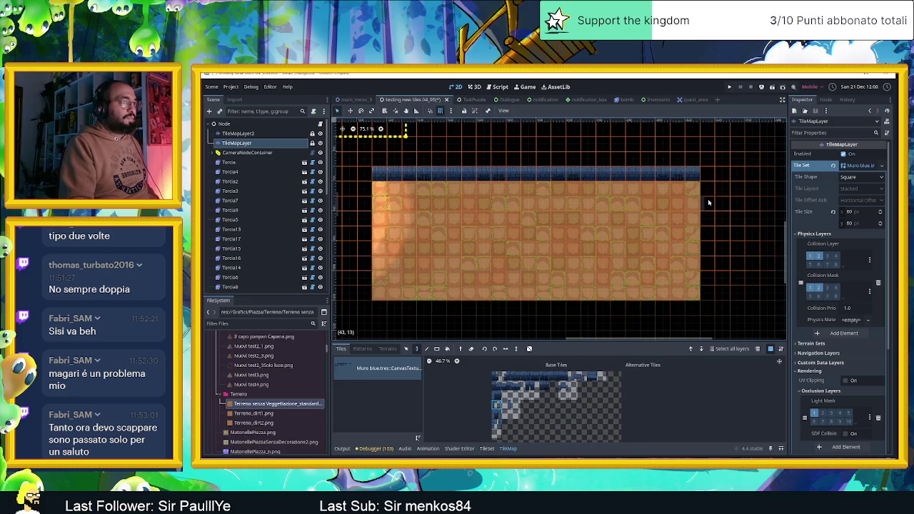
drag(711, 252, 710, 300)
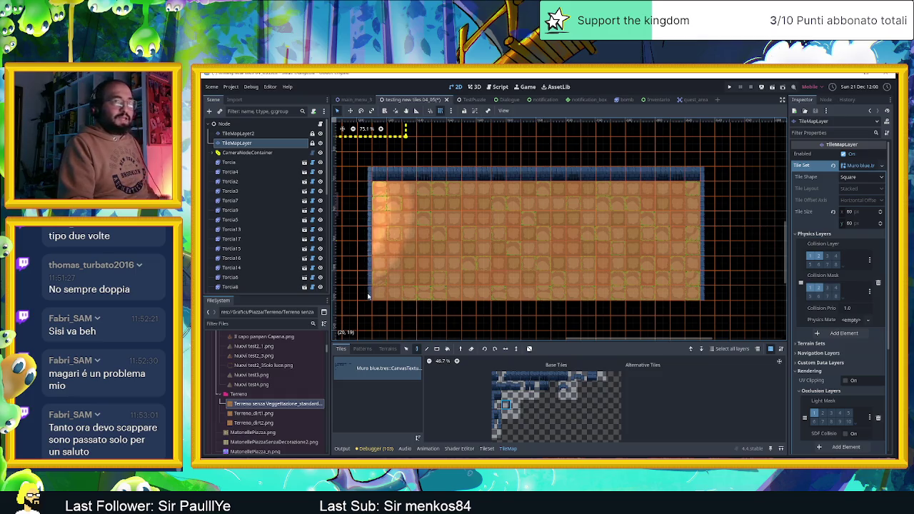
click(526, 378)
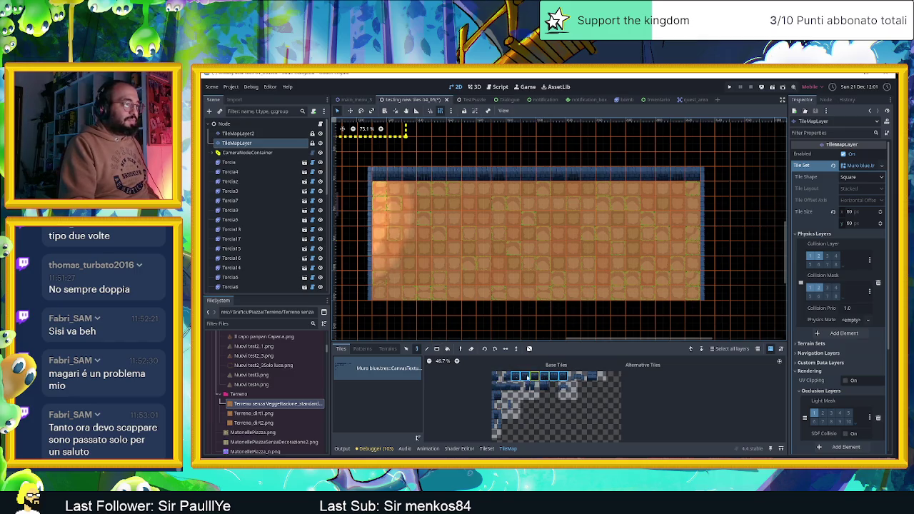
drag(378, 309, 689, 314)
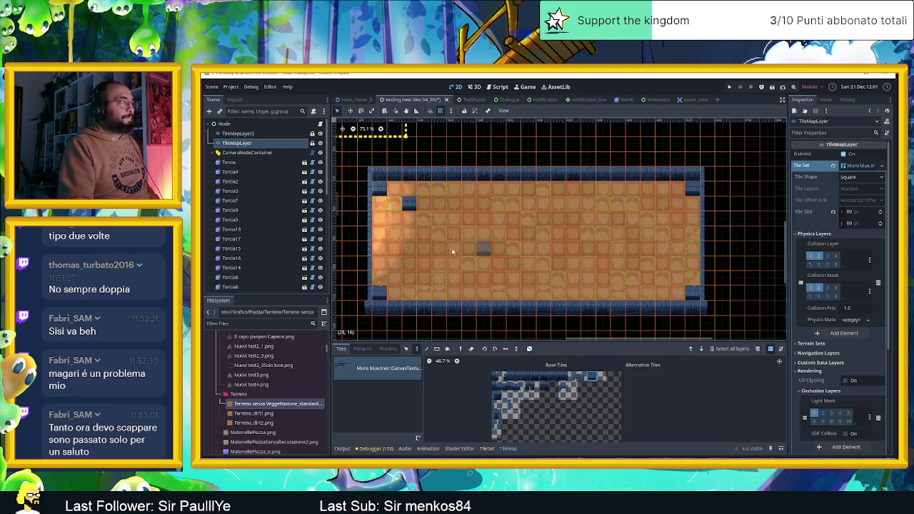
scroll(280, 187, down, 5)
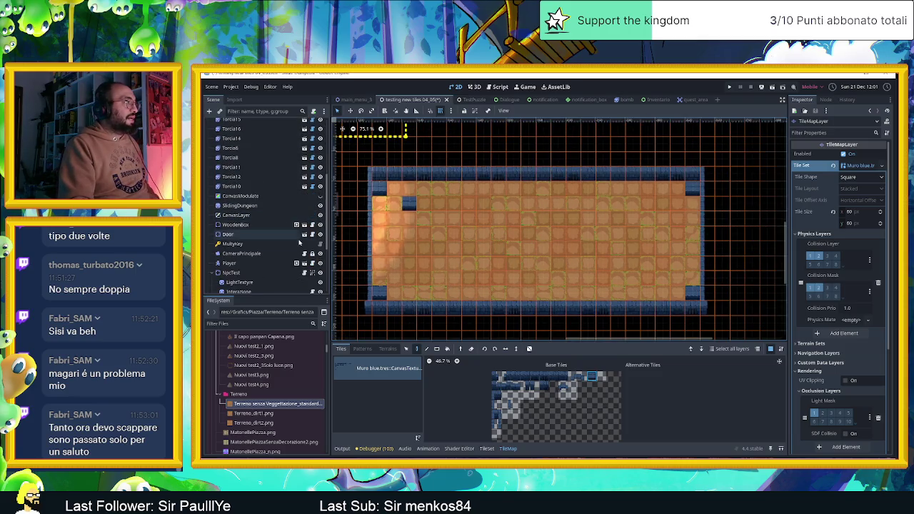
Step: Make CanvasModulate visible to darken the room, then select the Torcia10 torch
click(320, 197)
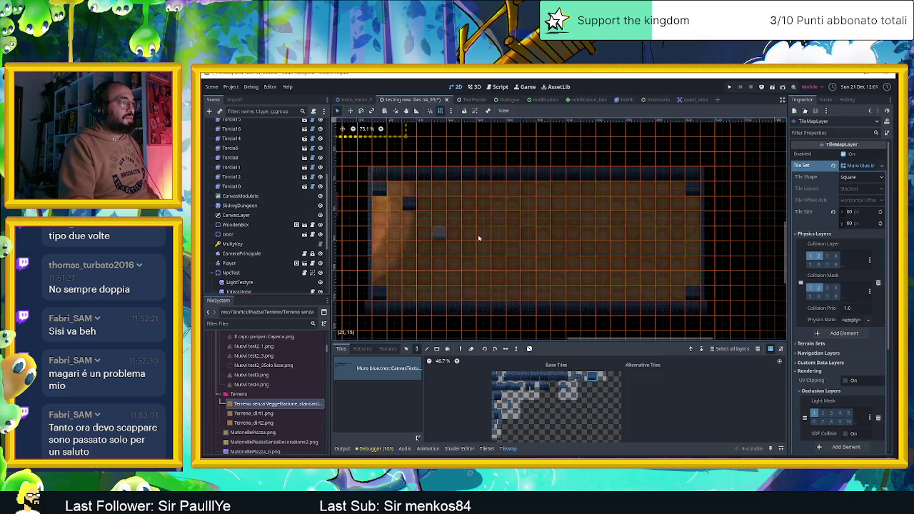
mouse_move(462, 237)
mouse_down()
mouse_move(599, 239)
mouse_move(551, 231)
mouse_move(505, 251)
mouse_up()
scroll(249, 248, down, 3)
scroll(243, 221, up, 4)
click(240, 207)
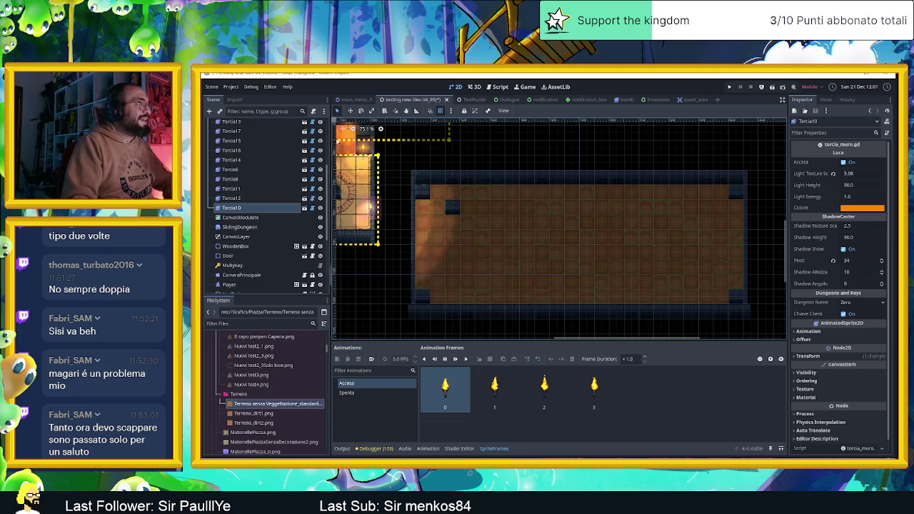
Step: Move Torcia10 into the large room and onto its top wall
click(350, 112)
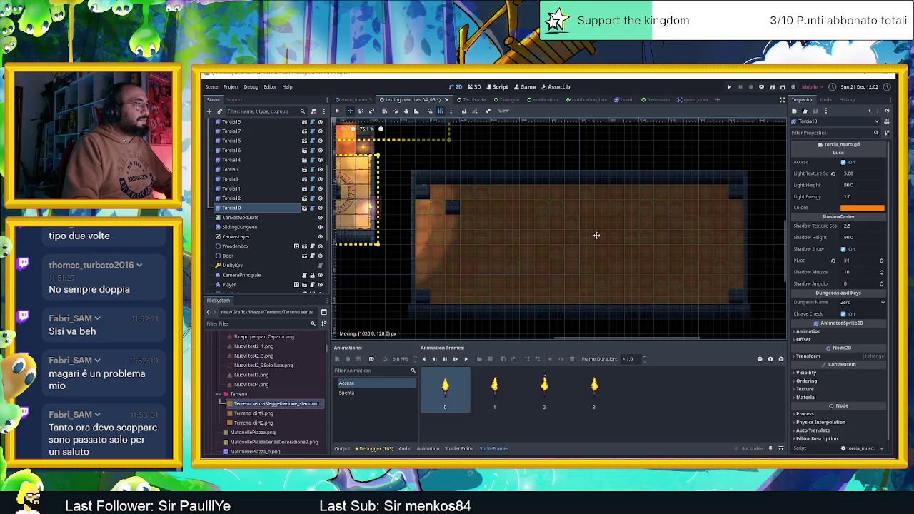
scroll(515, 232, down, 4)
scroll(500, 228, down, 3)
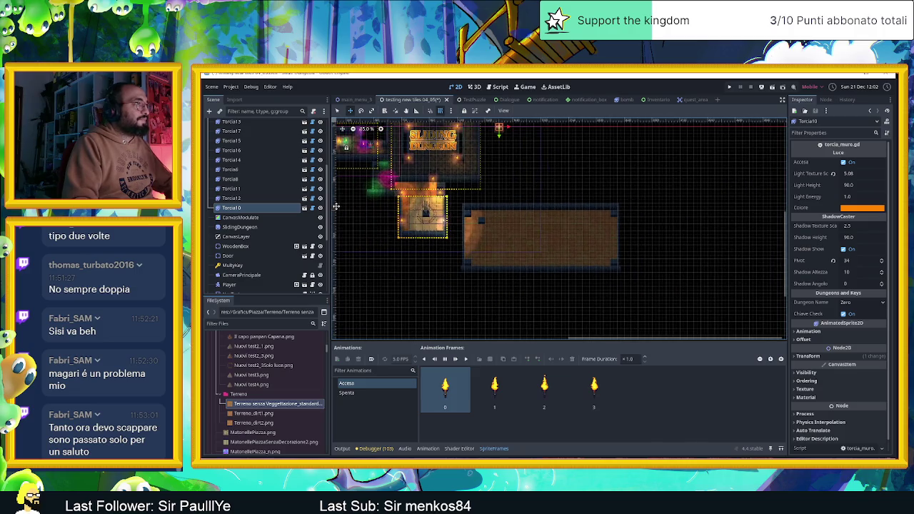
drag(521, 185, 508, 250)
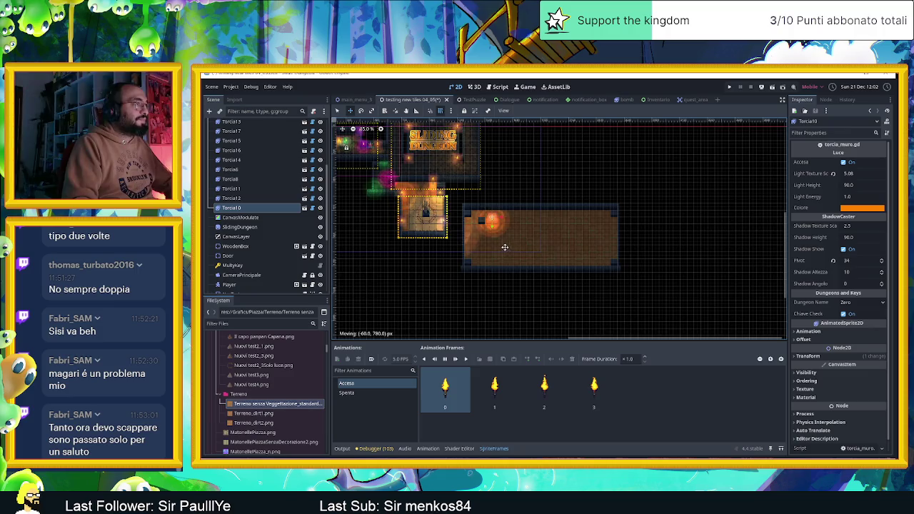
scroll(506, 247, up, 3)
scroll(503, 232, up, 3)
scroll(504, 233, up, 5)
drag(458, 231, 415, 188)
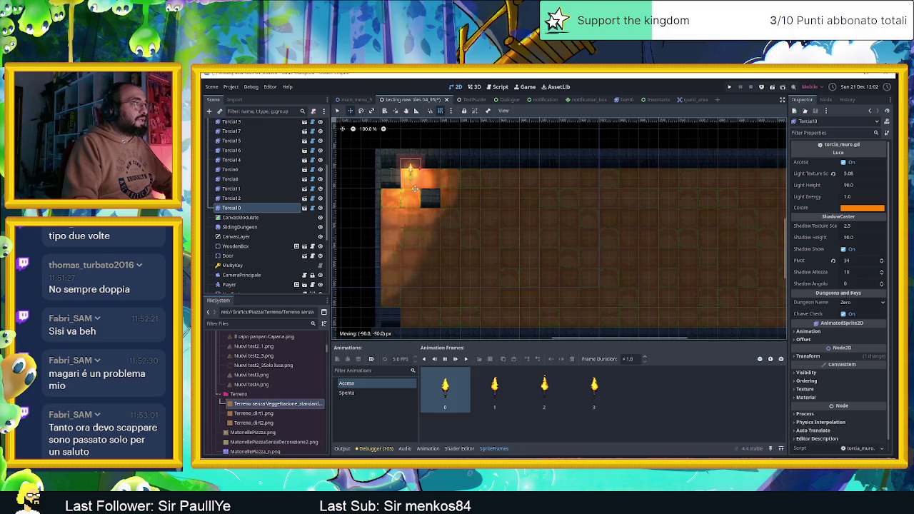
scroll(506, 247, down, 1)
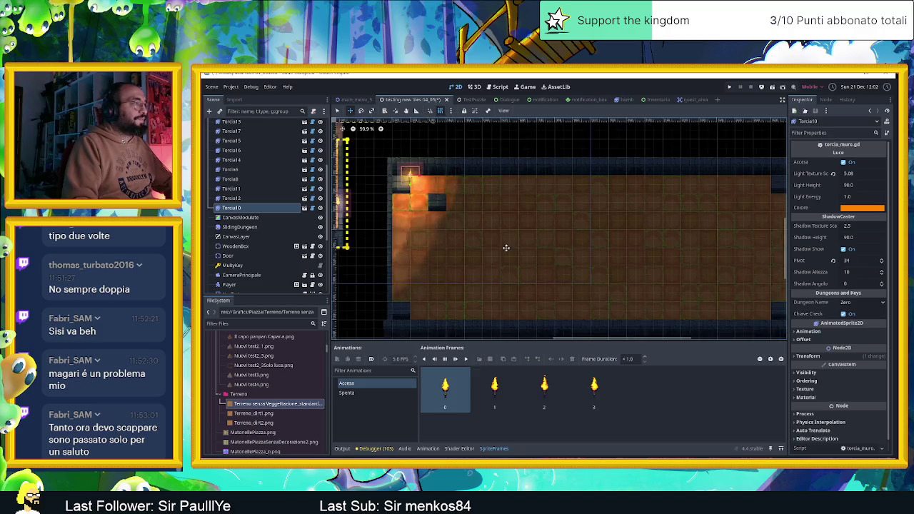
scroll(506, 247, down, 4)
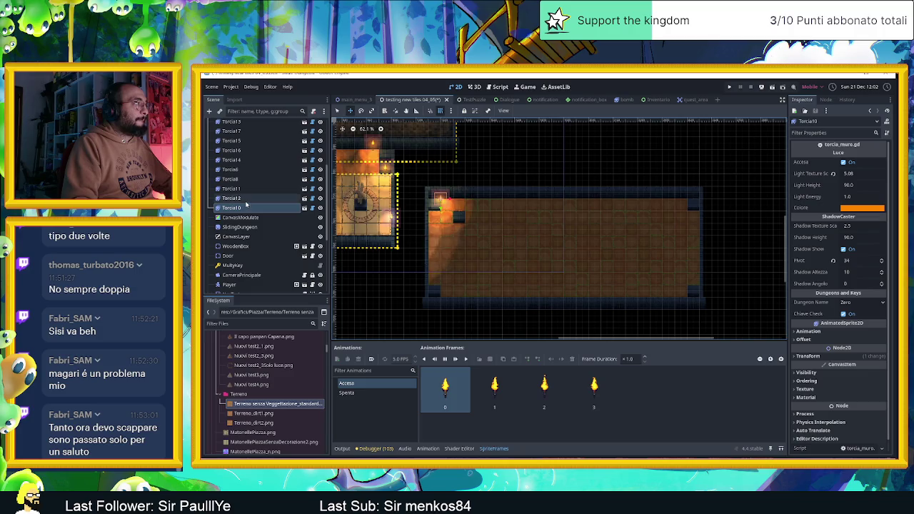
Step: Move Torcia17 onto the large room's top wall and save the scene with Ctrl+S
key(Up)
key(Up)
key(Up)
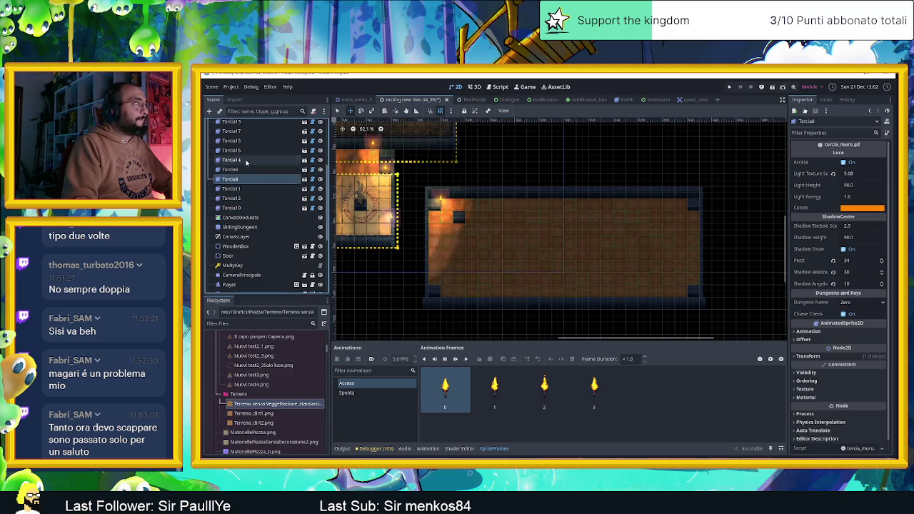
click(246, 160)
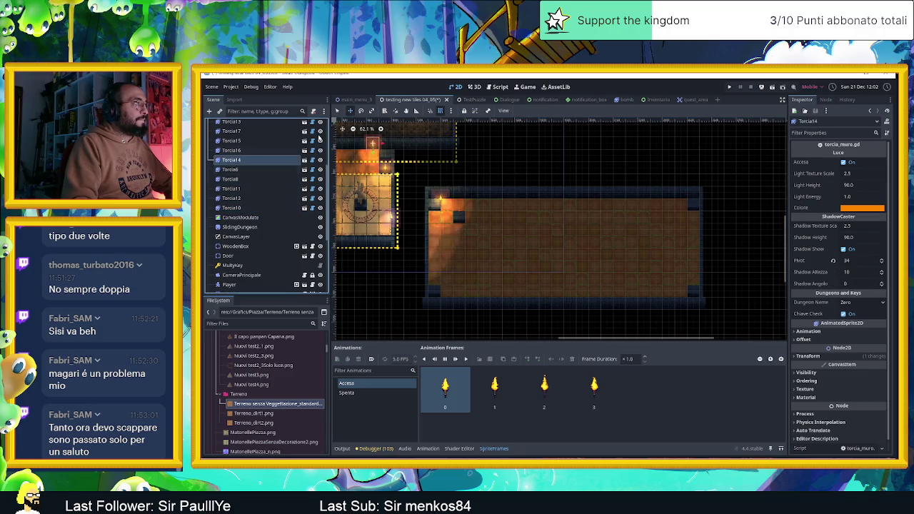
click(391, 218)
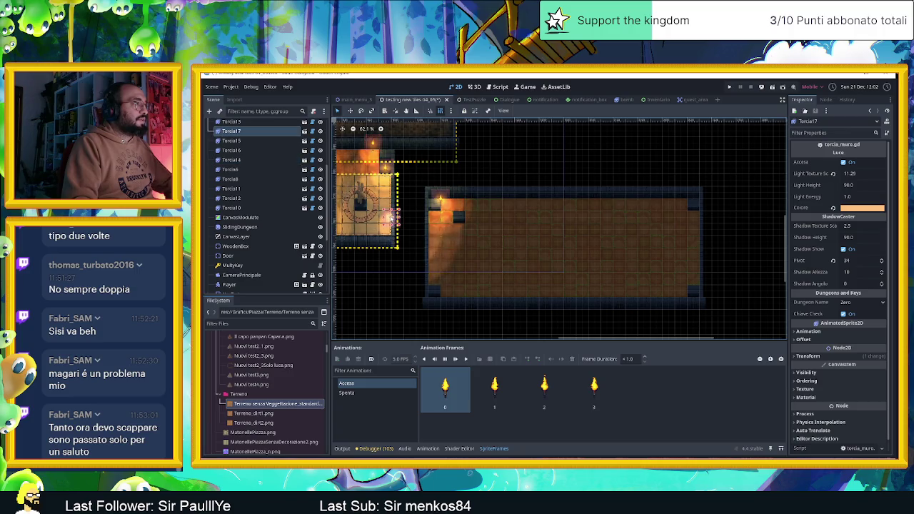
mouse_move(392, 217)
mouse_down()
mouse_move(522, 234)
mouse_move(564, 193)
mouse_up()
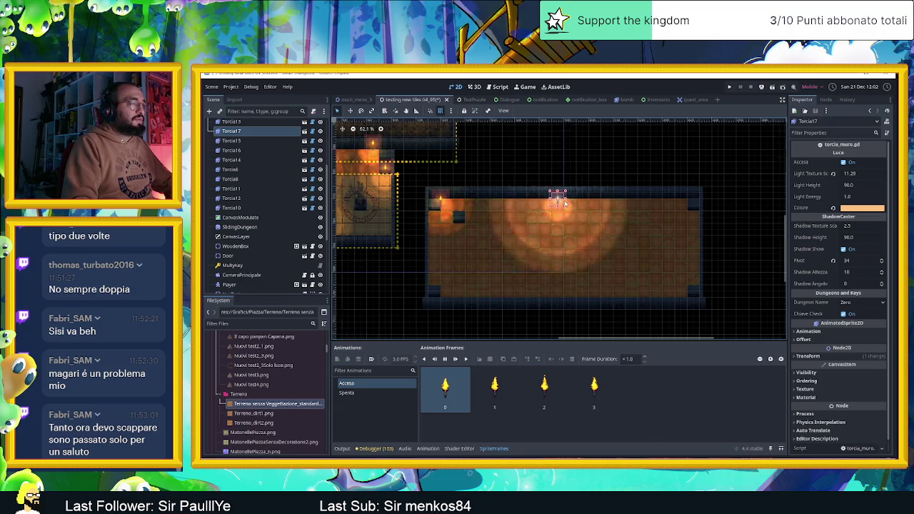
scroll(554, 200, up, 4)
drag(552, 204, 552, 190)
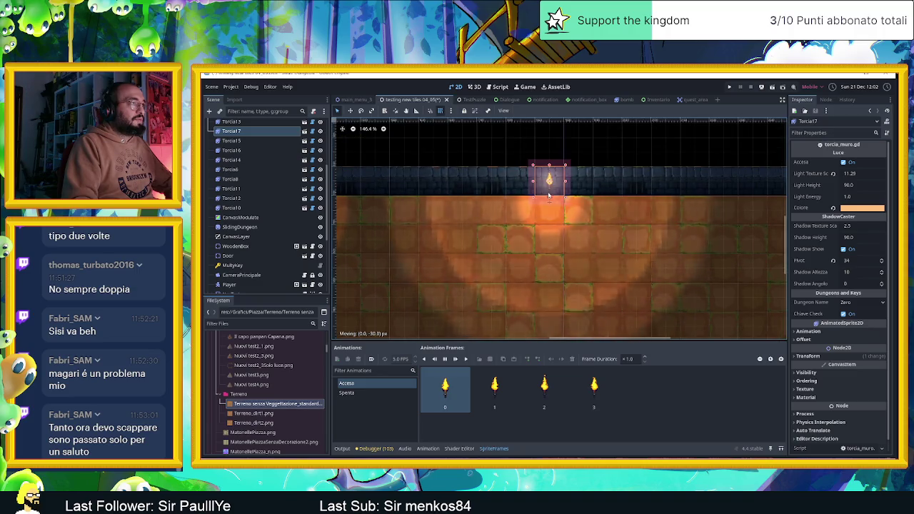
scroll(610, 155, down, 4)
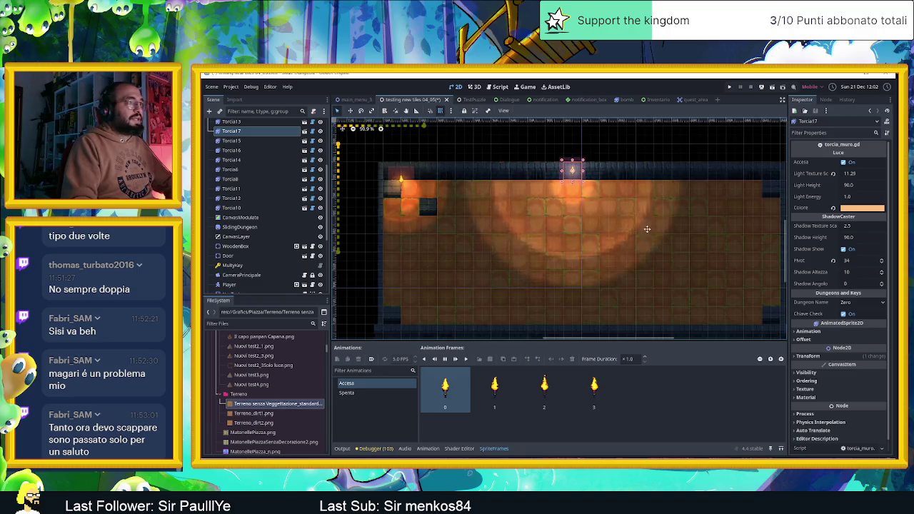
scroll(607, 210, down, 1)
scroll(544, 189, up, 2)
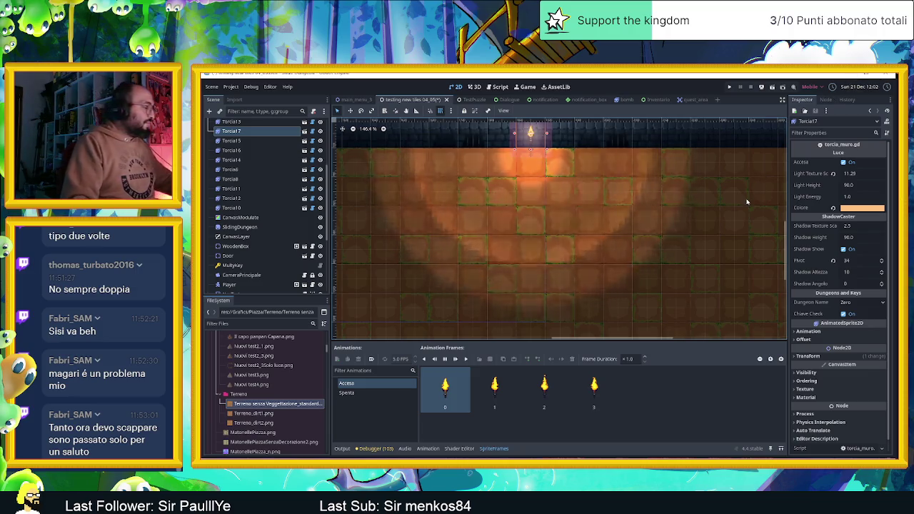
key(ctrl+s)
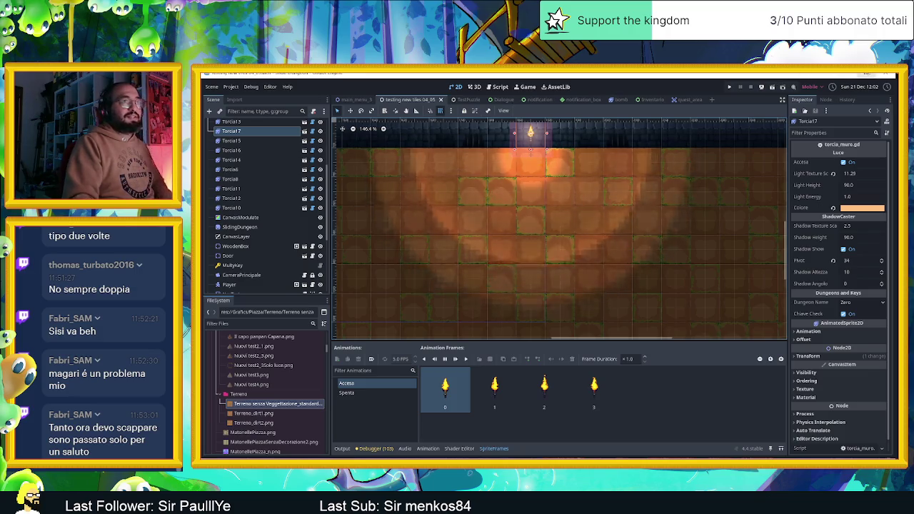
click(849, 75)
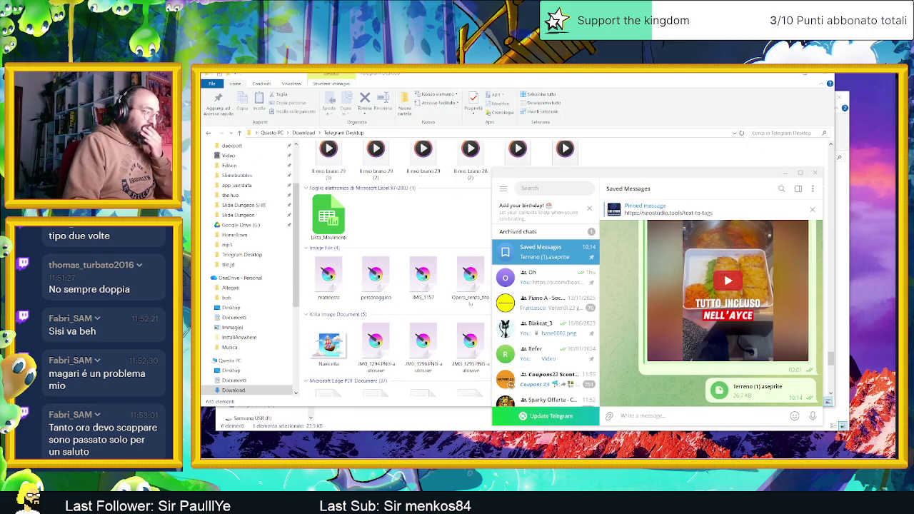
Step: Paste Terreno senza Veggettazione_standard.png into HomeTown, replacing the existing file
key(alt+Tab)
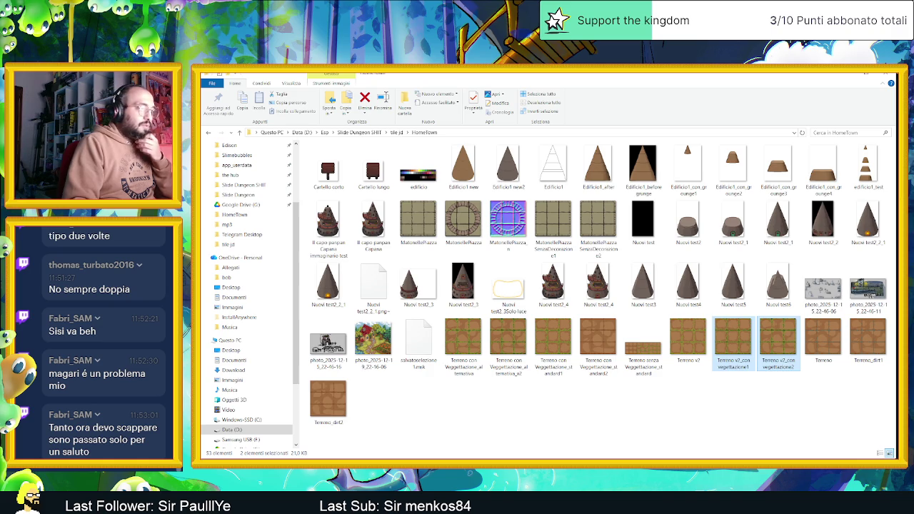
key(alt+Tab)
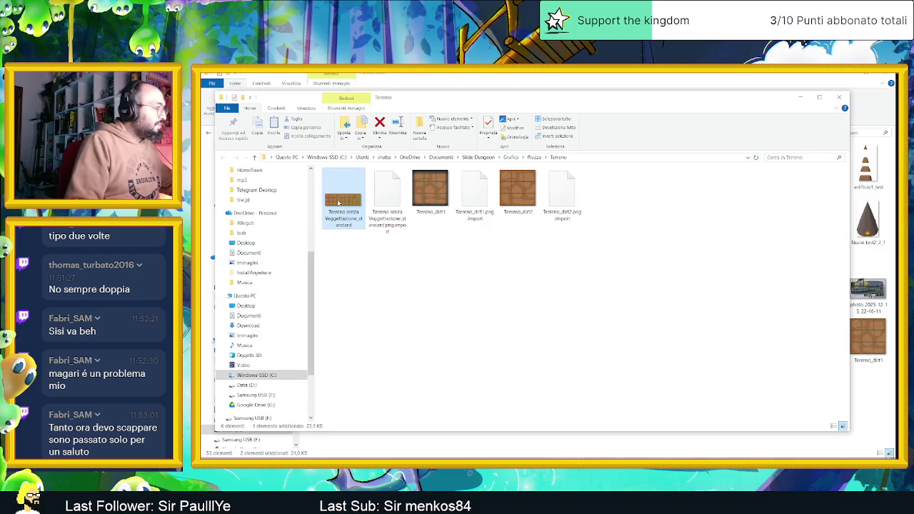
click(800, 98)
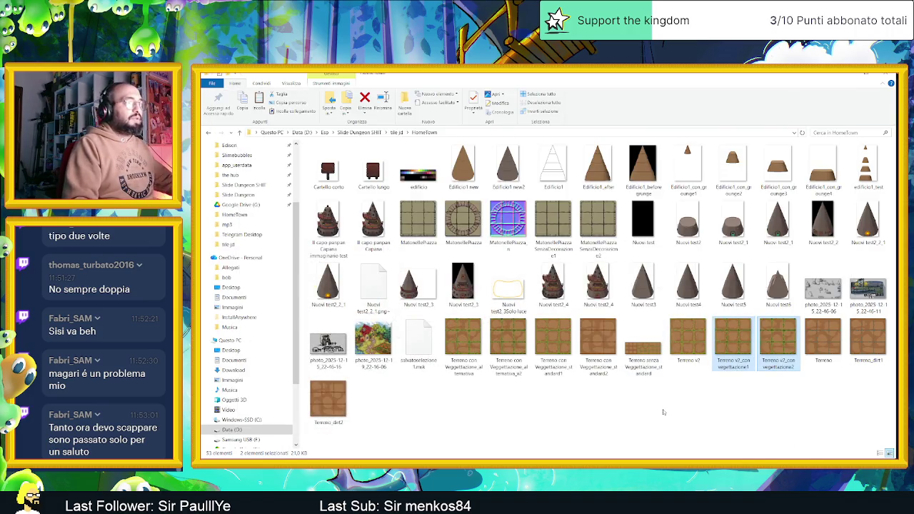
key(ctrl+v)
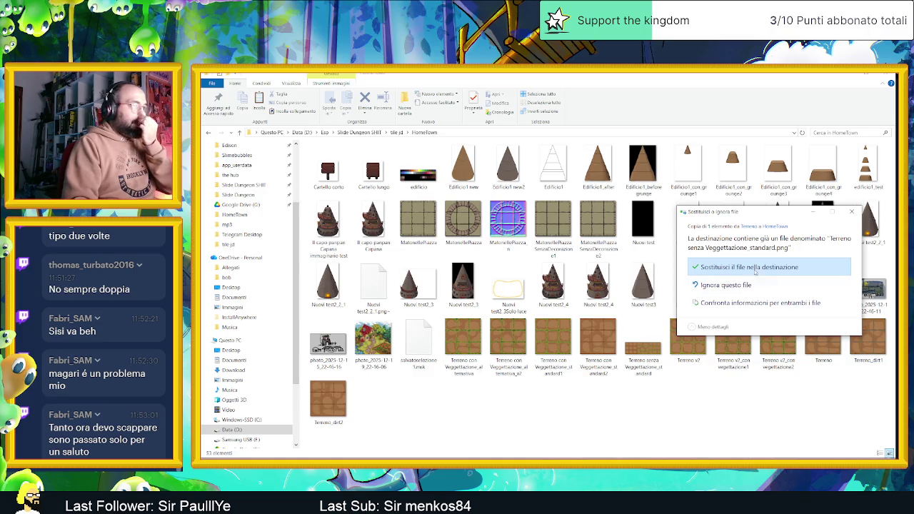
click(750, 267)
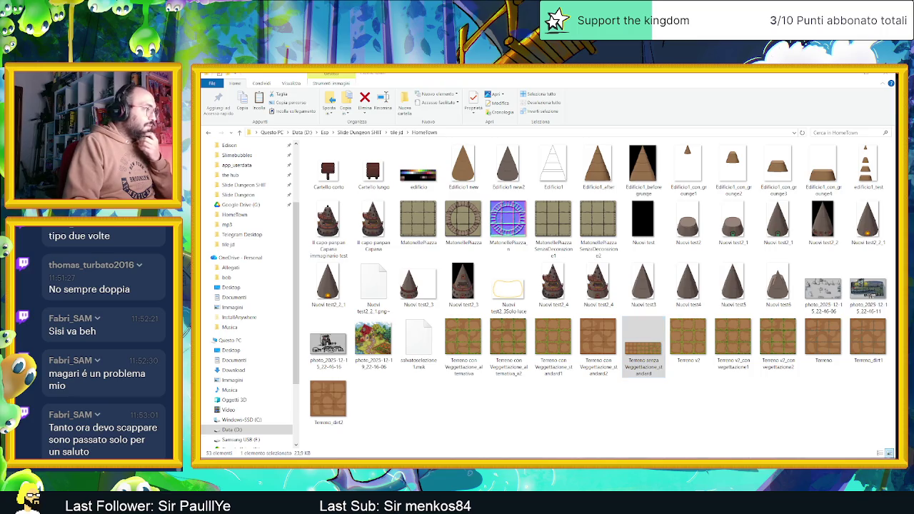
key(super)
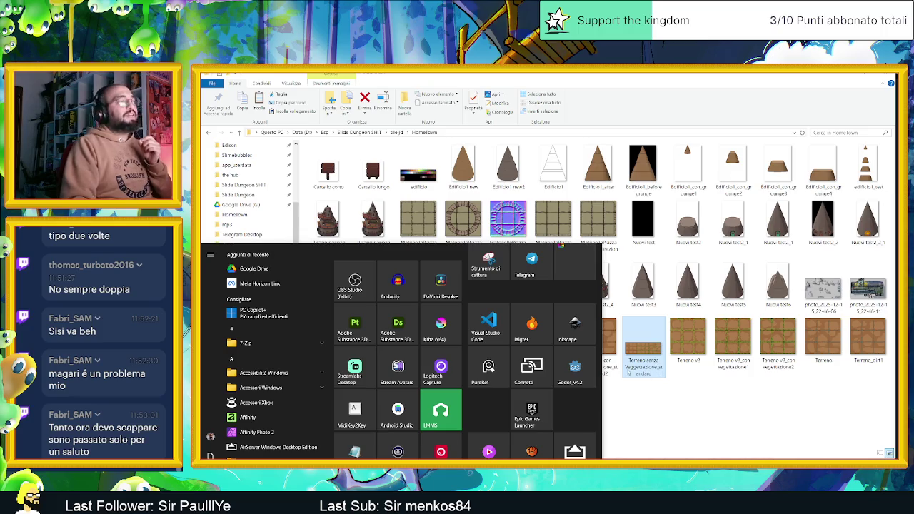
Step: In Laigter, apply the Terreno senza Veggettazione_standard preset from the Presets Manager
click(638, 333)
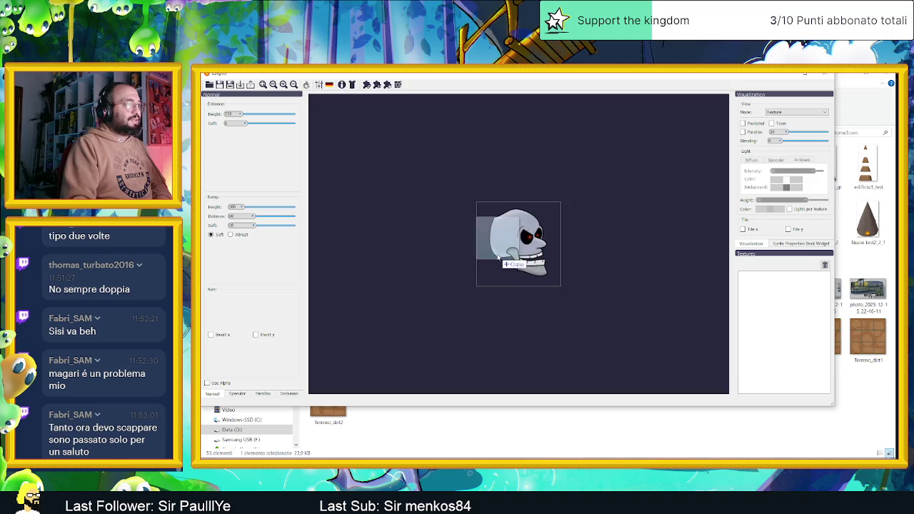
scroll(496, 174, up, 1)
scroll(488, 165, up, 1)
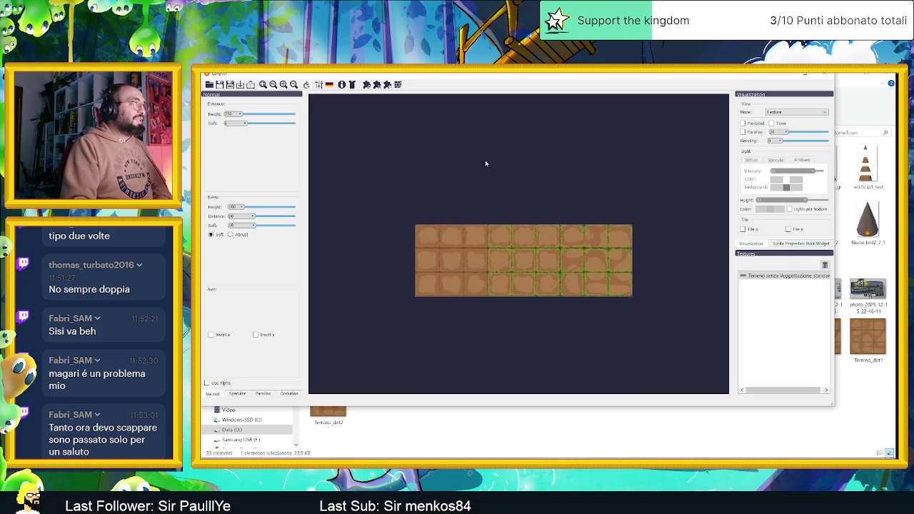
scroll(488, 165, up, 1)
click(320, 84)
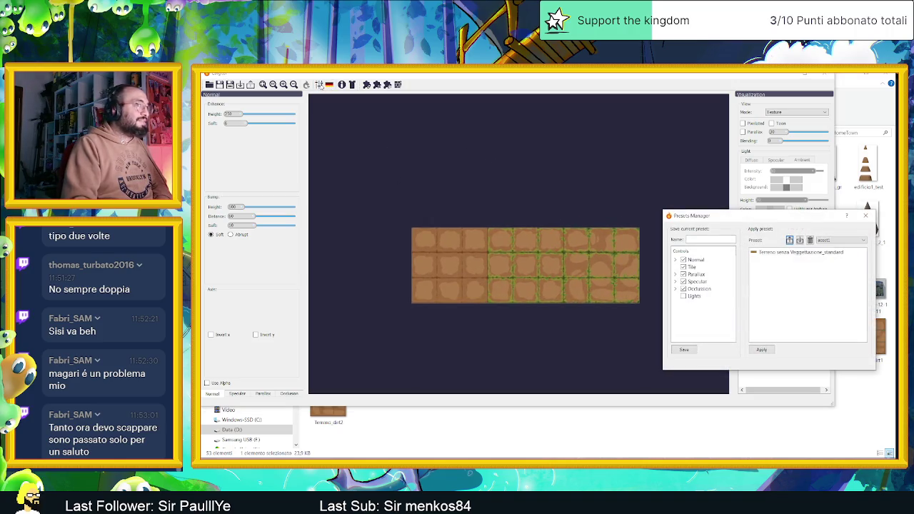
drag(820, 216, 655, 197)
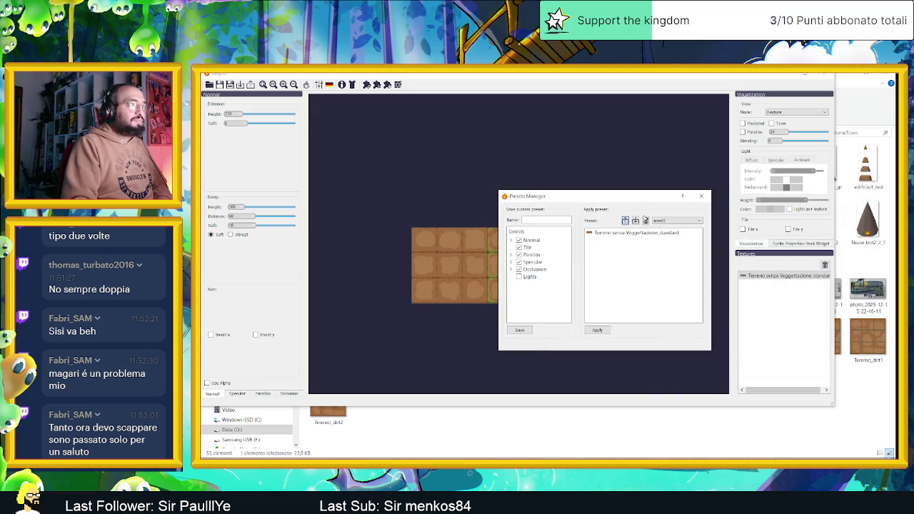
click(664, 233)
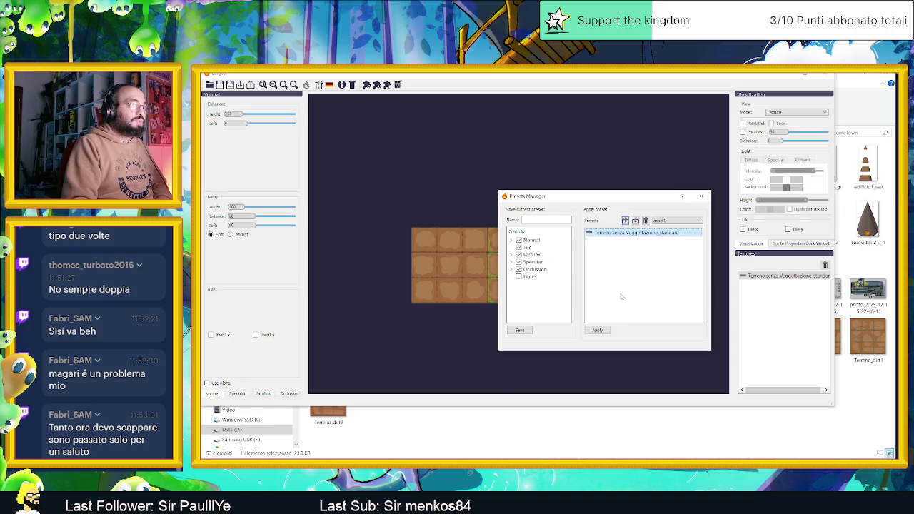
click(597, 330)
click(520, 330)
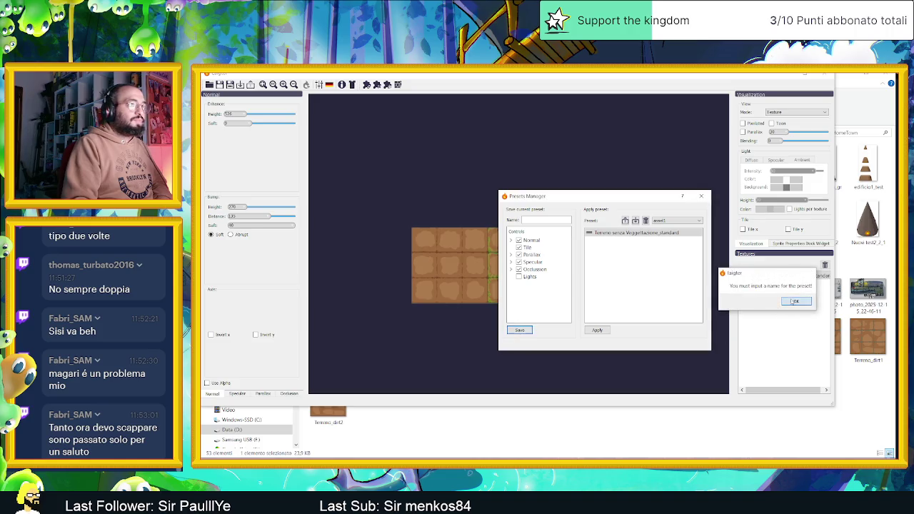
click(795, 302)
click(701, 195)
Step: Switch the View Mode to Normal Map to preview the generated normal map
click(791, 112)
click(789, 126)
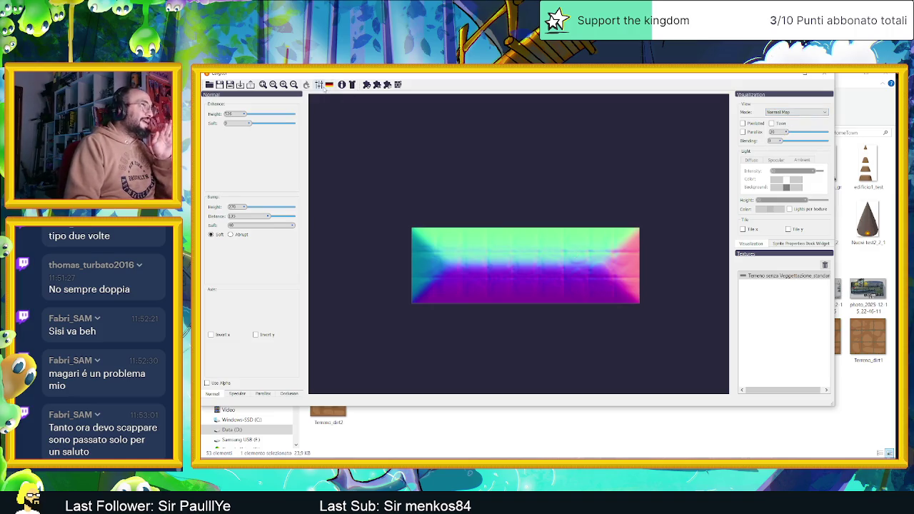
click(320, 84)
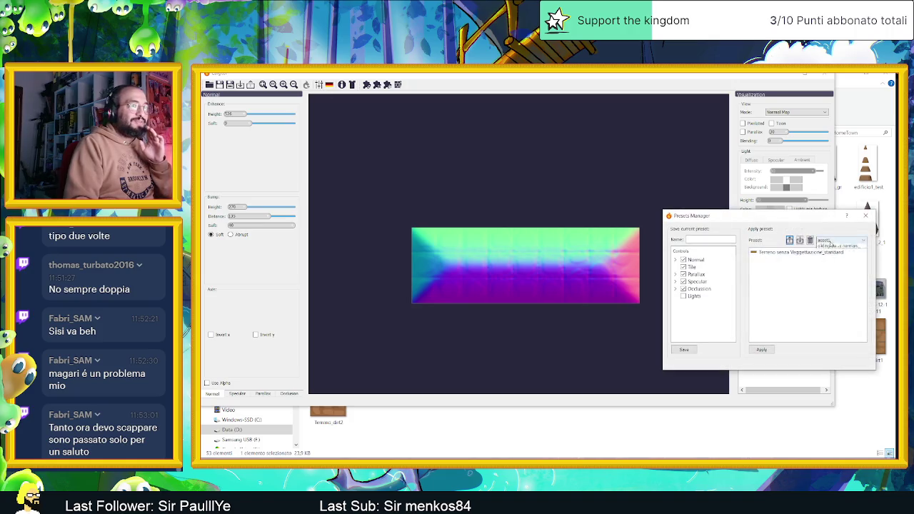
Step: Load the dungeon normal-map preset file and apply its terrain preset to the tileset
click(845, 254)
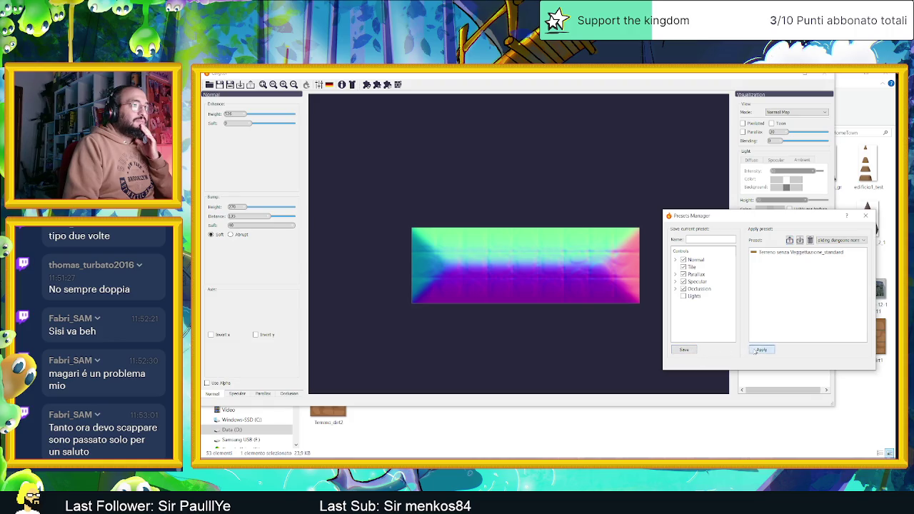
click(797, 253)
click(762, 349)
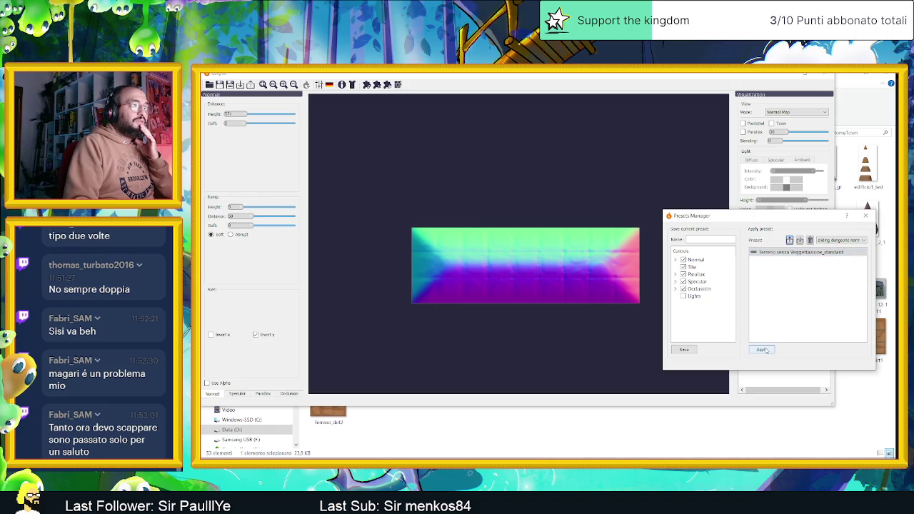
click(841, 240)
click(846, 259)
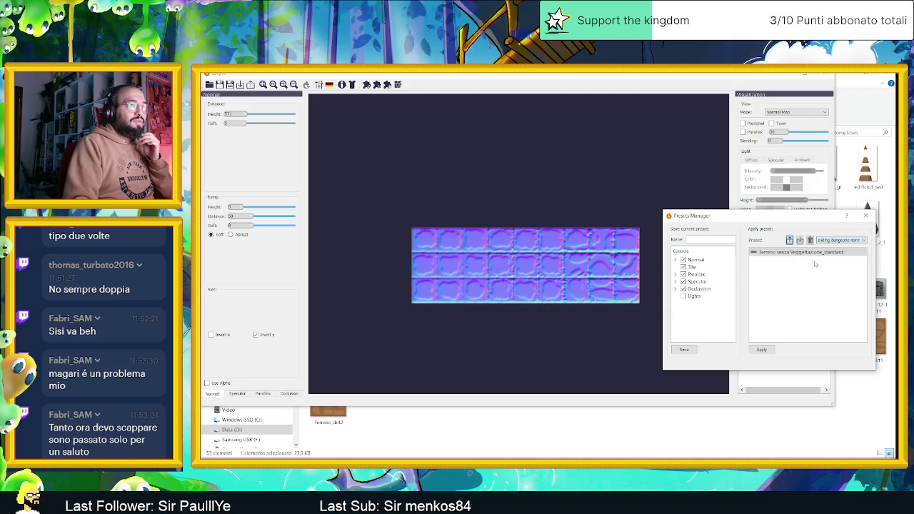
click(771, 350)
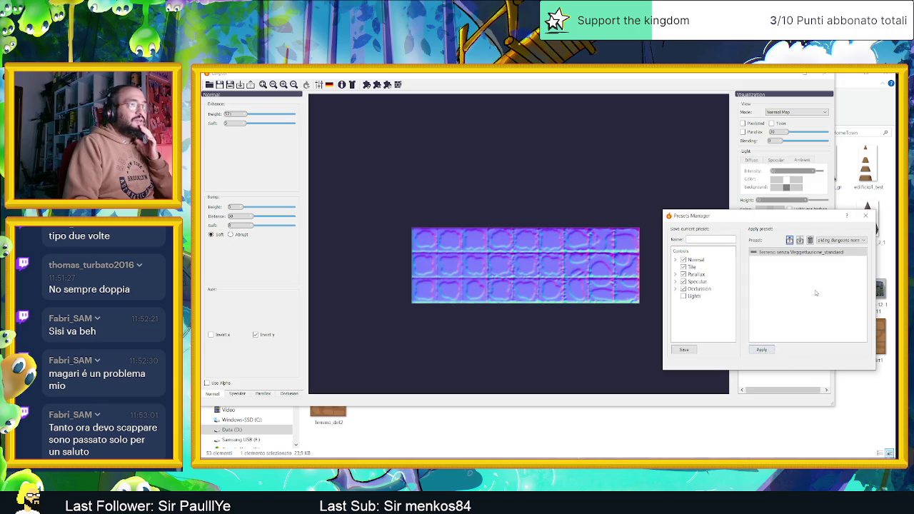
click(822, 253)
click(770, 350)
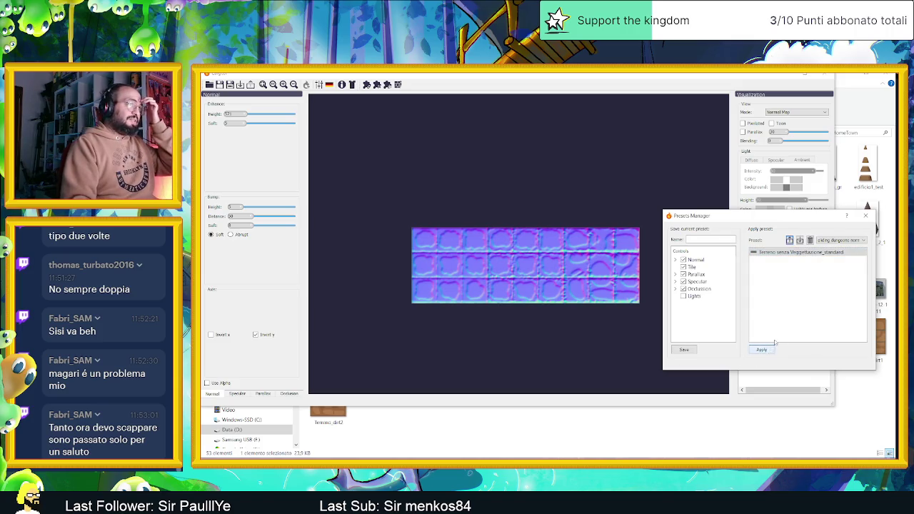
click(865, 215)
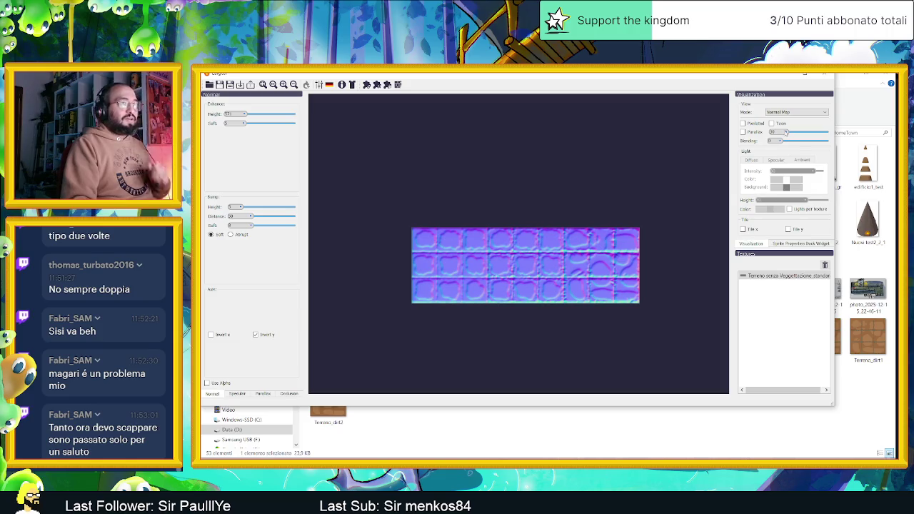
Step: Compare the plain texture and normal map views, ending on the lit Preview mode
scroll(538, 276, up, 2)
scroll(538, 276, up, 2)
scroll(538, 276, up, 1)
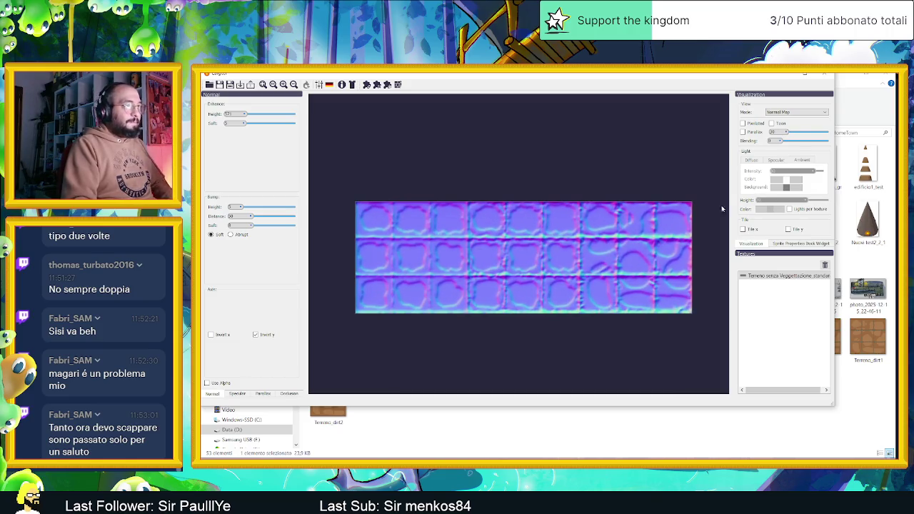
click(795, 112)
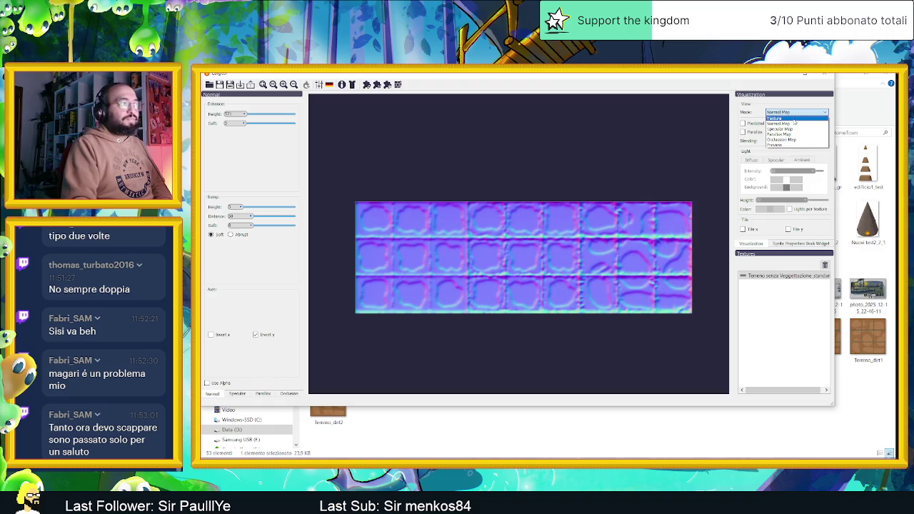
click(793, 118)
click(794, 112)
click(795, 124)
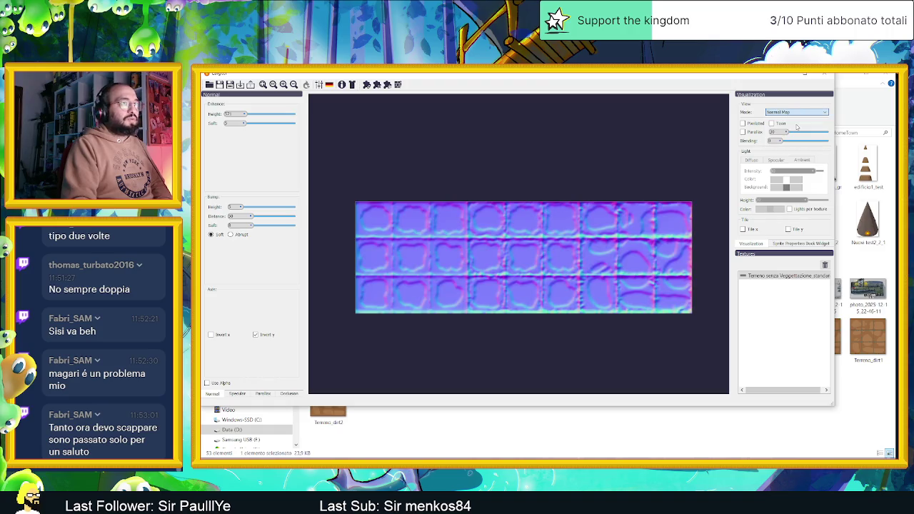
click(794, 113)
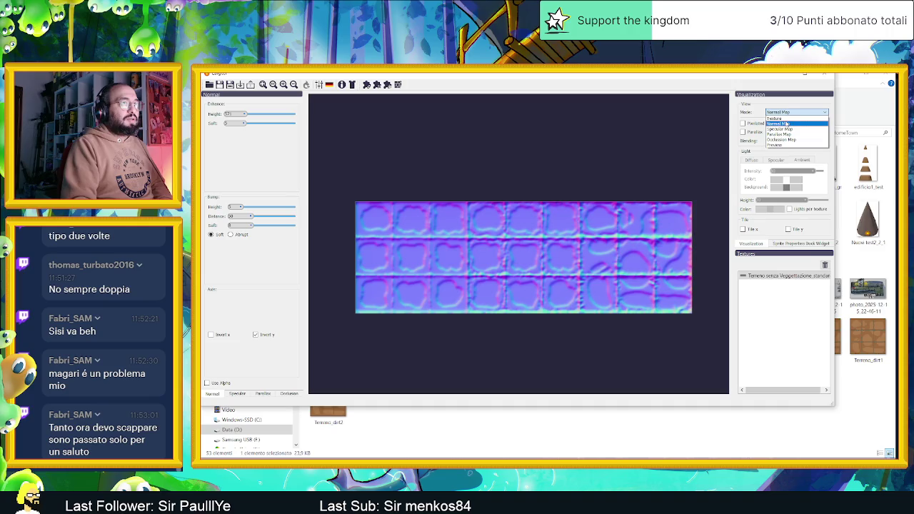
click(786, 146)
Step: Place the light above the tiles and set its colour to blue
mouse_move(691, 157)
mouse_down()
mouse_move(444, 166)
mouse_move(484, 340)
mouse_move(438, 181)
mouse_move(517, 143)
mouse_move(647, 155)
mouse_move(669, 220)
mouse_move(648, 282)
mouse_move(561, 302)
mouse_move(449, 262)
mouse_move(488, 186)
mouse_move(570, 147)
mouse_move(368, 168)
mouse_move(485, 322)
mouse_move(678, 258)
mouse_move(605, 171)
mouse_move(422, 162)
mouse_move(485, 156)
mouse_up()
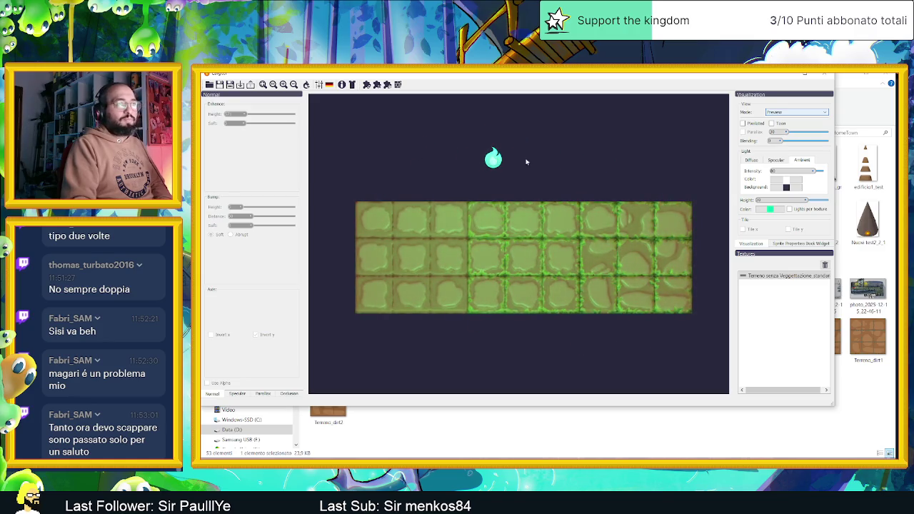
click(765, 213)
click(824, 236)
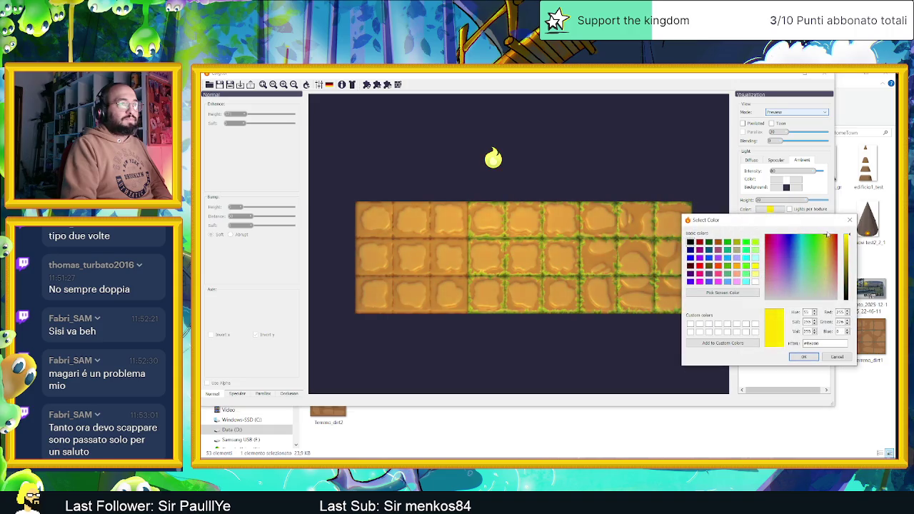
drag(823, 235, 827, 235)
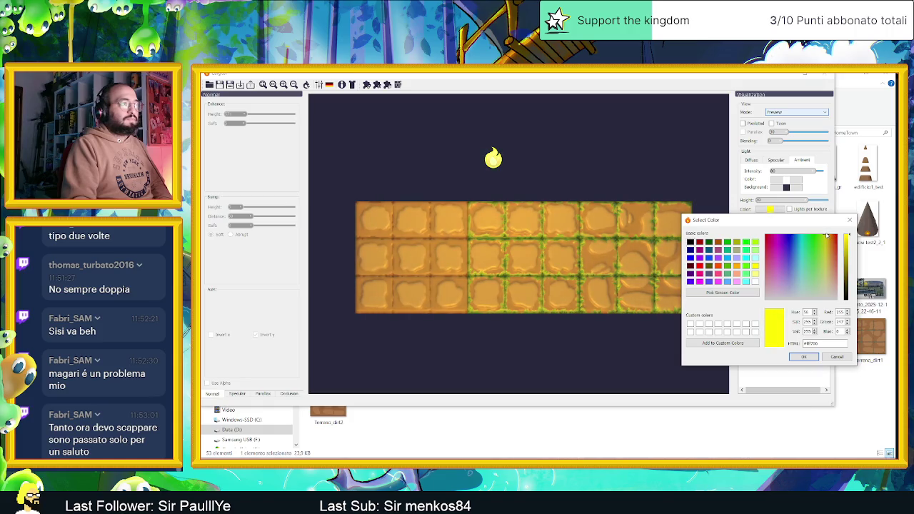
drag(827, 236, 798, 233)
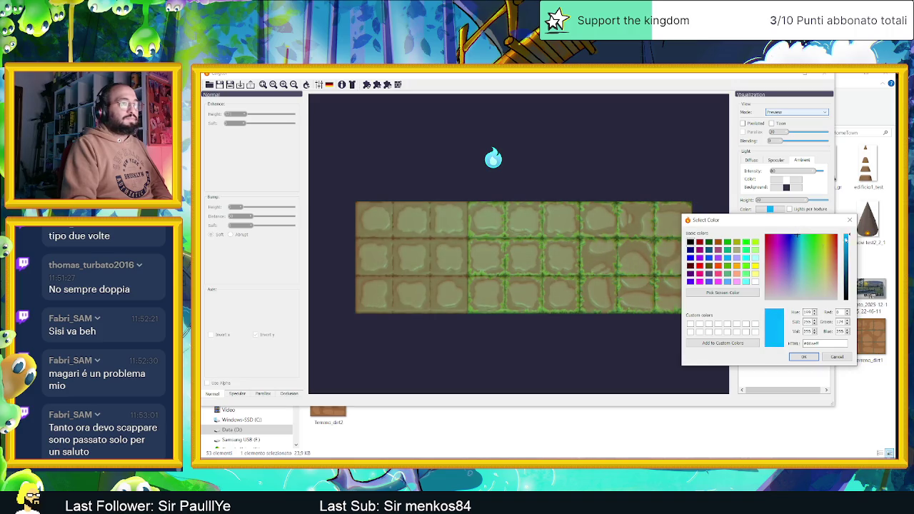
click(848, 222)
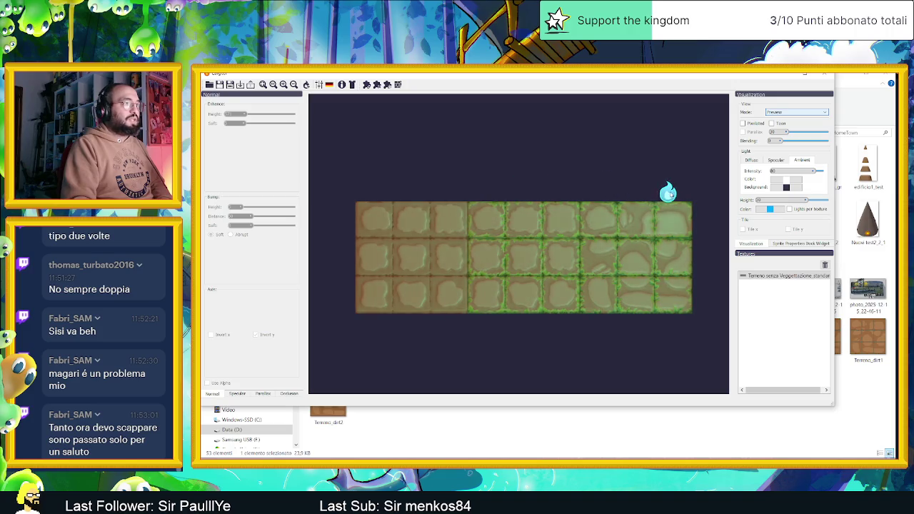
Step: Move the light left over the tiles and turn on toon shading
mouse_move(675, 172)
mouse_down()
mouse_move(570, 170)
mouse_move(696, 168)
mouse_move(639, 150)
mouse_move(376, 157)
mouse_move(310, 149)
mouse_move(342, 122)
mouse_move(636, 173)
mouse_move(715, 310)
mouse_move(667, 350)
mouse_move(410, 312)
mouse_move(345, 162)
mouse_move(363, 140)
mouse_move(581, 138)
mouse_move(698, 162)
mouse_move(495, 145)
mouse_up()
click(779, 124)
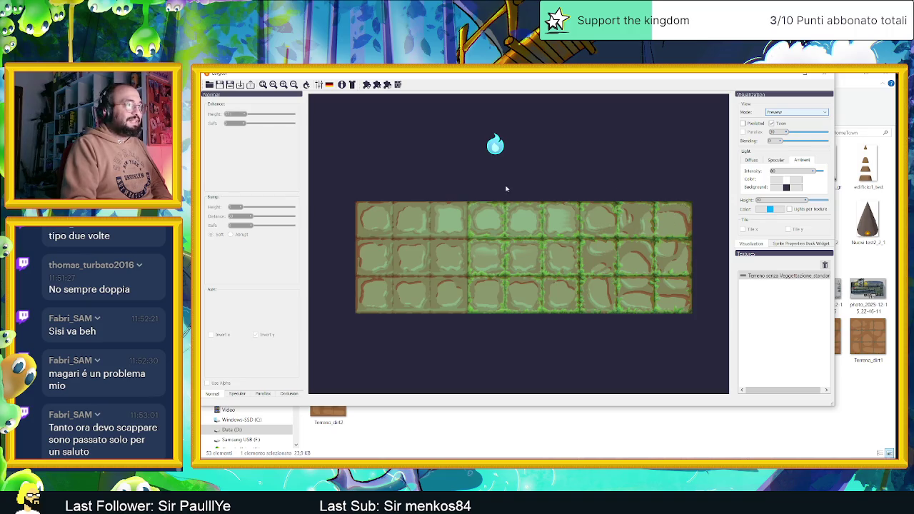
click(548, 164)
Step: Move the light around the tiles, then compare the plain texture and normal map views
mouse_move(500, 152)
mouse_down()
mouse_move(670, 160)
mouse_move(628, 161)
mouse_move(642, 162)
mouse_up()
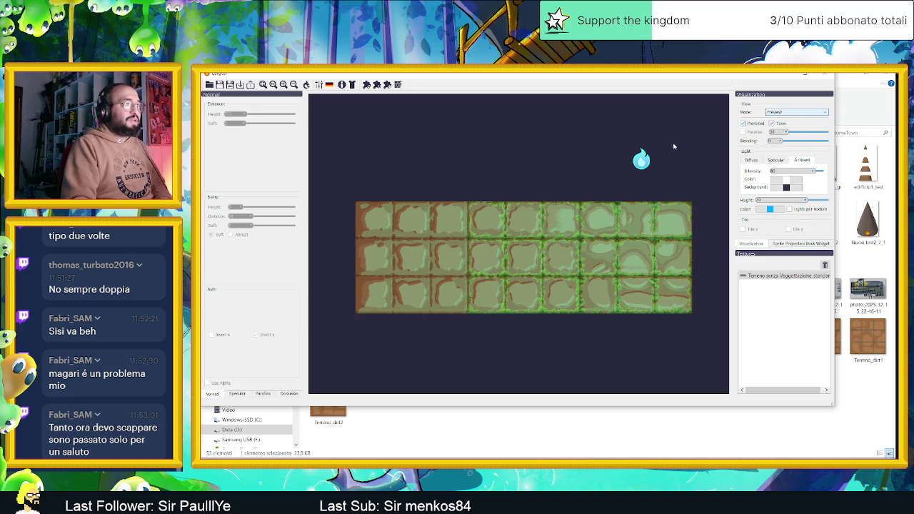
mouse_move(632, 169)
mouse_down()
mouse_move(661, 169)
mouse_move(684, 227)
mouse_move(393, 250)
mouse_move(363, 143)
mouse_move(426, 137)
mouse_move(345, 133)
mouse_move(488, 110)
mouse_move(490, 140)
mouse_move(491, 129)
mouse_move(538, 128)
mouse_move(527, 132)
mouse_up()
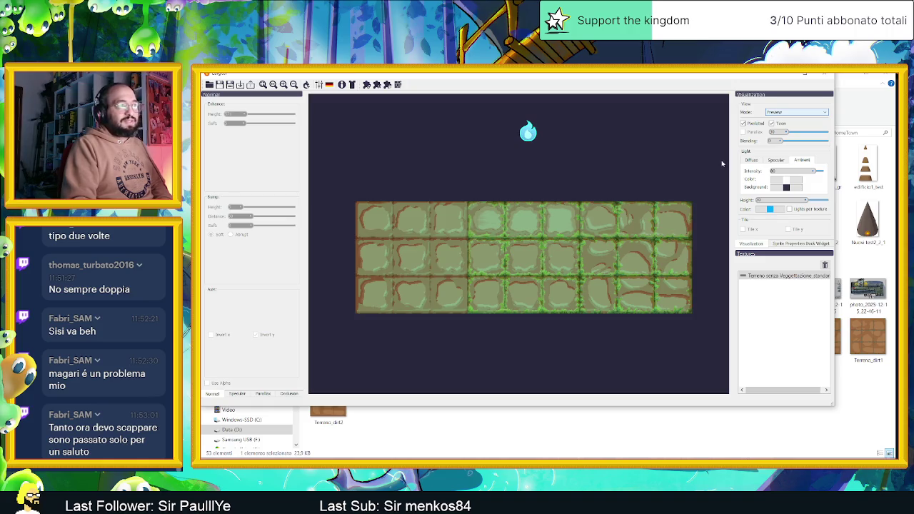
mouse_move(527, 133)
mouse_down()
mouse_move(519, 137)
mouse_move(568, 337)
mouse_move(561, 360)
mouse_move(547, 361)
mouse_move(518, 136)
mouse_up()
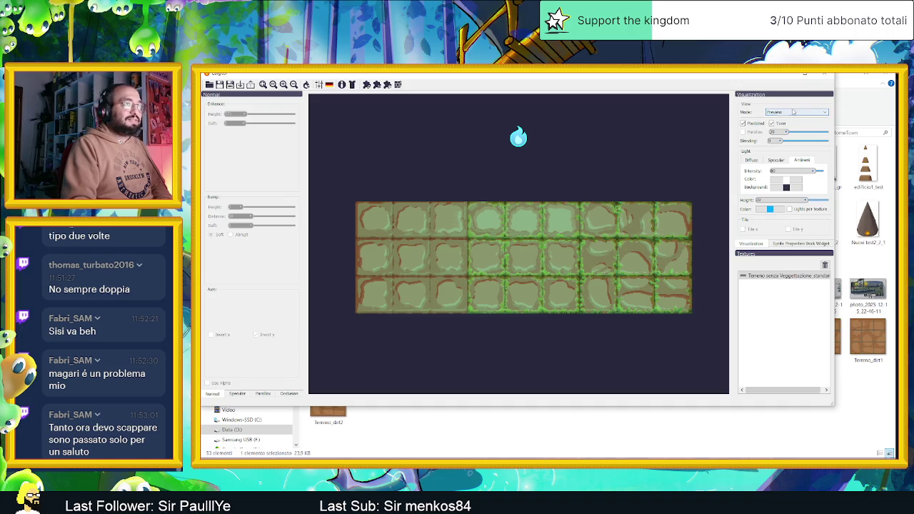
click(793, 112)
click(790, 125)
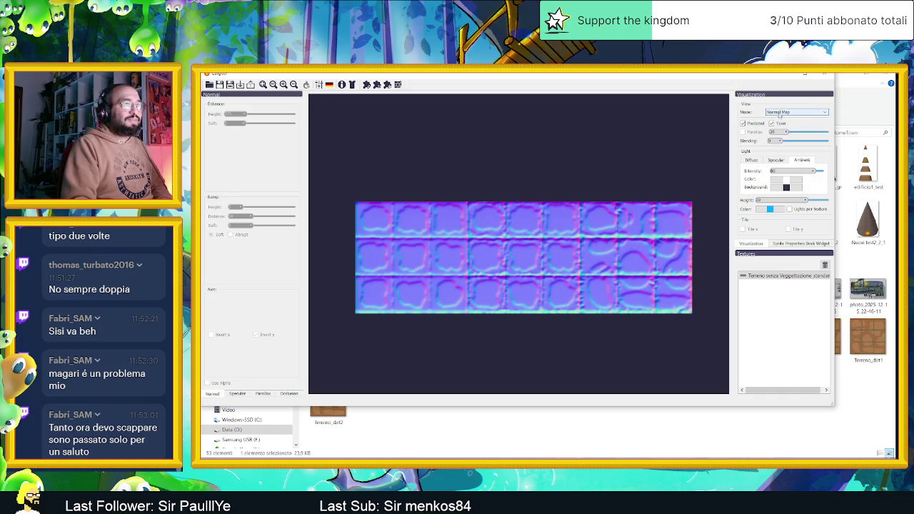
click(780, 113)
click(782, 114)
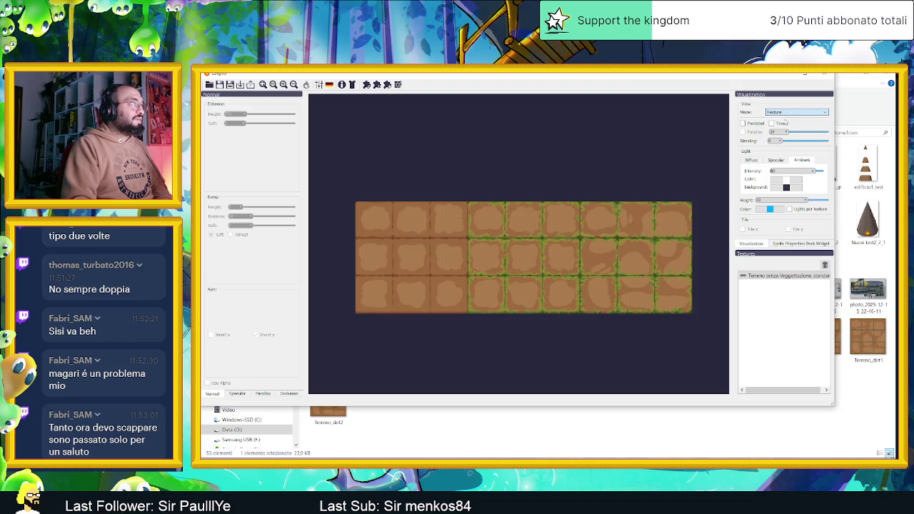
click(789, 112)
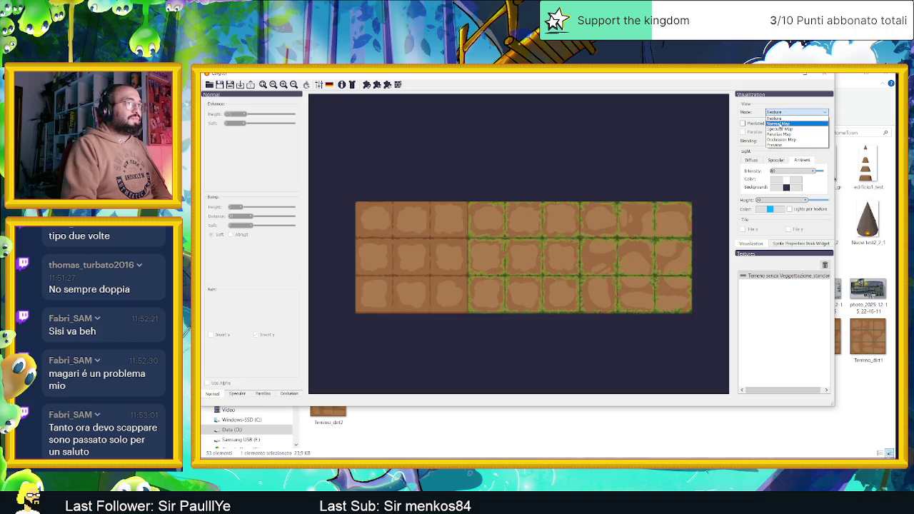
click(781, 124)
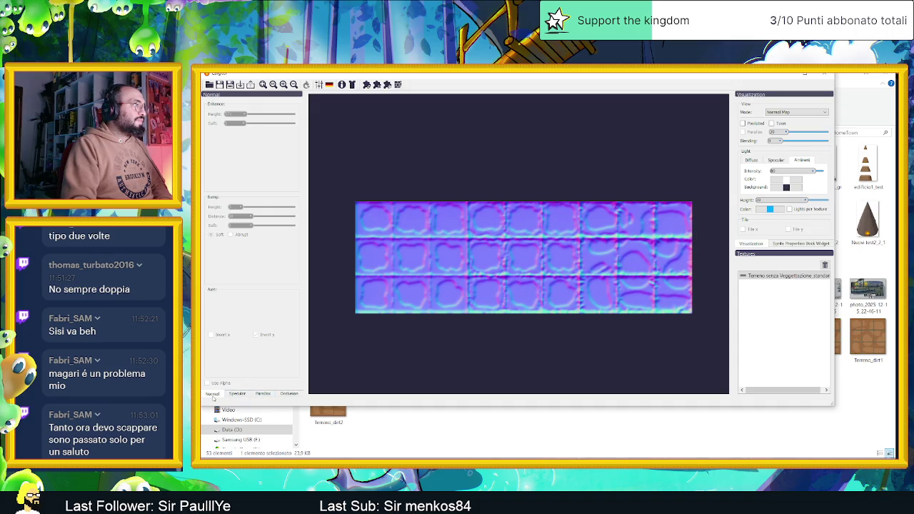
Step: Uncheck Invert y on the normal map and return to the lit Preview
click(231, 395)
click(213, 394)
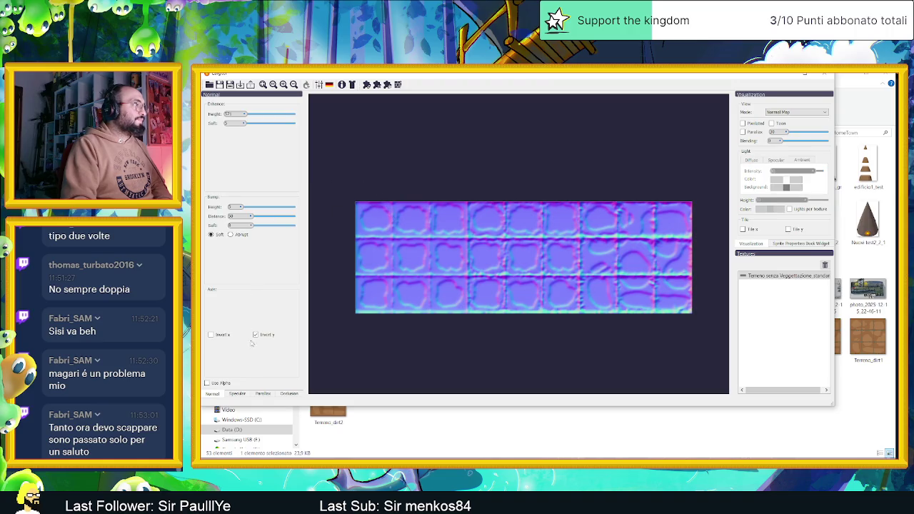
click(256, 336)
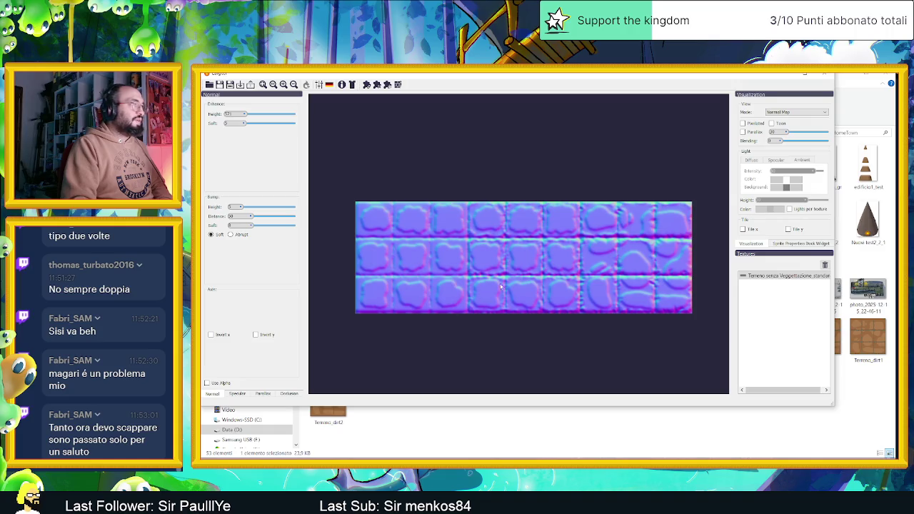
click(795, 113)
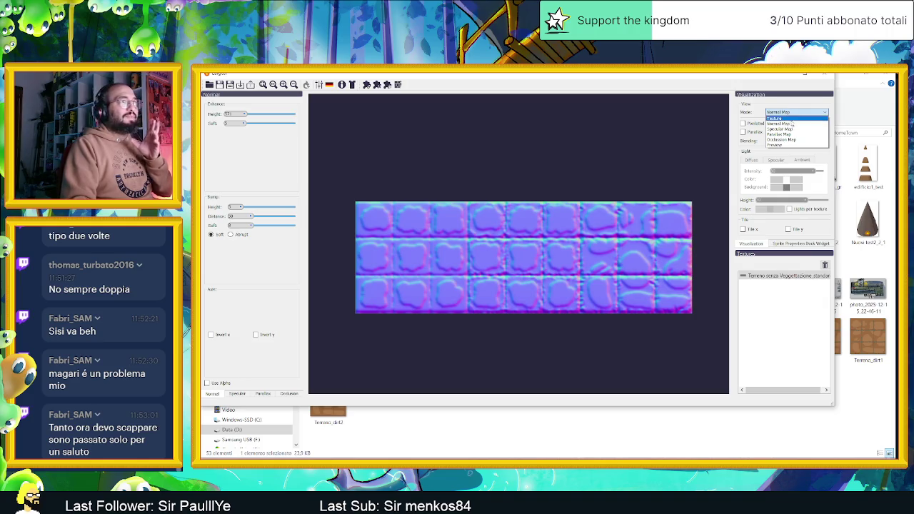
click(792, 124)
click(796, 112)
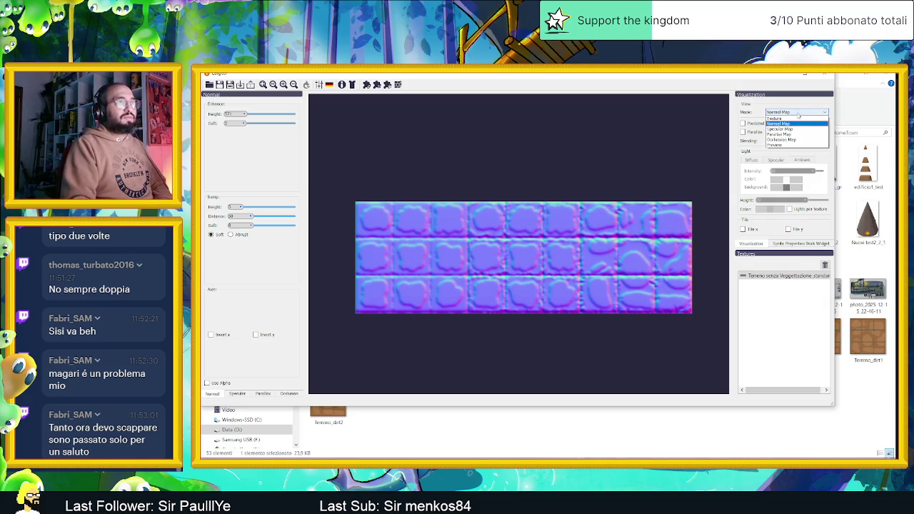
click(792, 142)
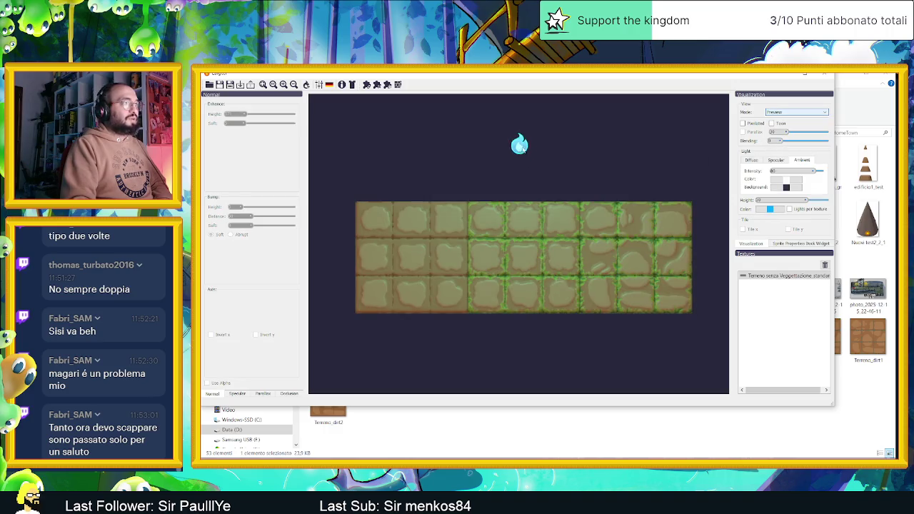
Step: Reposition the light, enable Toon shading, and lower the sprite's Emboss Height slightly
mouse_move(523, 156)
mouse_down()
mouse_move(348, 152)
mouse_move(648, 144)
mouse_move(719, 173)
mouse_move(720, 263)
mouse_move(688, 337)
mouse_move(692, 350)
mouse_move(463, 352)
mouse_move(349, 309)
mouse_move(330, 179)
mouse_move(438, 126)
mouse_move(551, 122)
mouse_move(481, 131)
mouse_up()
click(781, 124)
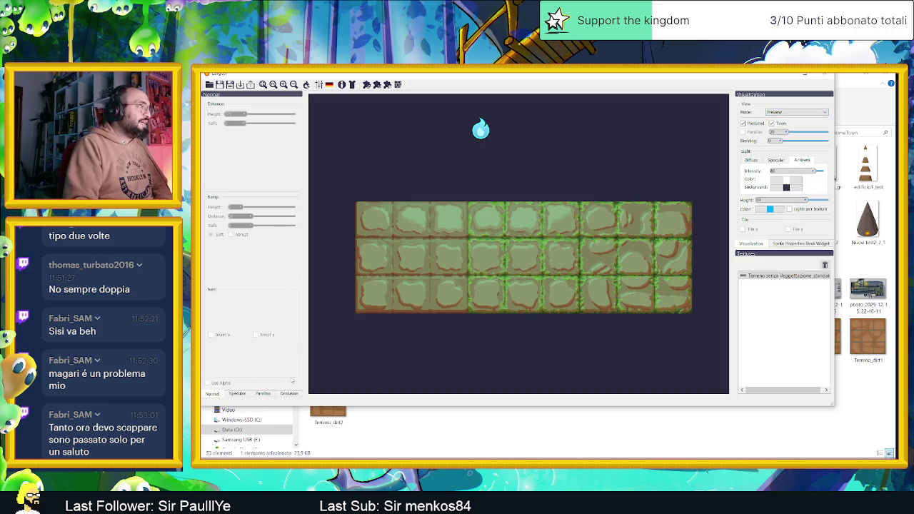
click(400, 257)
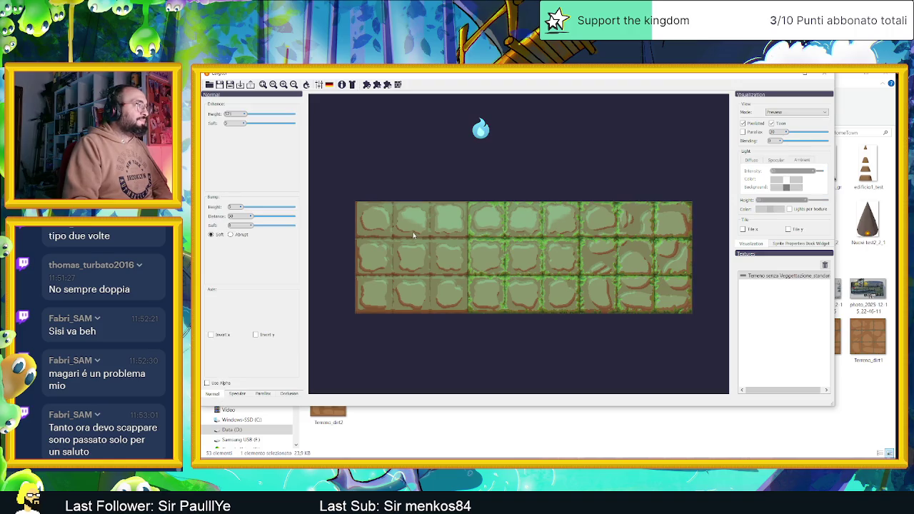
drag(244, 115, 241, 116)
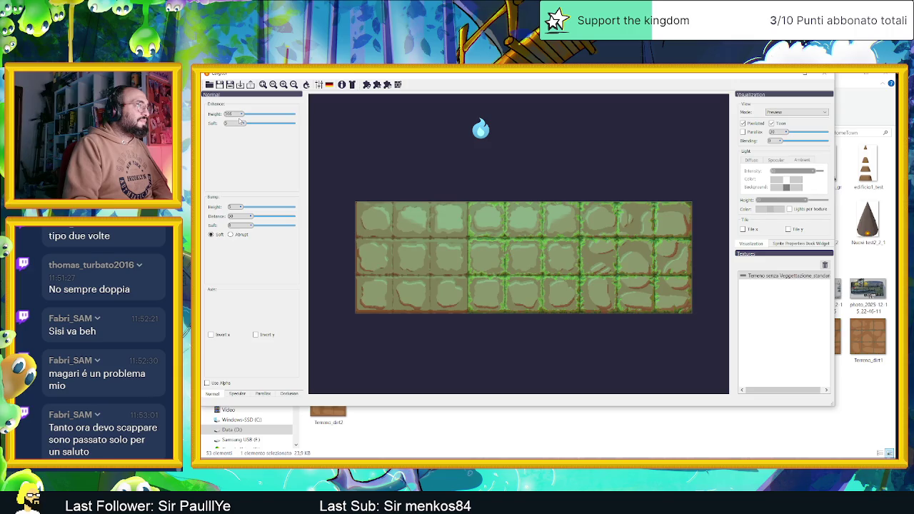
mouse_move(480, 129)
mouse_down()
mouse_move(514, 160)
mouse_move(516, 146)
mouse_up()
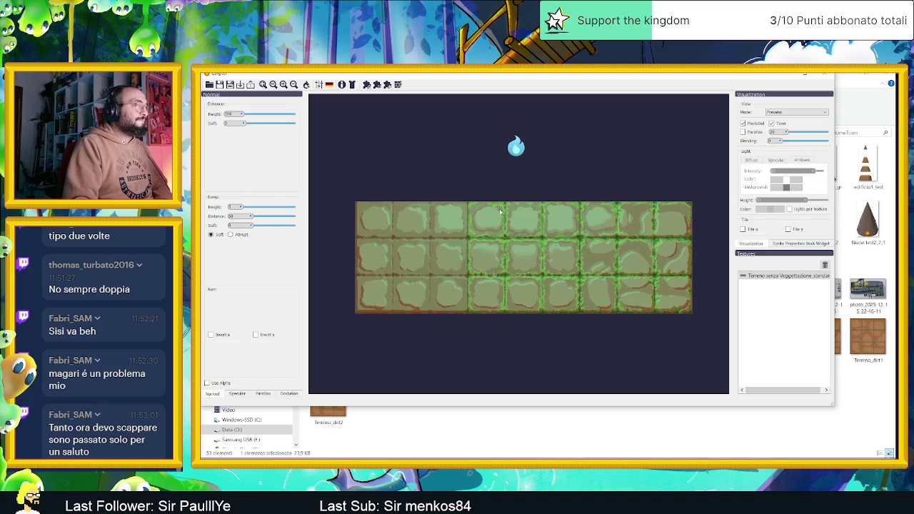
click(797, 113)
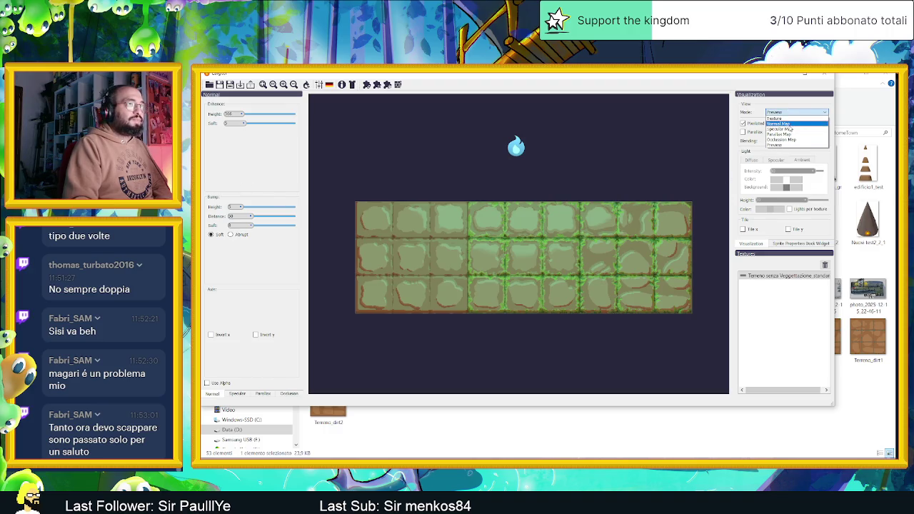
Step: Raise the emboss height to about 4000 and check the lit preview with the light moved
click(793, 123)
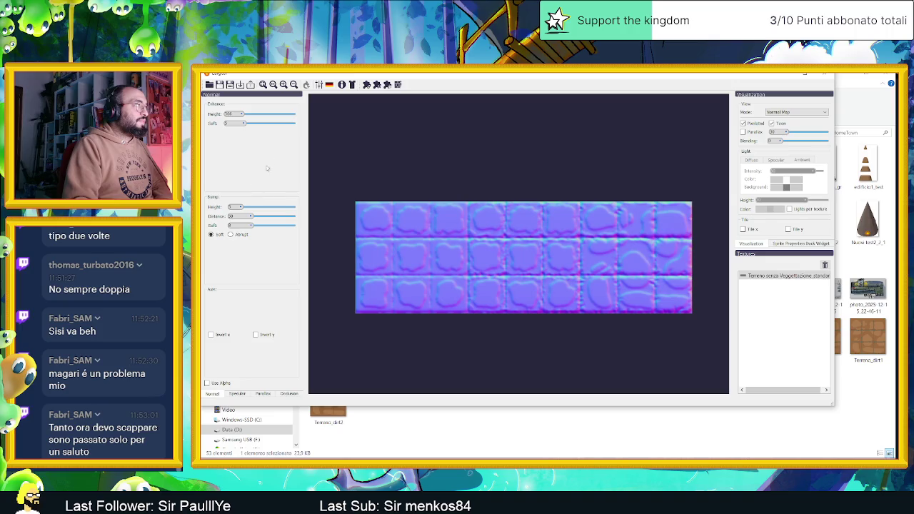
drag(245, 115, 311, 119)
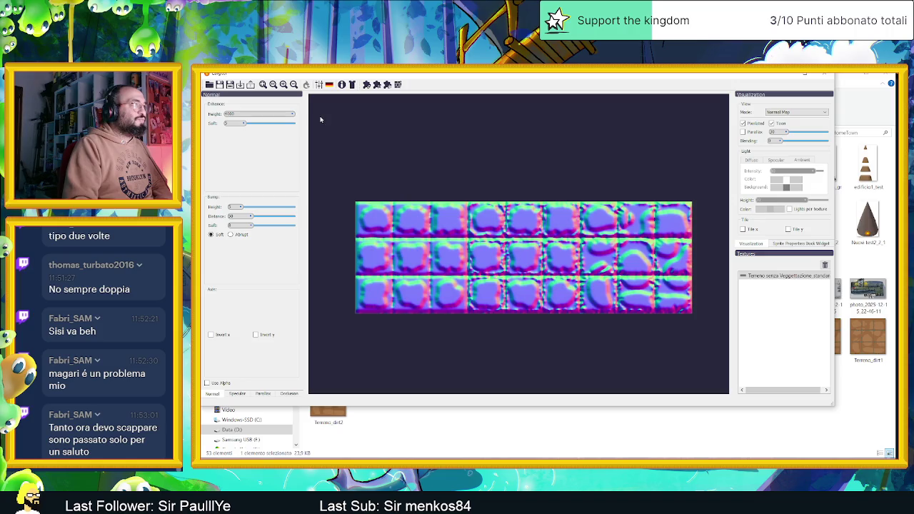
click(798, 112)
click(789, 116)
mouse_move(516, 146)
mouse_down()
mouse_move(495, 355)
mouse_move(511, 145)
mouse_move(538, 170)
mouse_move(528, 158)
mouse_up()
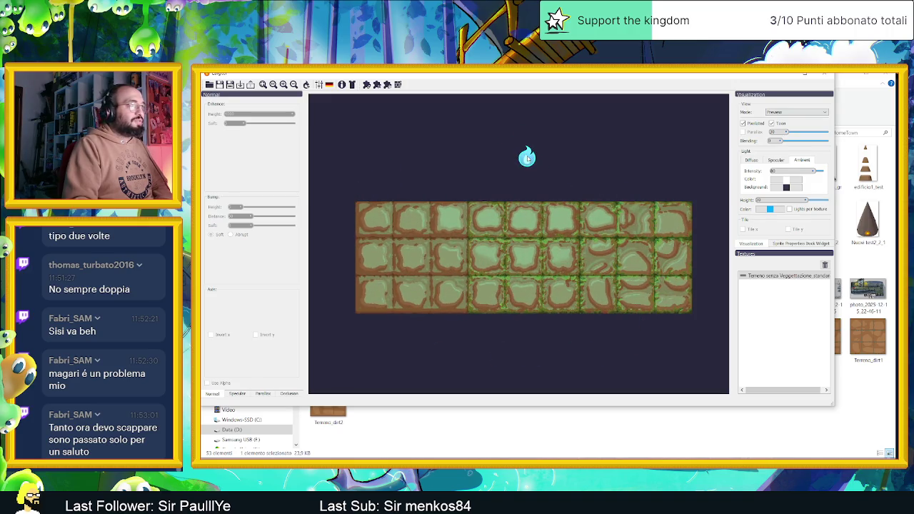
click(429, 216)
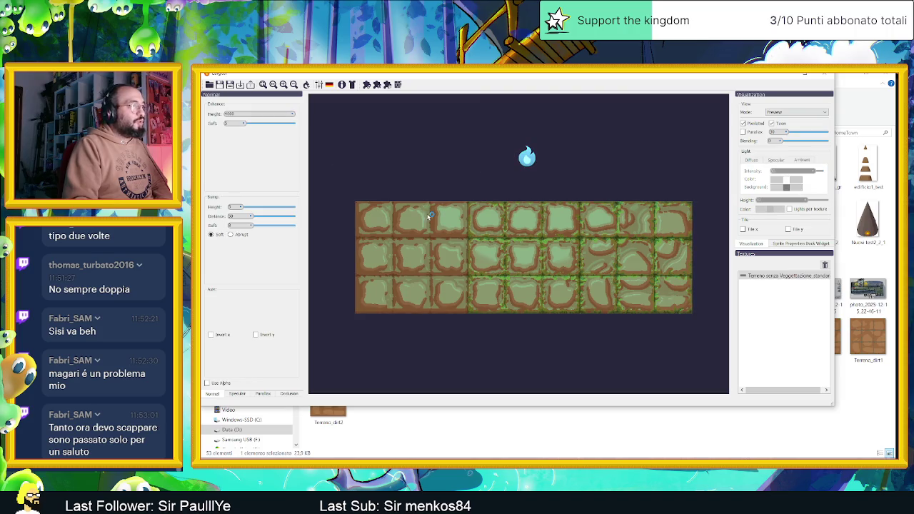
Step: Lower the emboss height and drop the bump height almost to zero, then view the normal map
mouse_move(264, 114)
mouse_down()
mouse_move(227, 114)
mouse_move(238, 116)
mouse_up()
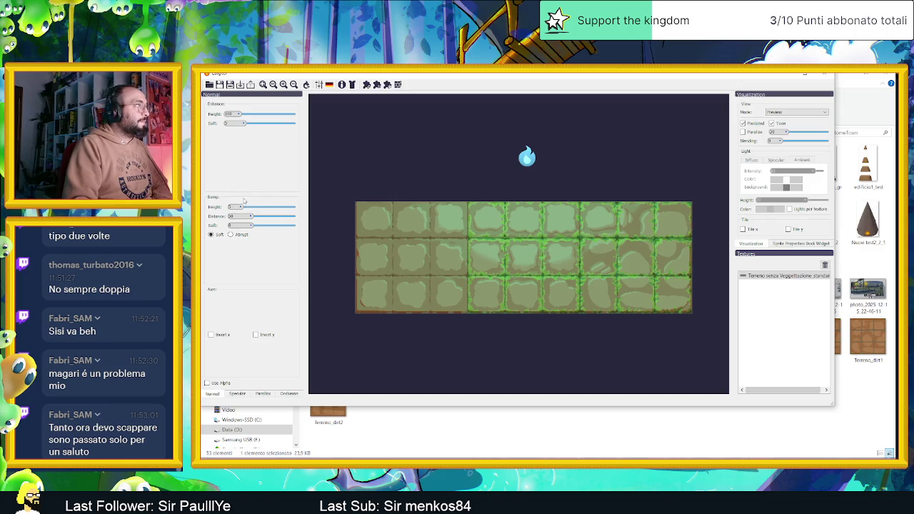
drag(240, 207, 309, 214)
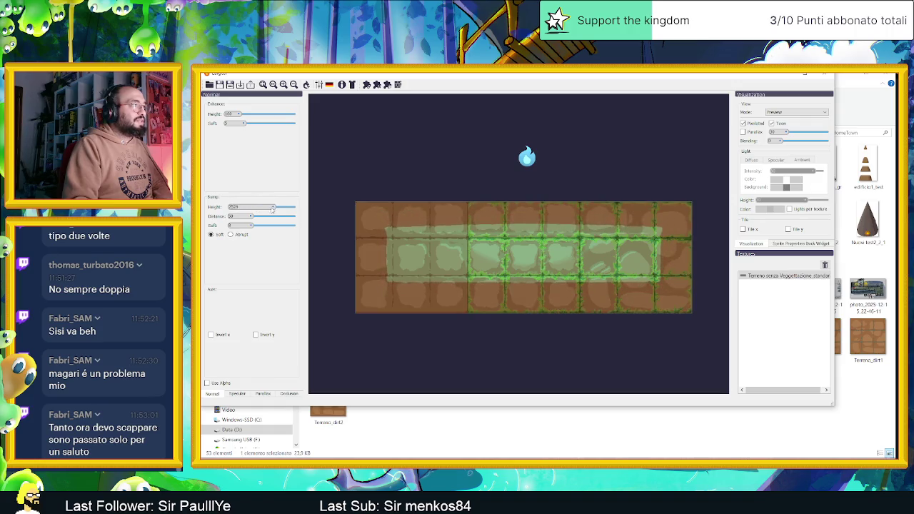
drag(293, 208, 234, 207)
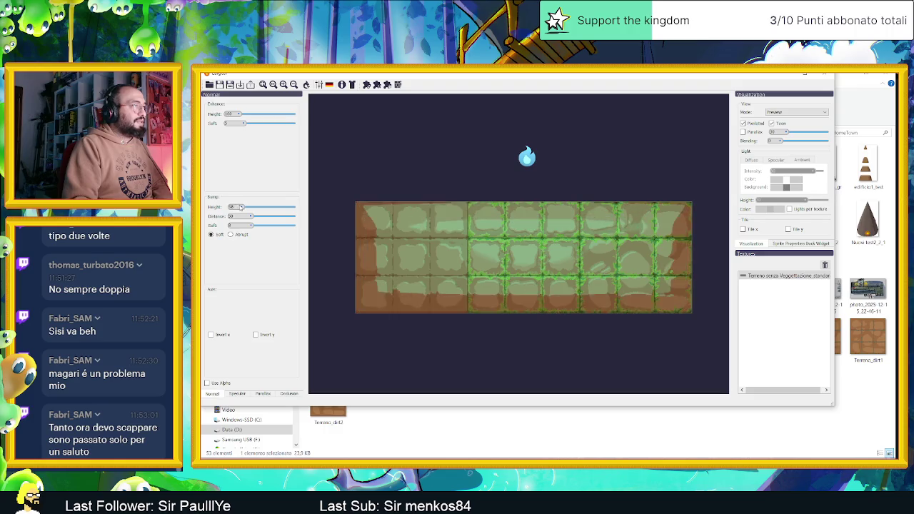
drag(239, 207, 240, 207)
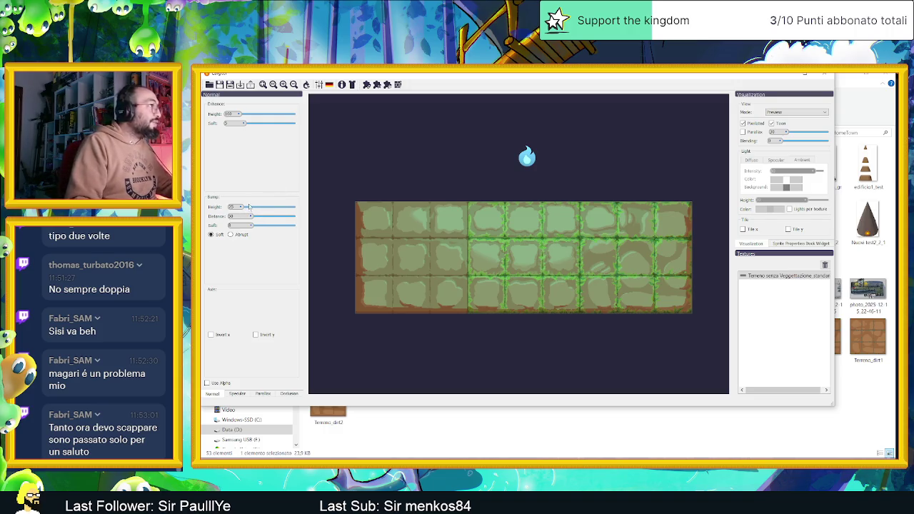
drag(245, 208, 240, 207)
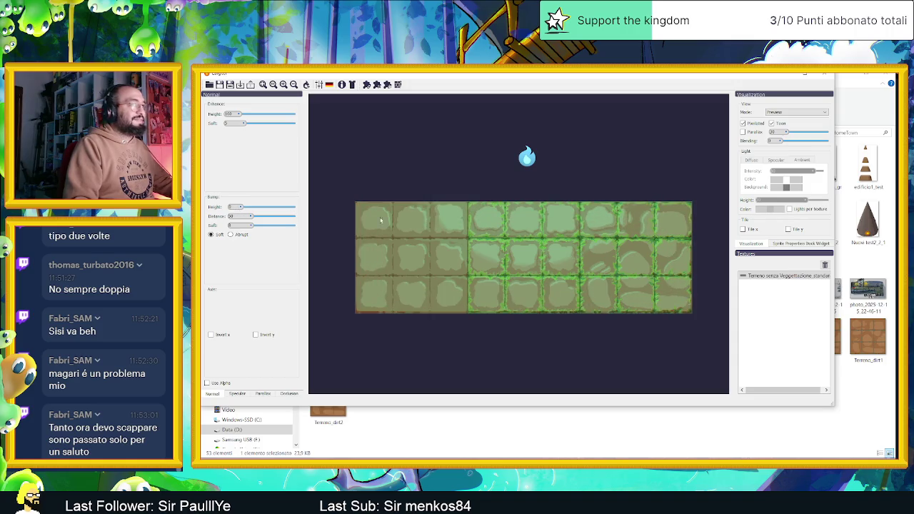
click(796, 112)
click(793, 120)
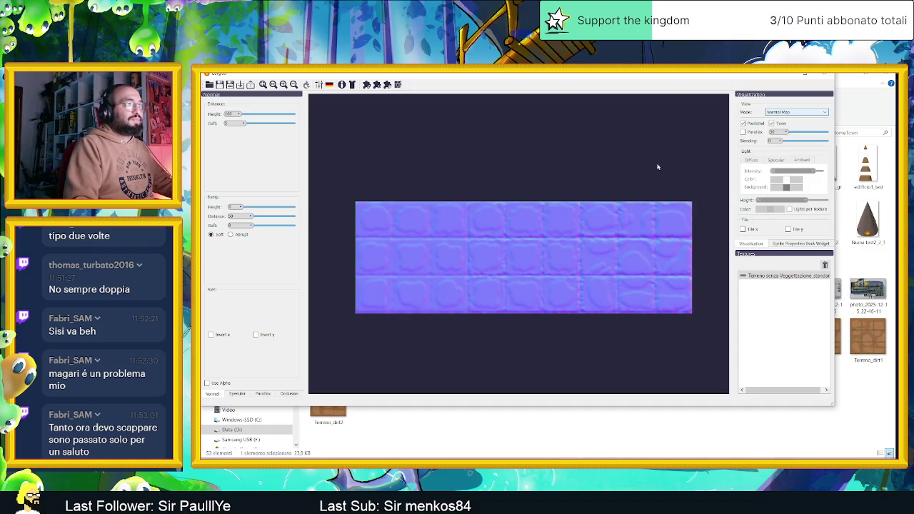
Step: Set the bump height to about 147
drag(242, 208, 249, 213)
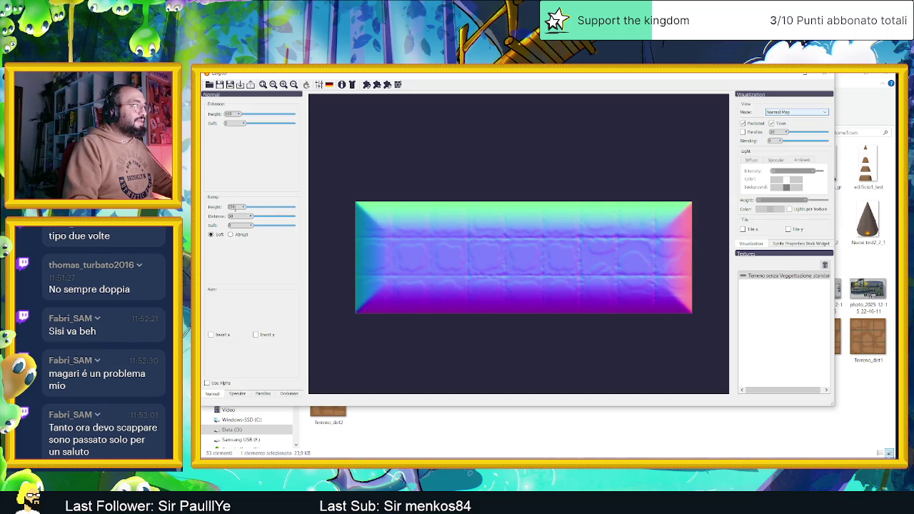
text(5)
key(Return)
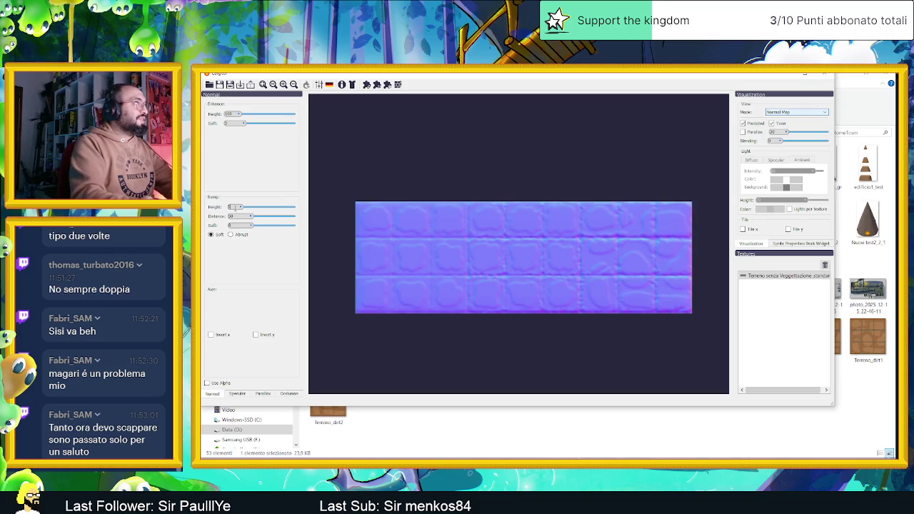
text(147)
key(Return)
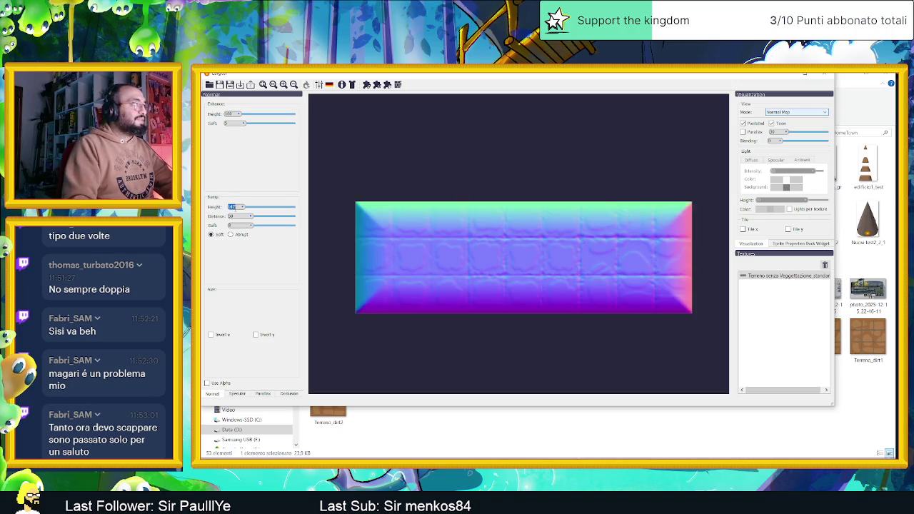
text(10)
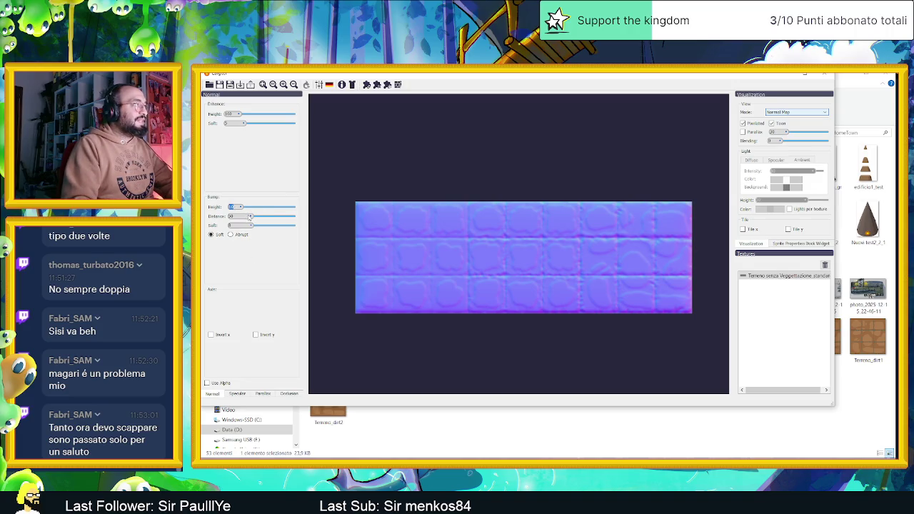
Step: Lower the bump distance, raise softness, keep soft bump shading, and slightly lower bump height
mouse_move(281, 221)
mouse_down()
mouse_move(230, 224)
mouse_move(249, 225)
mouse_move(248, 208)
mouse_up()
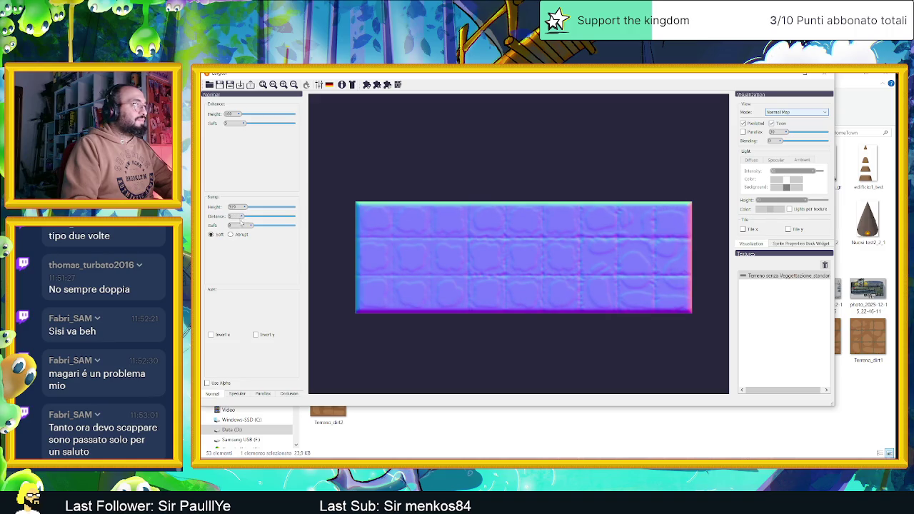
mouse_move(251, 226)
mouse_down()
mouse_move(264, 226)
mouse_move(251, 226)
mouse_up()
drag(242, 216, 241, 216)
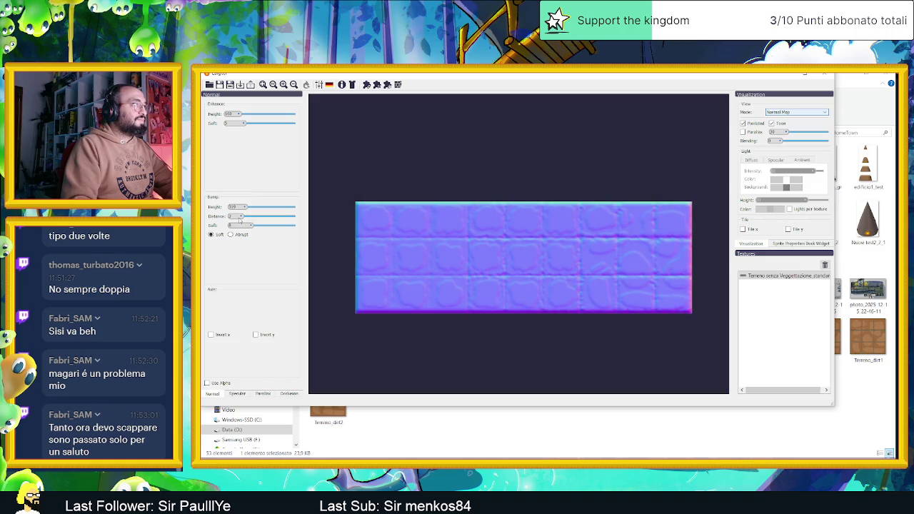
drag(240, 220, 240, 220)
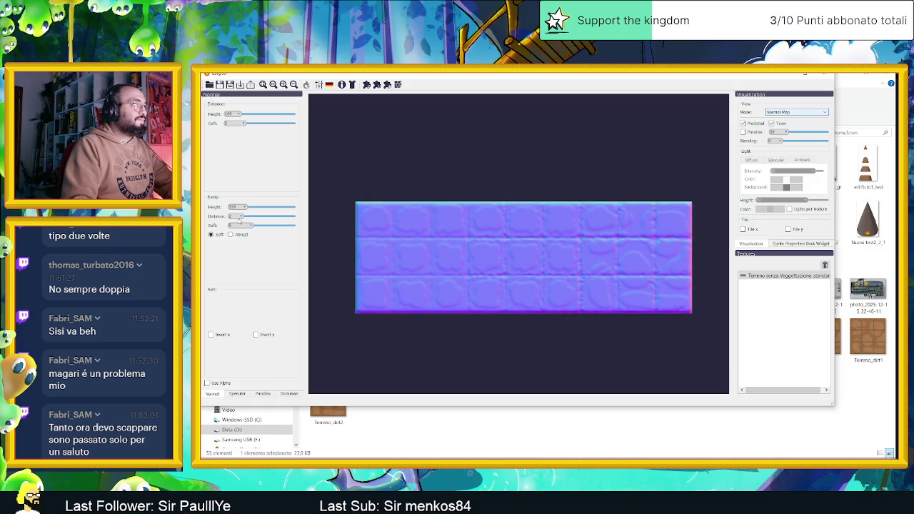
click(230, 235)
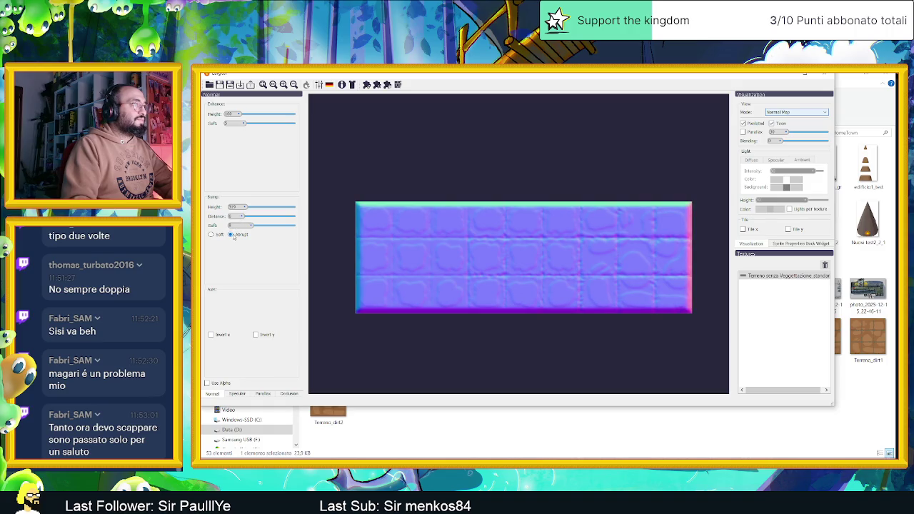
click(212, 235)
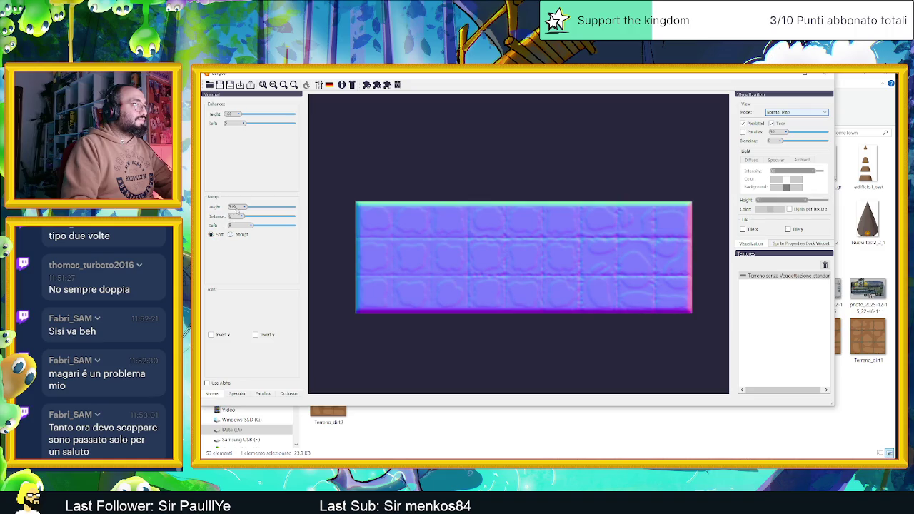
drag(240, 217, 239, 217)
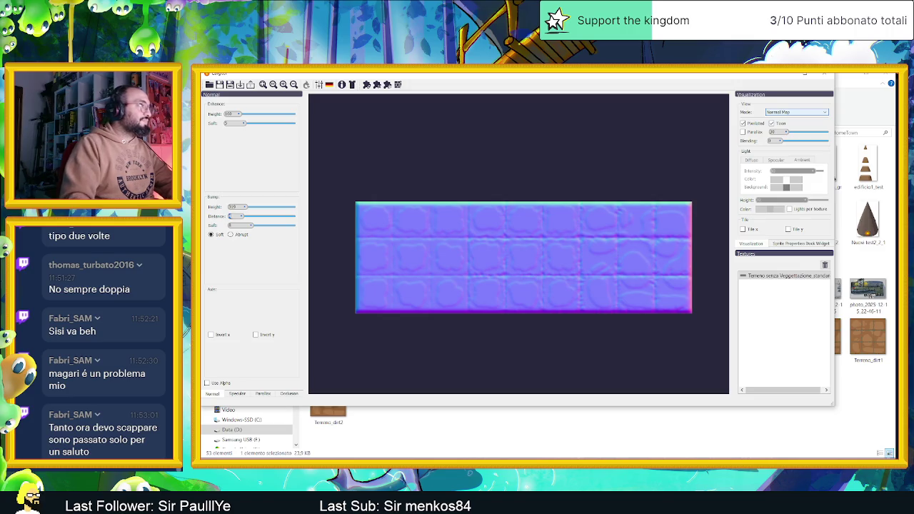
drag(245, 208, 241, 207)
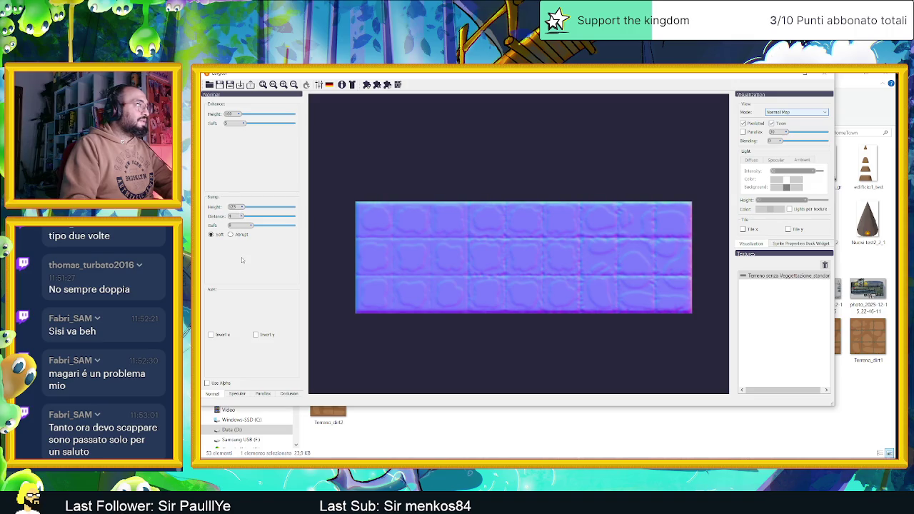
Step: Invert the normal map's Y, export it as Terreno senza Veggetazione_standard_n, and return to Godot
click(269, 335)
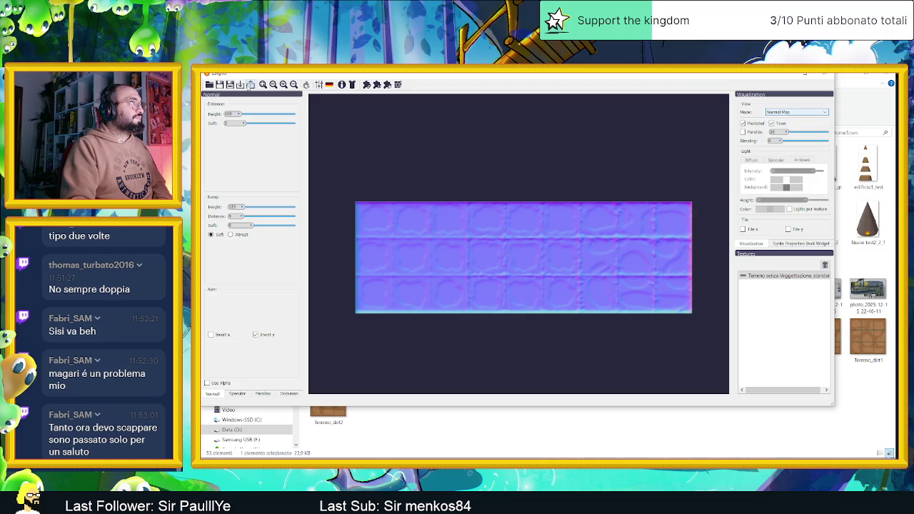
click(250, 85)
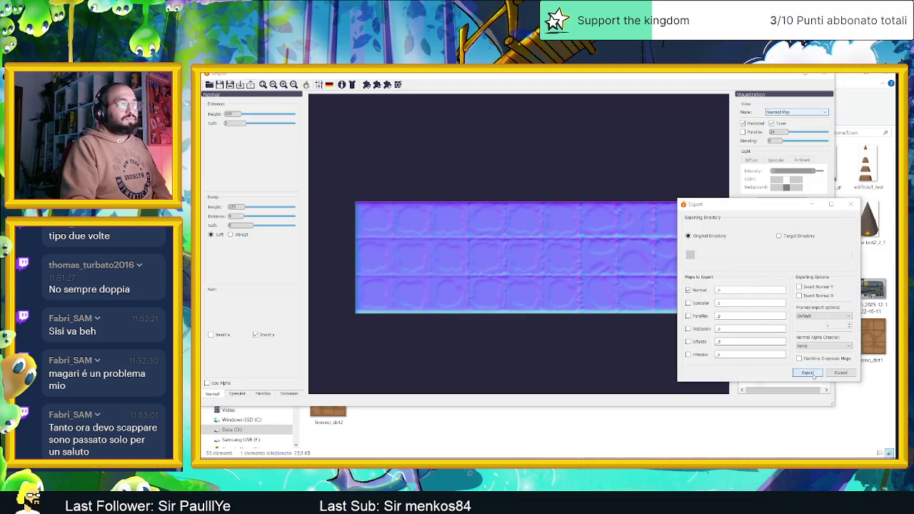
click(807, 372)
click(791, 305)
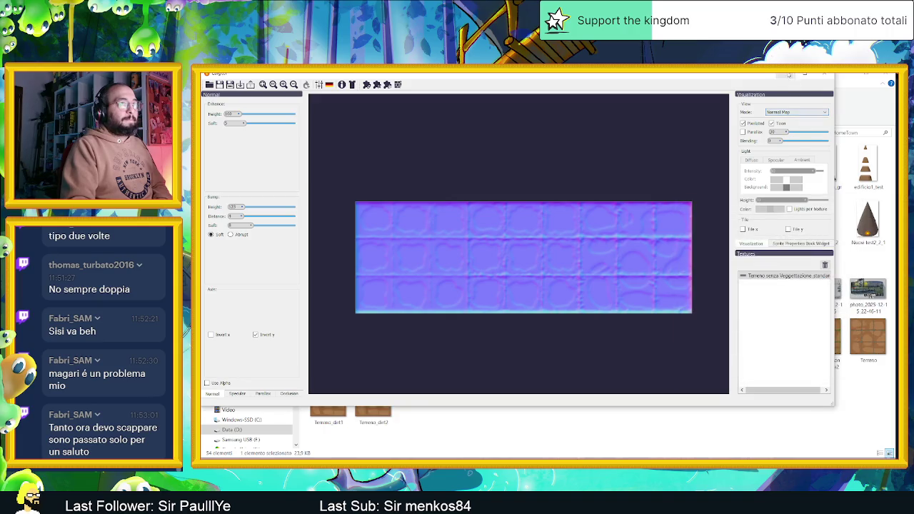
click(825, 74)
click(687, 354)
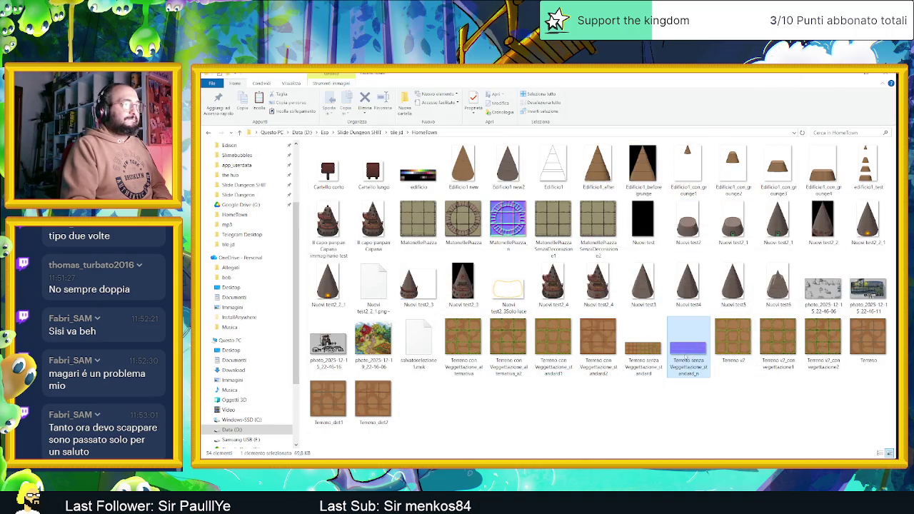
key(alt+Tab)
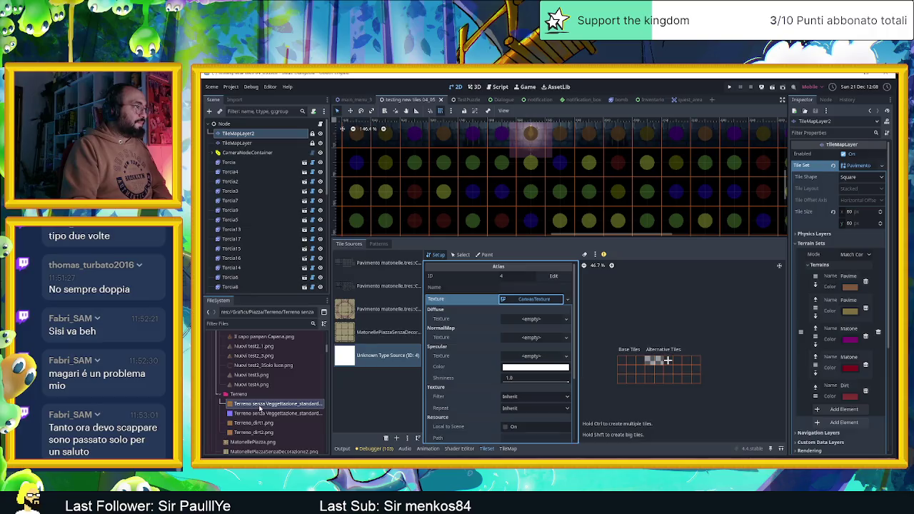
Step: Assign the floor PNG as the atlas Texture and the exported _n PNG as its NormalMap
drag(272, 403, 531, 323)
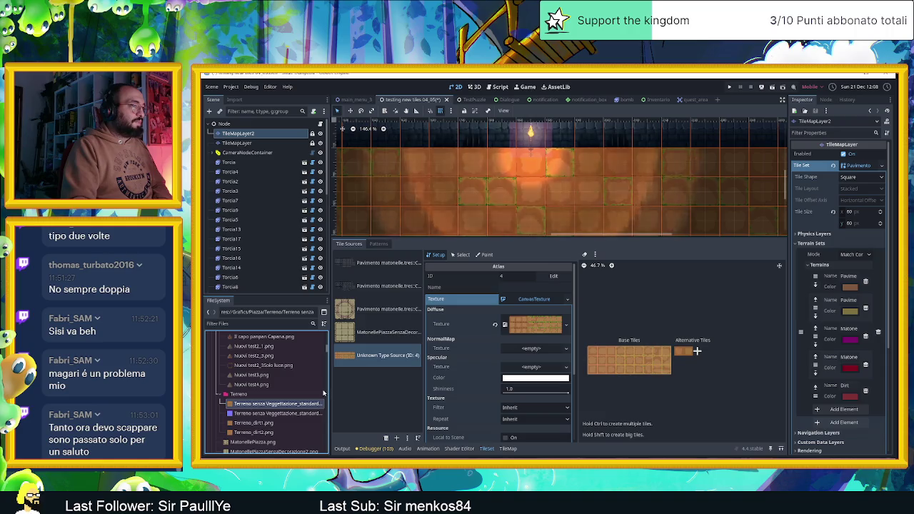
drag(264, 413, 532, 354)
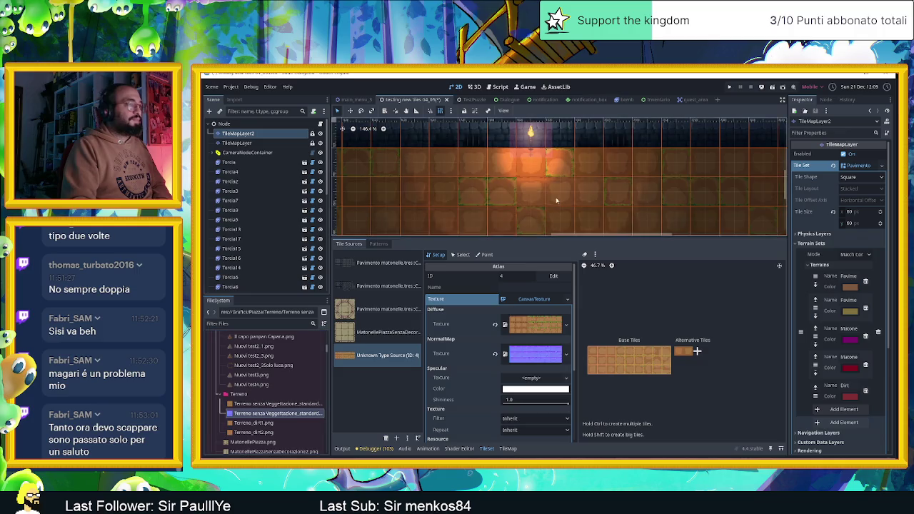
Step: Enlarge the 2D viewport and zoom around the torch-lit wall row and floor tiles
scroll(564, 185, down, 2)
scroll(561, 182, down, 1)
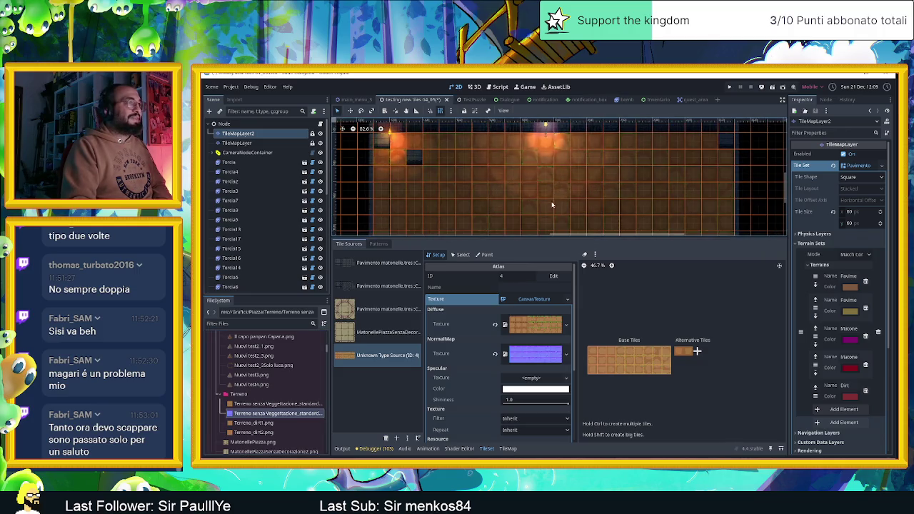
drag(561, 237, 561, 351)
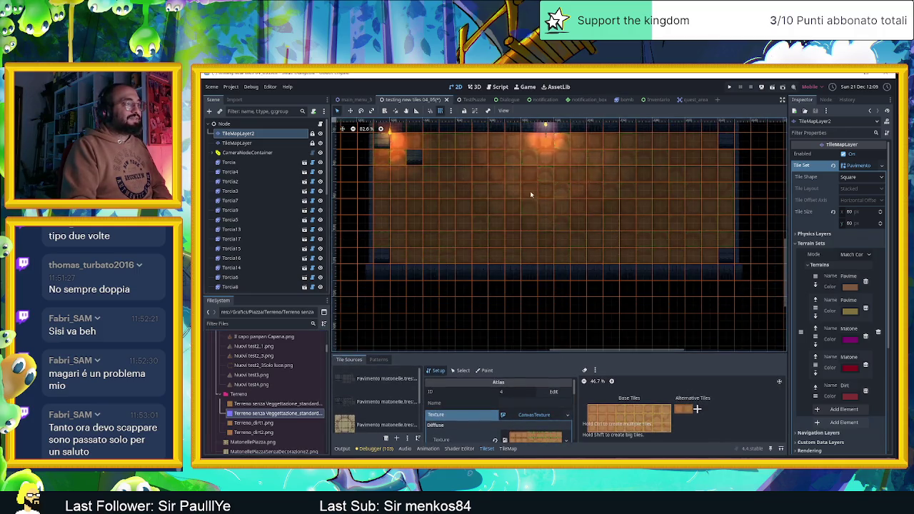
scroll(570, 184, up, 4)
scroll(571, 252, up, 3)
drag(571, 253, 570, 285)
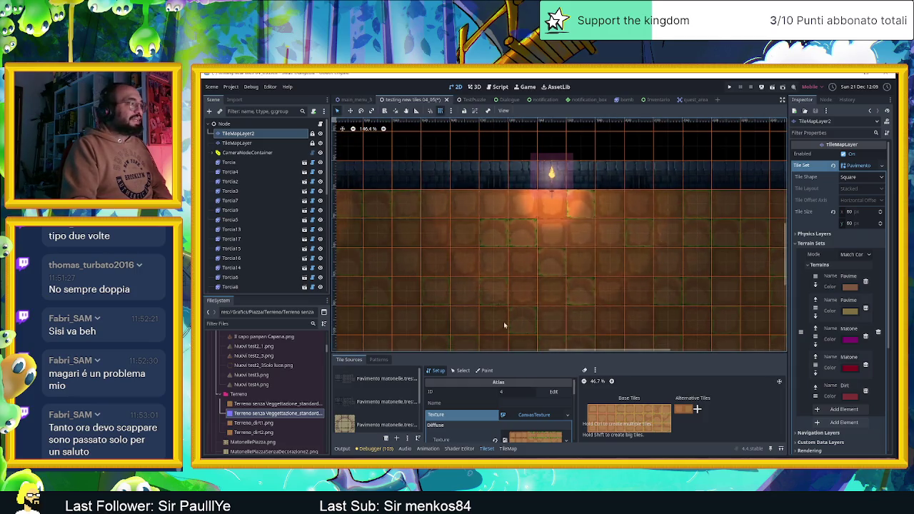
scroll(474, 427, down, 1)
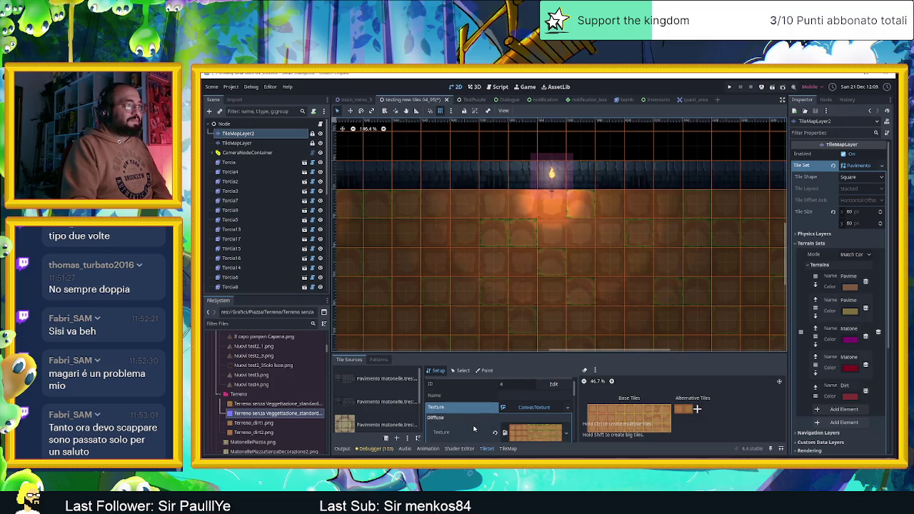
scroll(498, 275, down, 1)
scroll(473, 292, down, 1)
scroll(525, 245, down, 2)
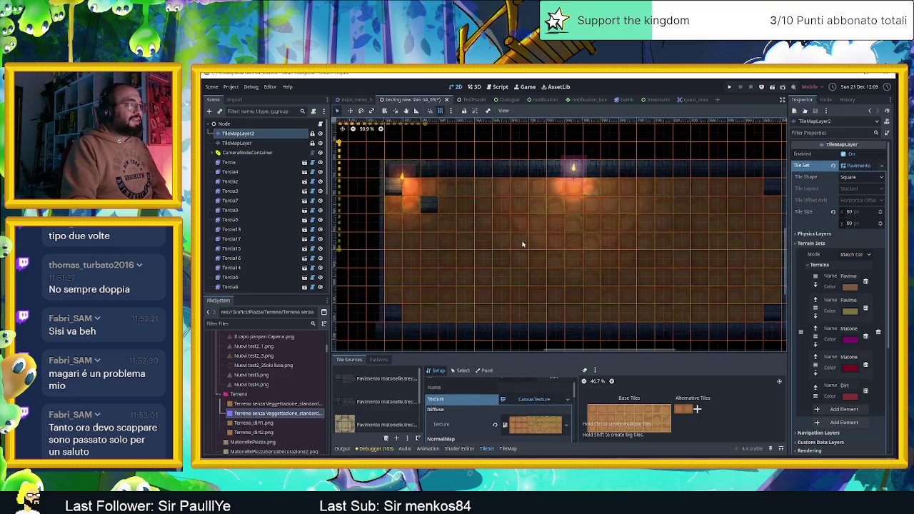
scroll(395, 195, up, 2)
scroll(431, 223, up, 2)
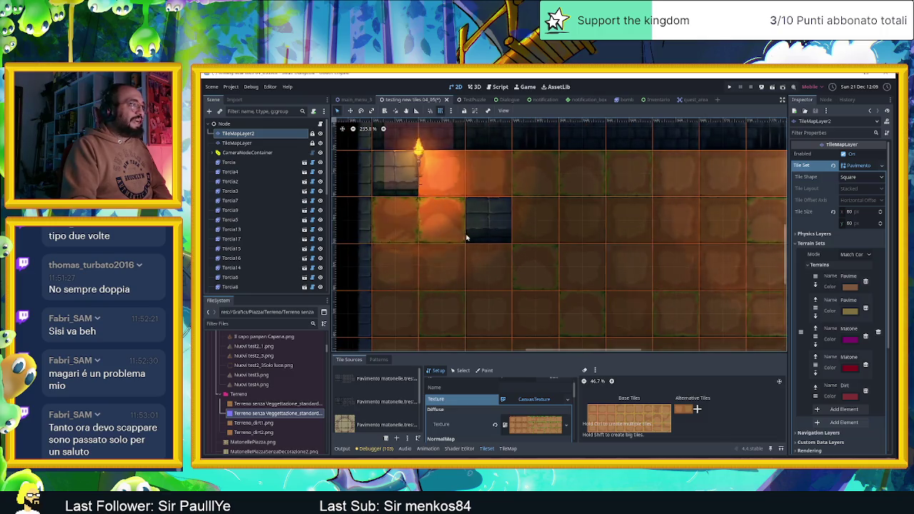
scroll(466, 237, down, 3)
scroll(431, 230, up, 1)
scroll(431, 231, up, 4)
scroll(491, 266, down, 1)
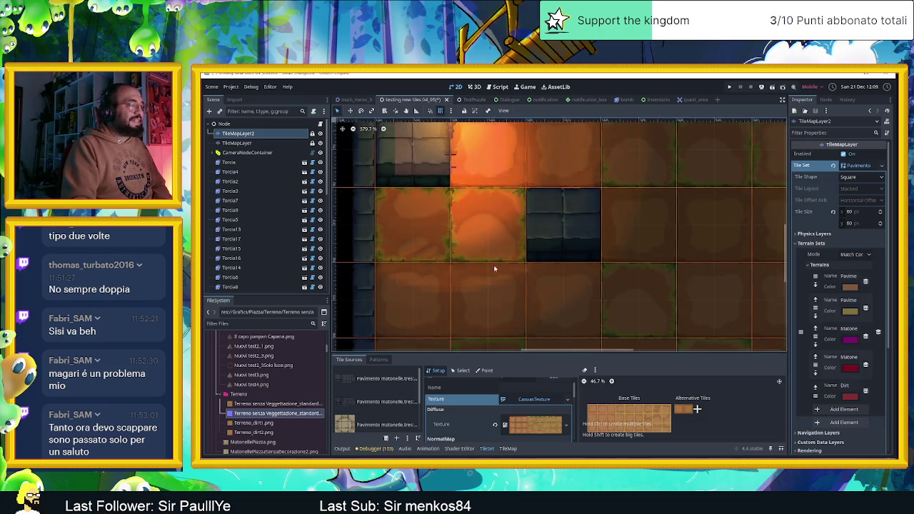
scroll(491, 266, down, 1)
scroll(526, 432, down, 2)
scroll(500, 428, down, 1)
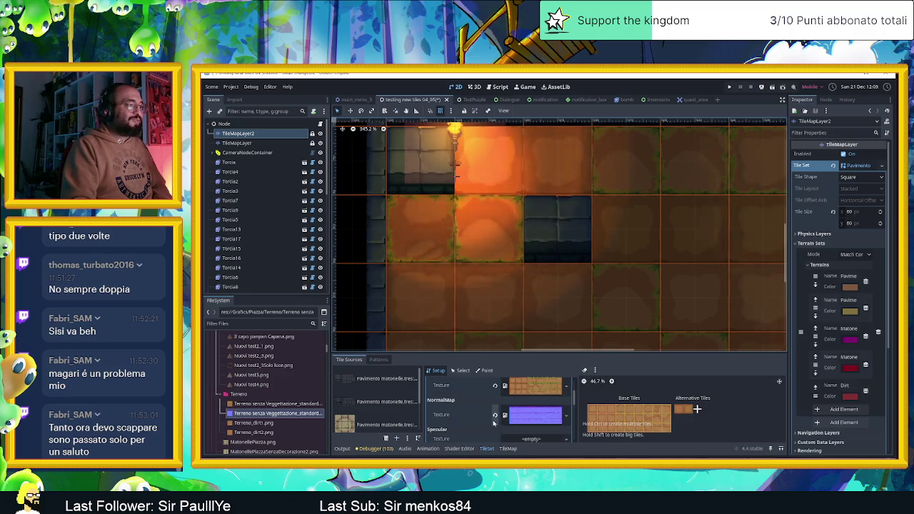
Step: Clear the normal map from the floor tile atlas
click(495, 416)
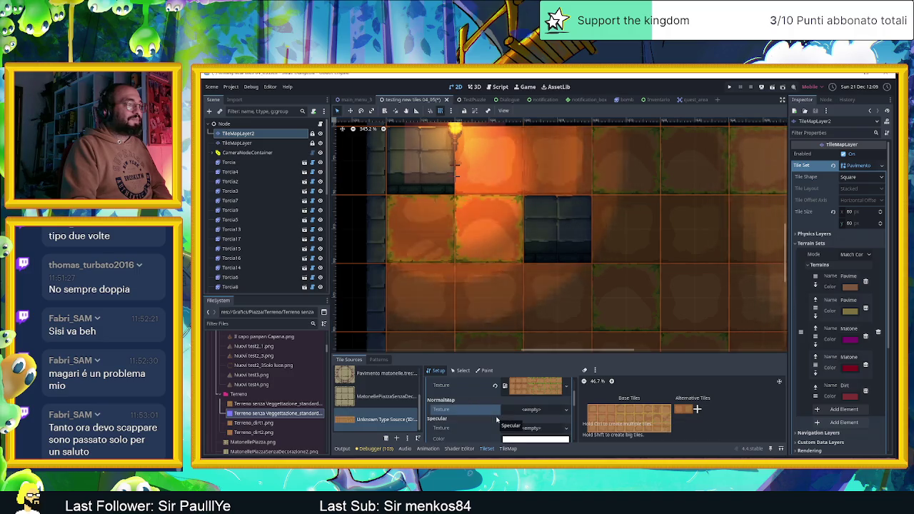
scroll(634, 273, down, 3)
scroll(744, 248, down, 3)
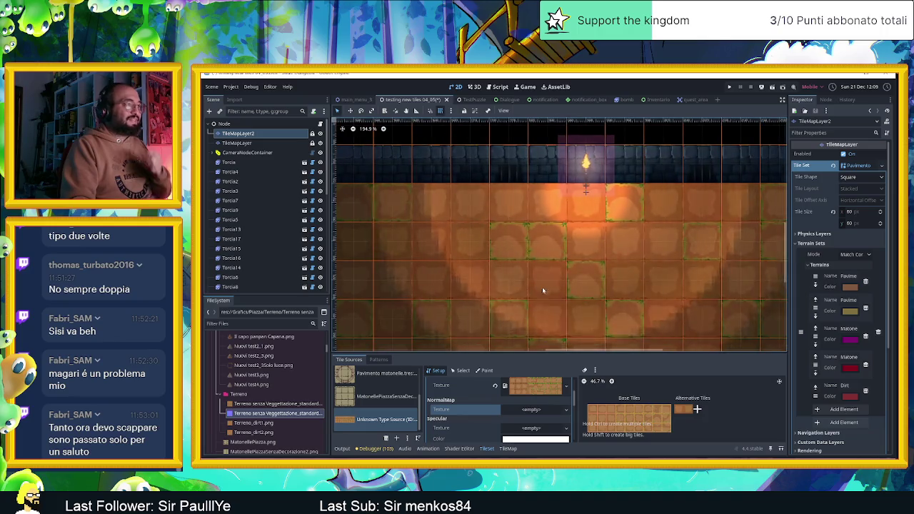
Step: Select Torcia7, then reselect TileMapLayer2 and reopen its tile set settings
click(584, 162)
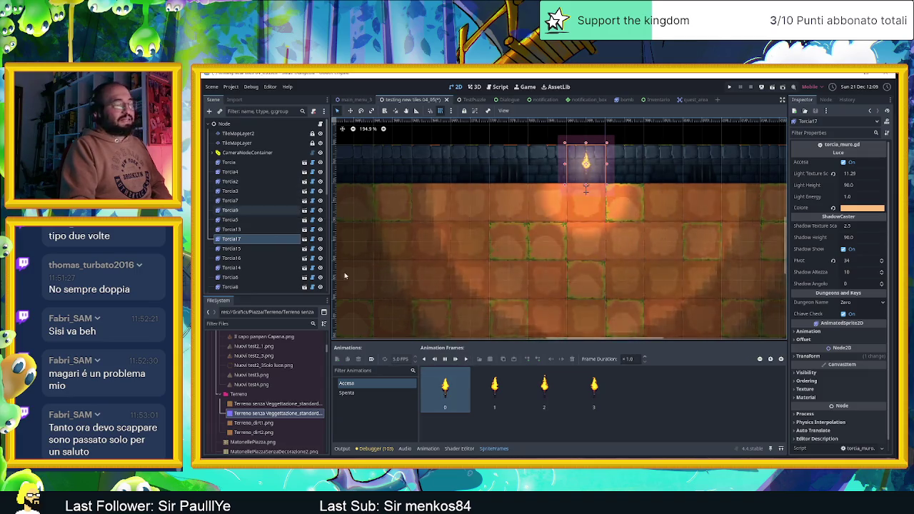
scroll(559, 234, down, 2)
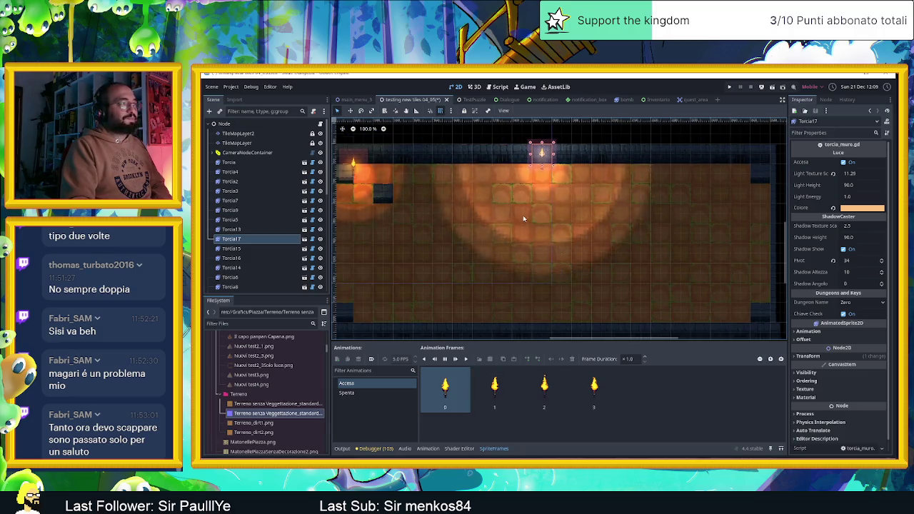
scroll(526, 219, up, 1)
click(238, 133)
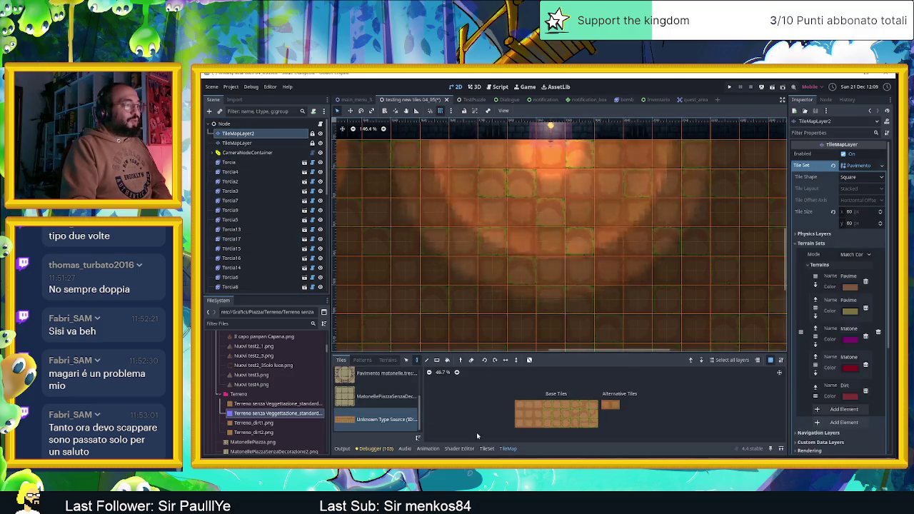
click(488, 449)
Step: Reassign the normal map to the atlas and zoom in on the torch-lit floor tiles
mouse_move(275, 413)
mouse_down()
mouse_move(521, 427)
mouse_move(539, 415)
mouse_up()
scroll(517, 225, up, 5)
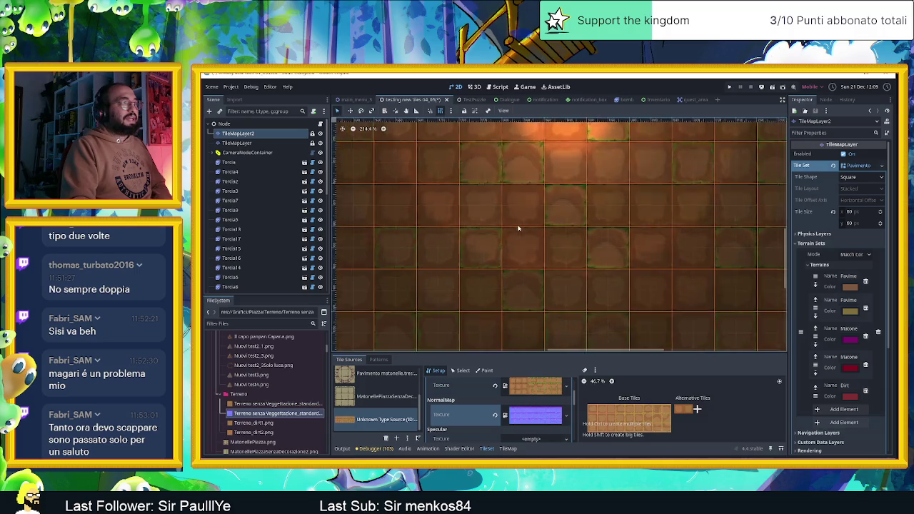
scroll(576, 229, down, 4)
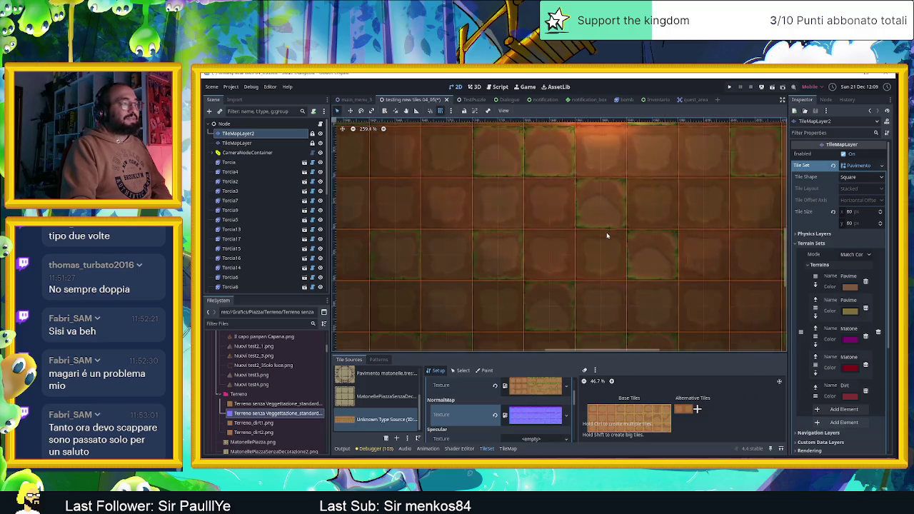
scroll(608, 247, down, 4)
scroll(608, 248, up, 1)
scroll(643, 257, up, 1)
scroll(735, 272, up, 1)
scroll(530, 266, up, 1)
scroll(530, 266, up, 2)
scroll(547, 255, up, 2)
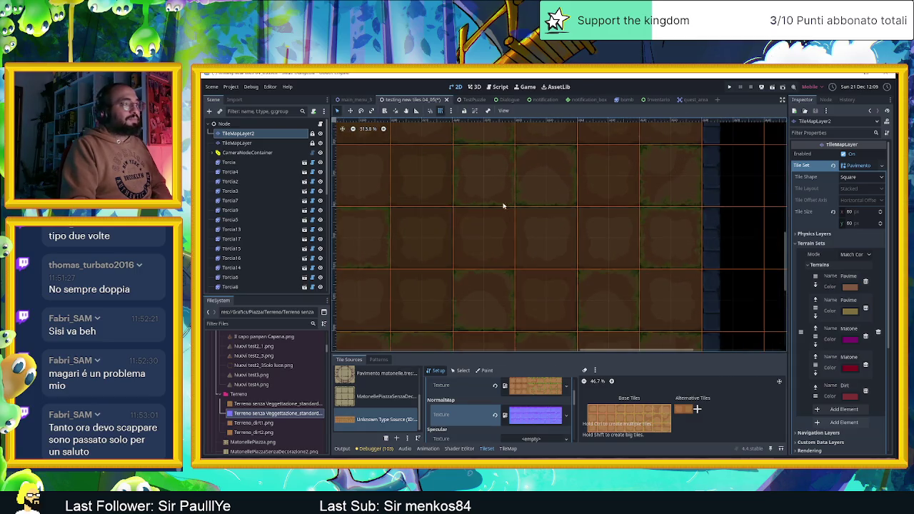
scroll(560, 232, down, 3)
scroll(550, 245, down, 2)
scroll(433, 241, down, 4)
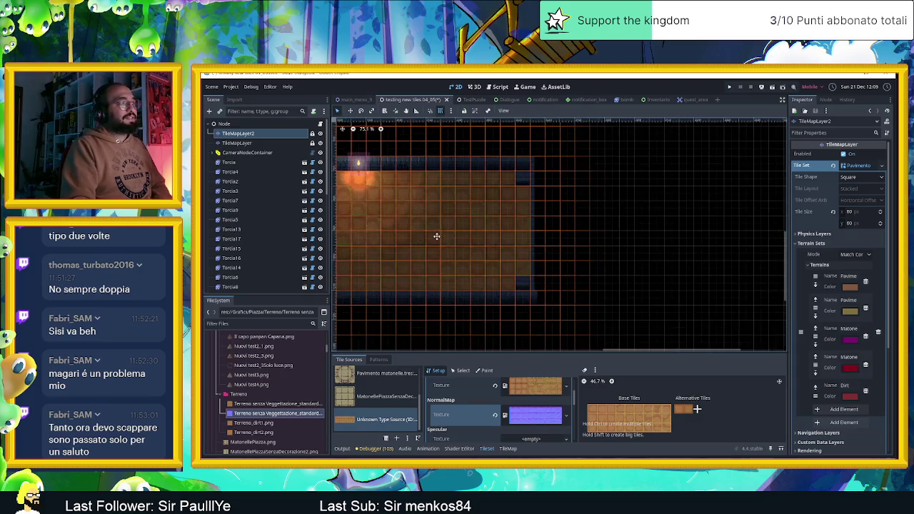
scroll(600, 246, up, 1)
scroll(600, 247, up, 3)
scroll(561, 230, up, 1)
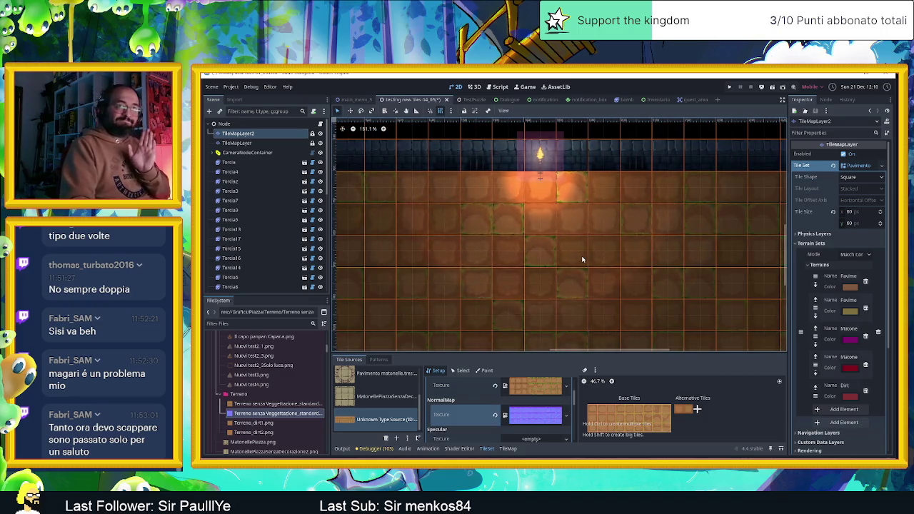
scroll(578, 257, down, 2)
scroll(571, 243, down, 1)
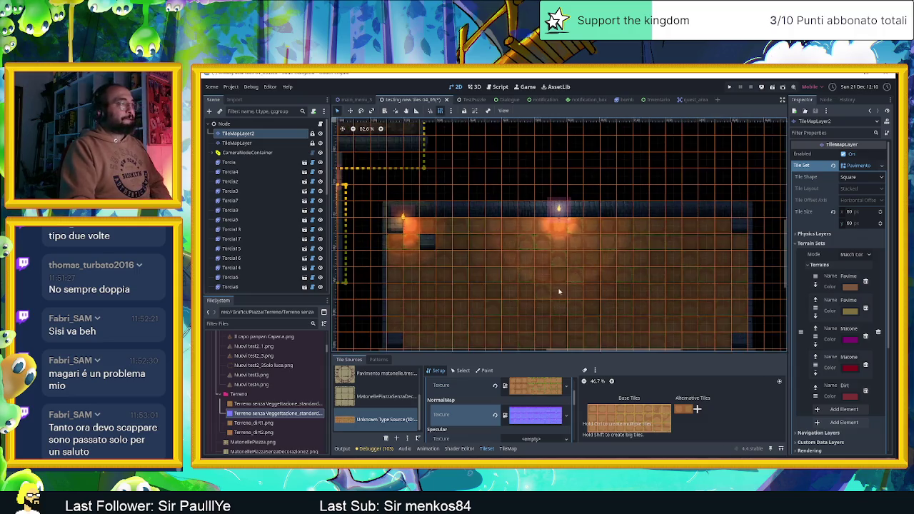
scroll(565, 215, down, 1)
Step: Pan between the neighbouring rooms and select the Sprite2D@54747 camera zone
mouse_move(462, 220)
mouse_down()
mouse_move(545, 265)
mouse_move(603, 273)
mouse_up()
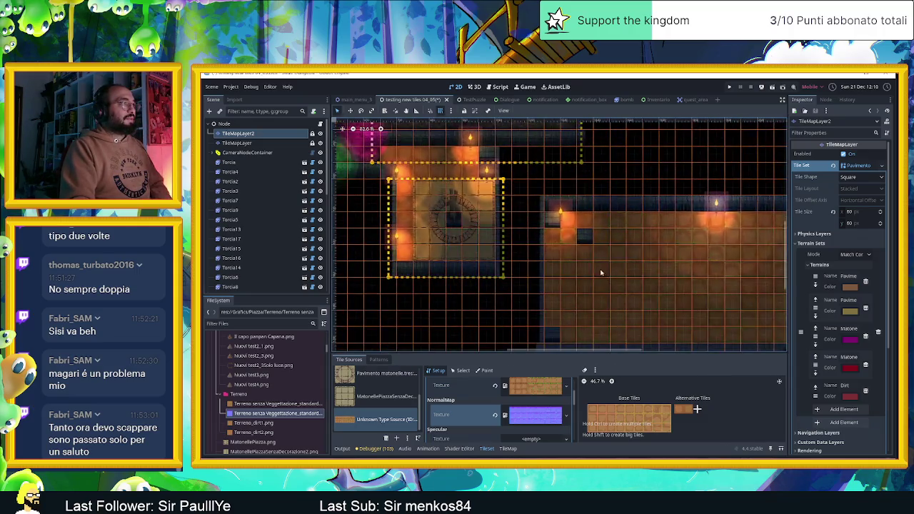
scroll(593, 263, down, 1)
drag(580, 242, 516, 216)
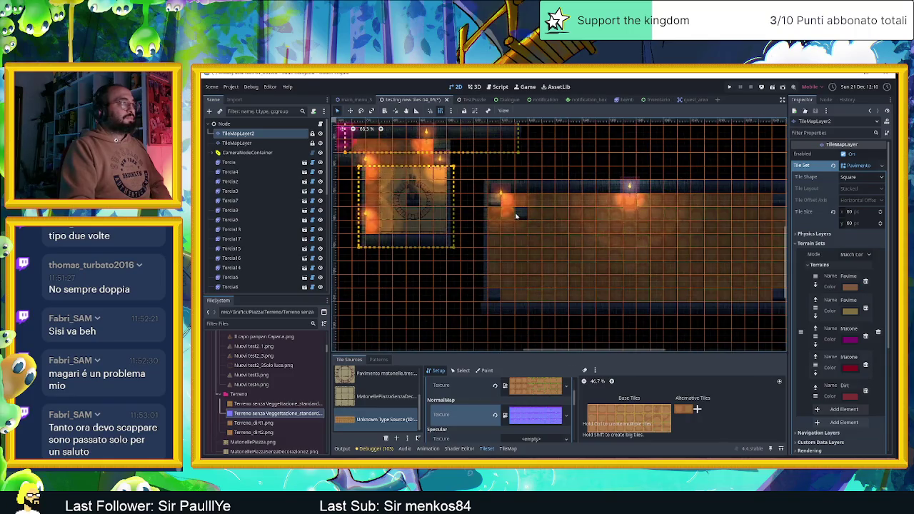
scroll(479, 227, up, 2)
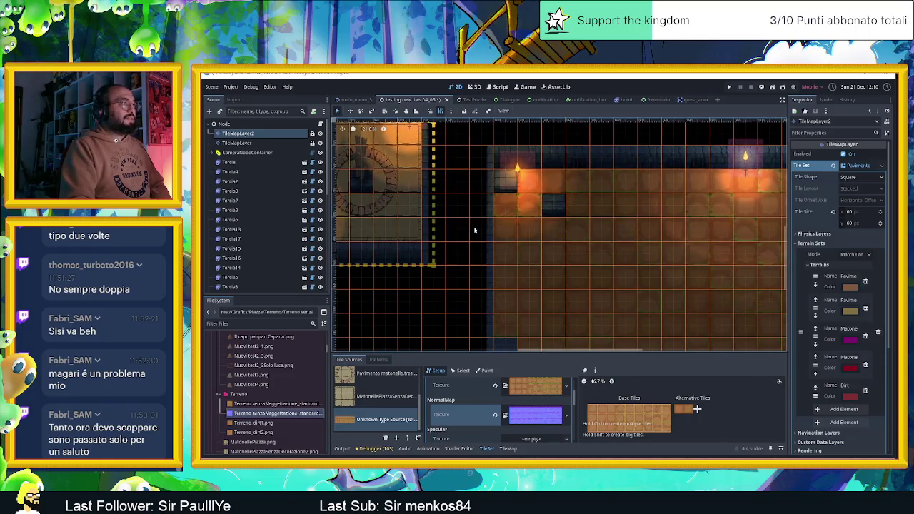
click(427, 230)
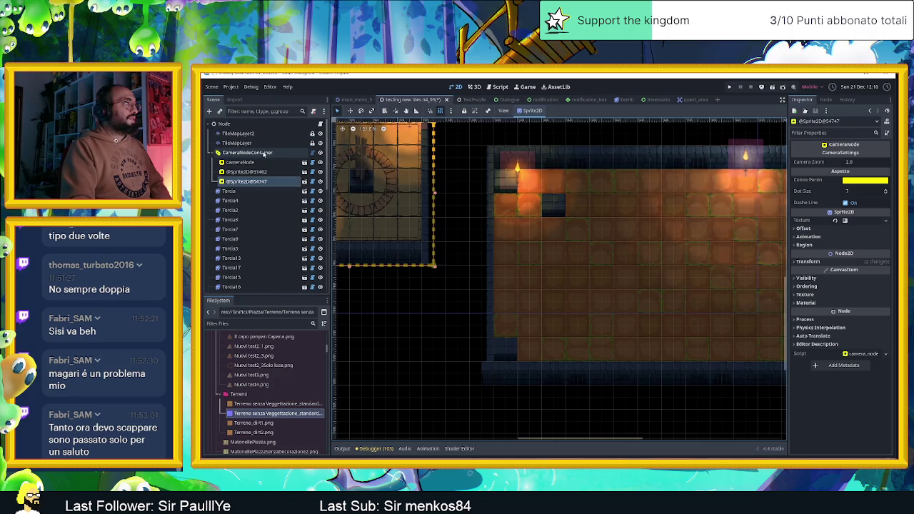
Step: Create a new camera zone under CameraNodeContainer
click(257, 143)
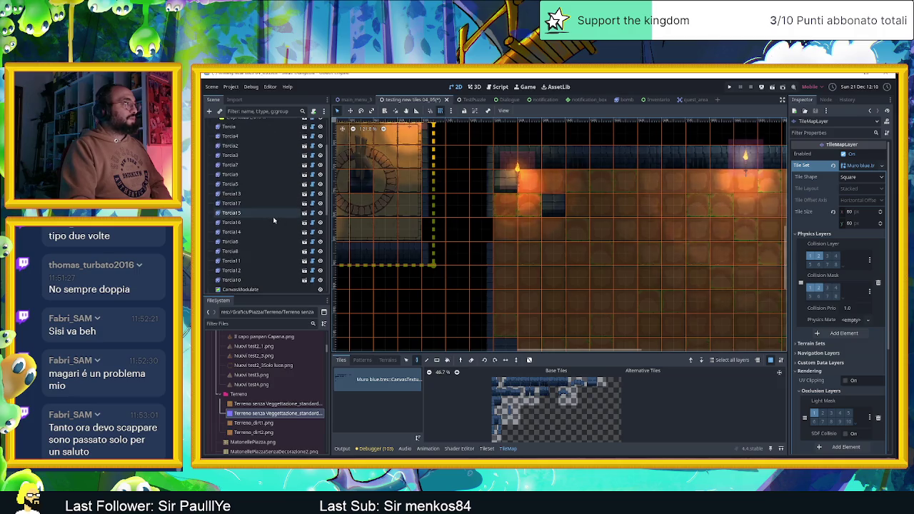
click(247, 153)
scroll(625, 246, down, 2)
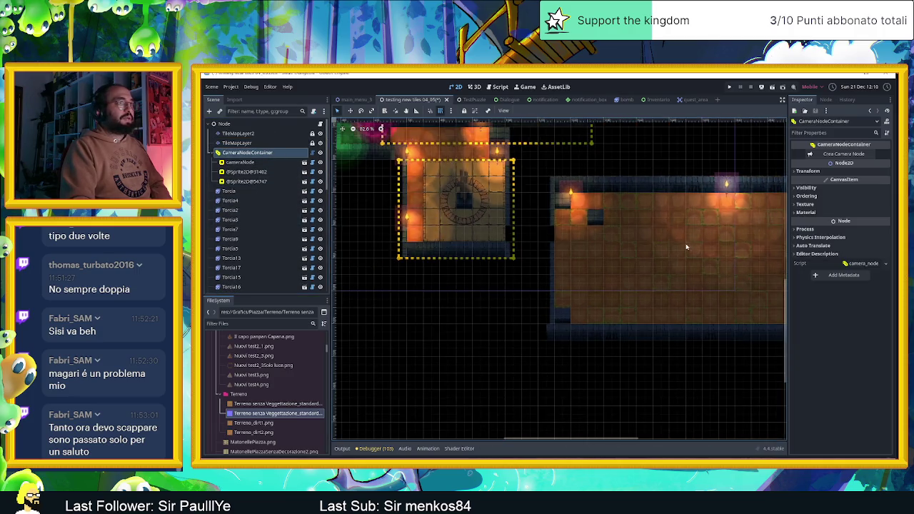
scroll(626, 246, down, 2)
scroll(759, 202, down, 1)
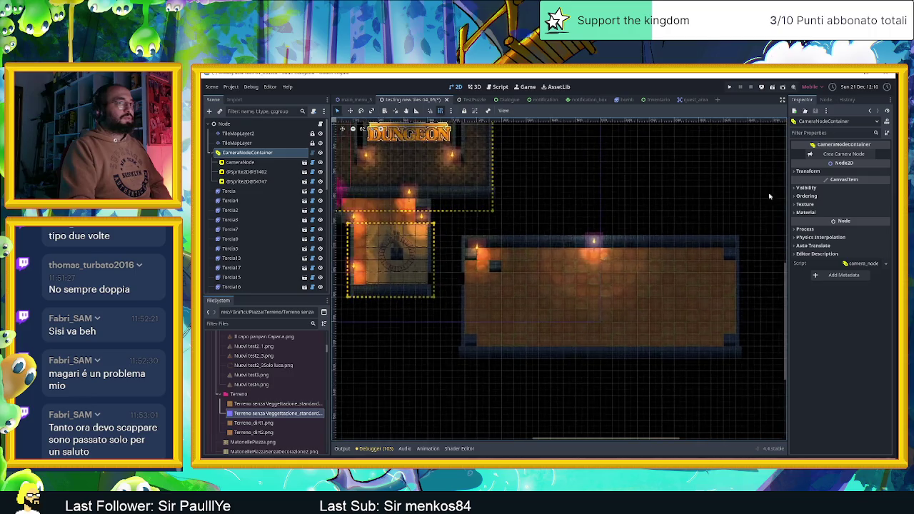
click(832, 153)
Step: Move the new camera zone onto the long room and stretch it to cover the whole room
drag(451, 218, 543, 232)
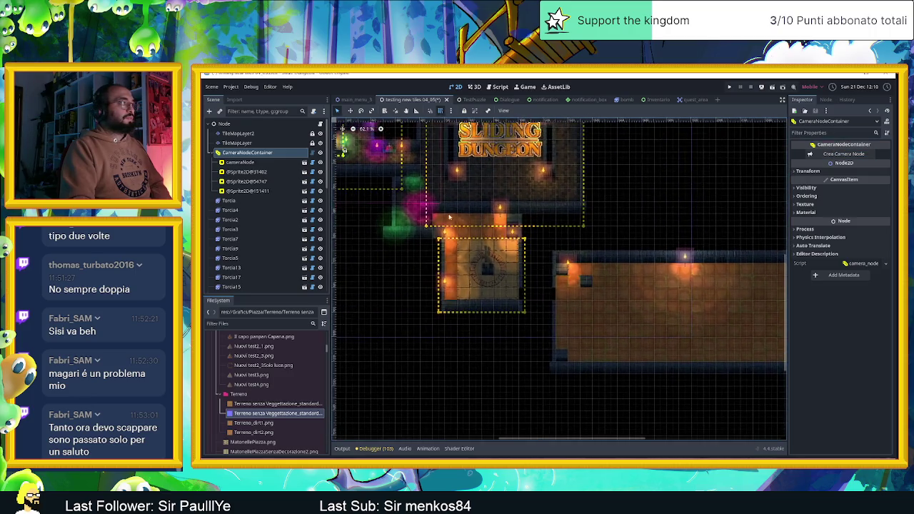
click(247, 191)
click(350, 111)
mouse_move(372, 165)
mouse_down()
mouse_move(643, 273)
mouse_move(598, 276)
mouse_up()
scroll(514, 257, right, 5)
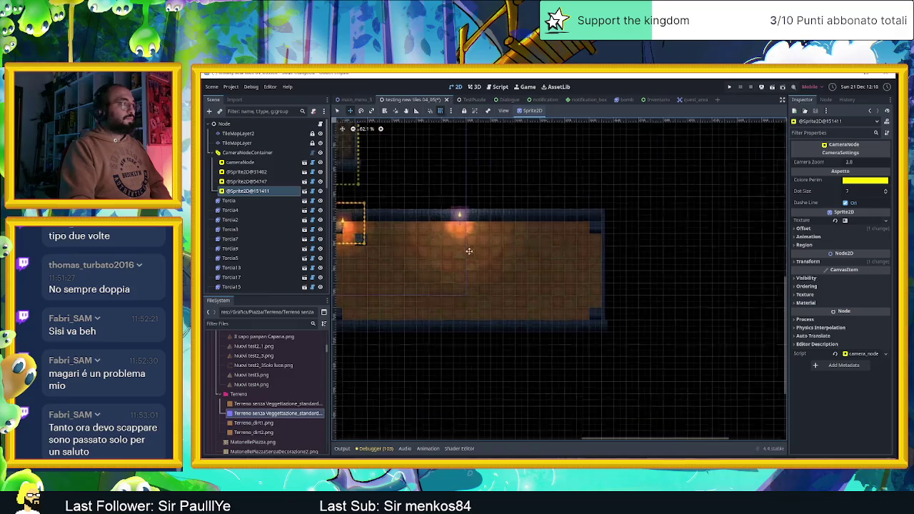
click(339, 111)
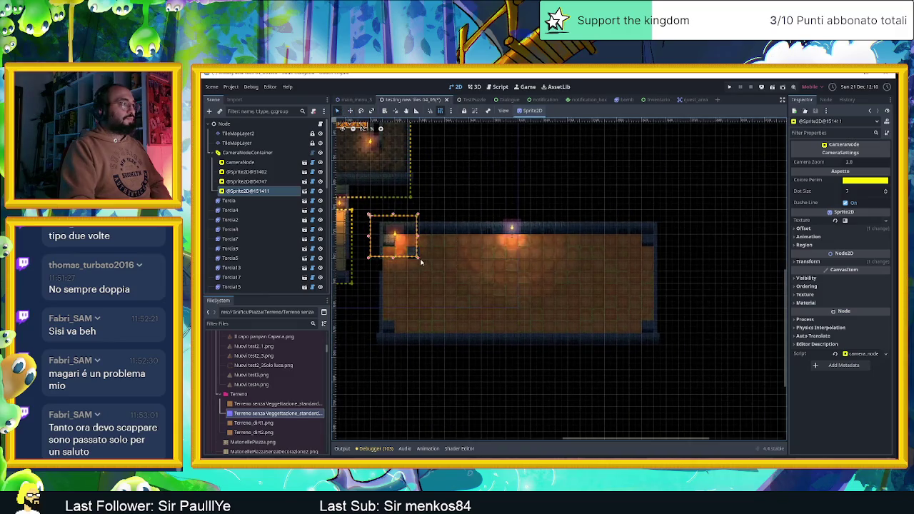
drag(419, 262, 669, 348)
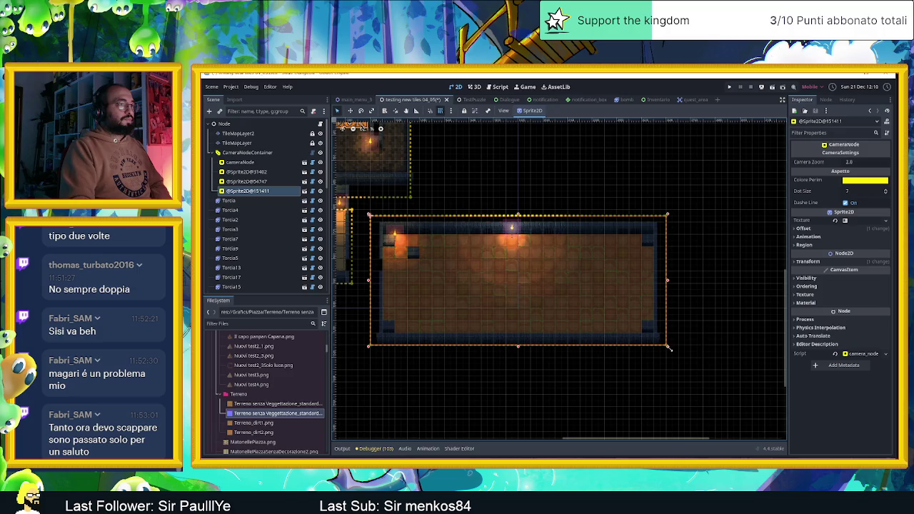
Step: Set the camera zone's zoom to 1.5 and save the scene
click(854, 162)
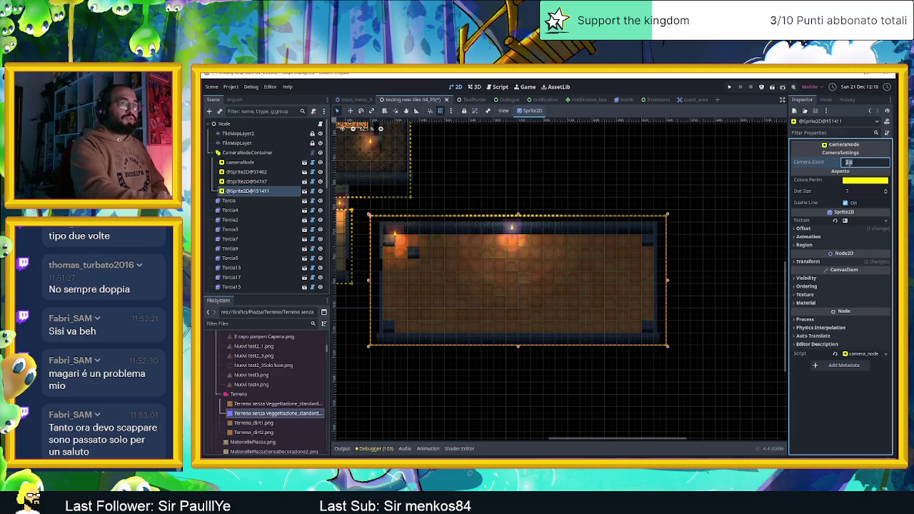
text(1.5)
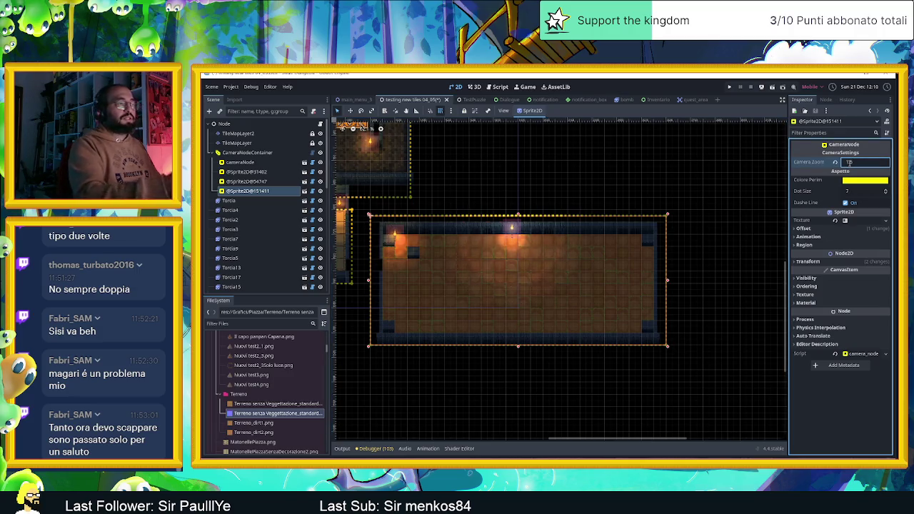
key(Return)
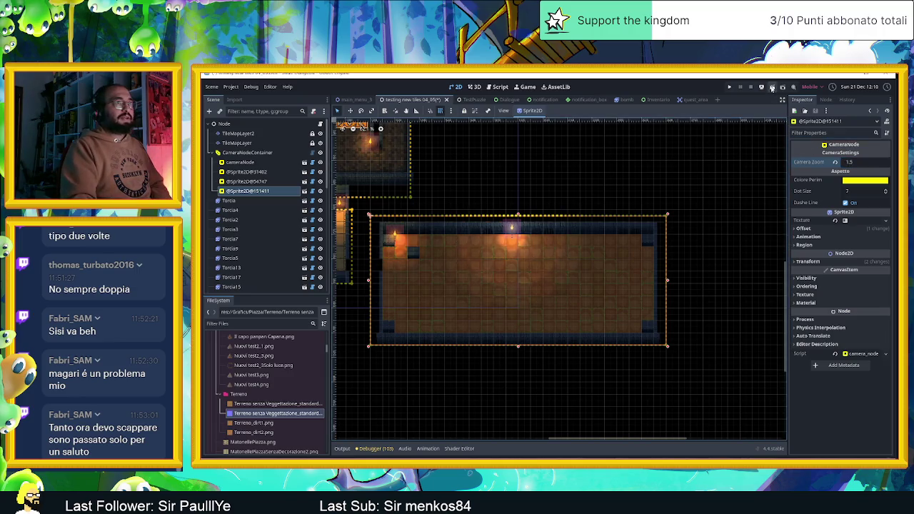
key(ctrl+s)
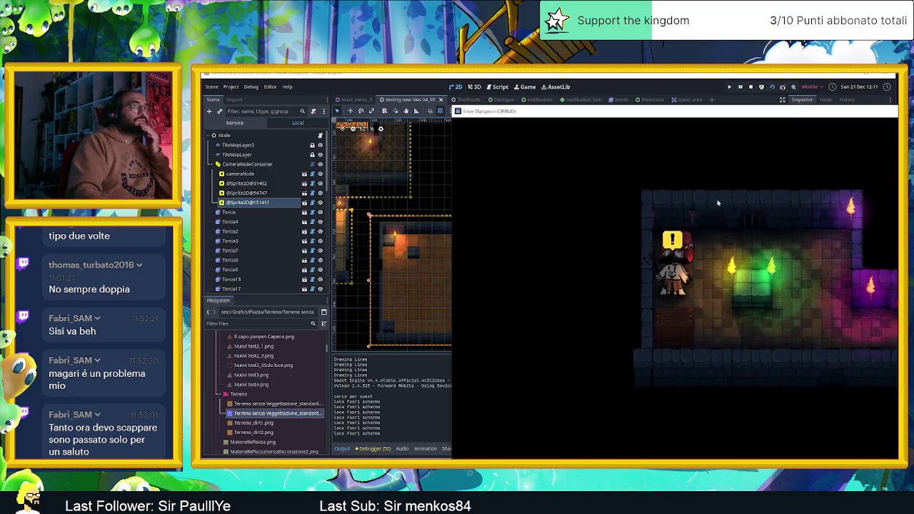
Step: Move the game window left and slide the slime around the long room's corners
mouse_move(665, 112)
mouse_down()
mouse_move(413, 102)
mouse_move(440, 90)
mouse_up()
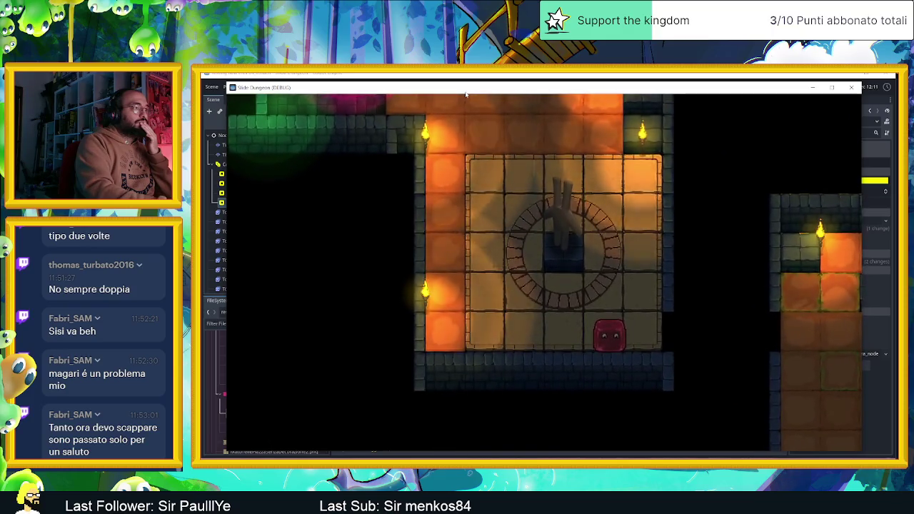
key(Left)
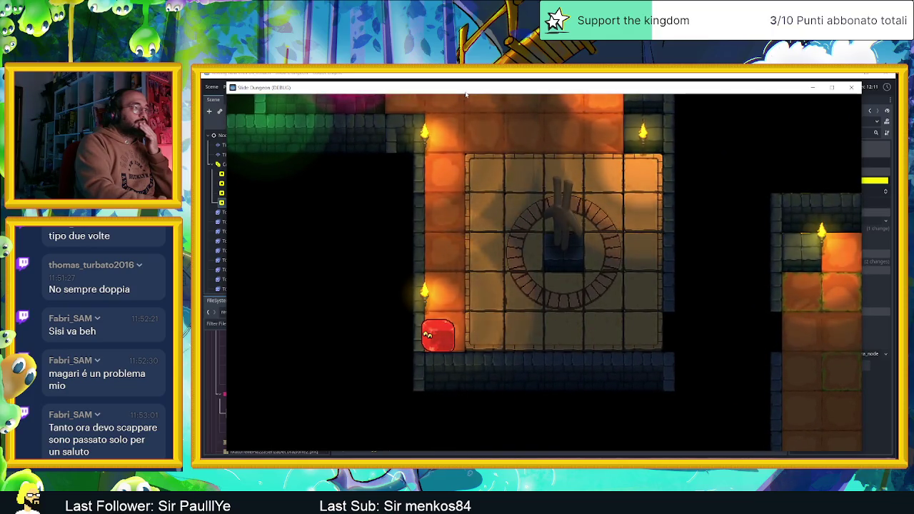
key(Up)
key(Right)
key(Down)
key(Left)
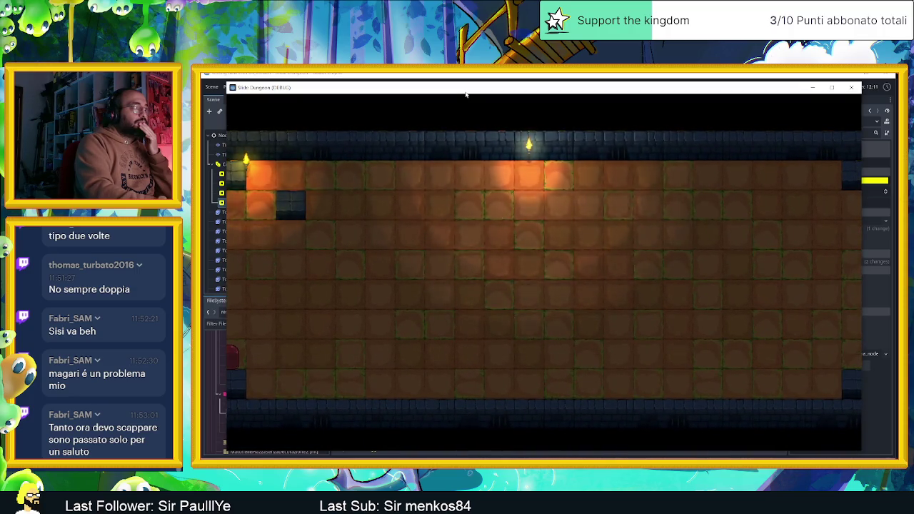
key(Up)
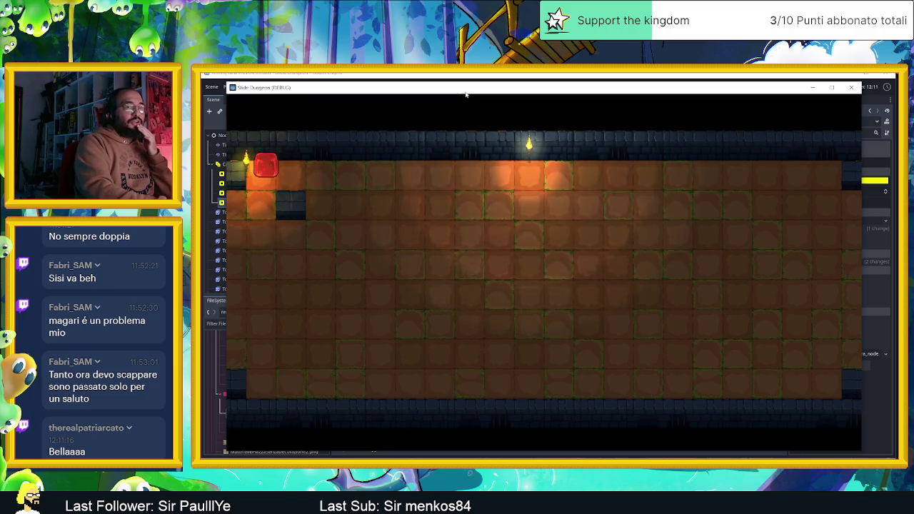
key(Down)
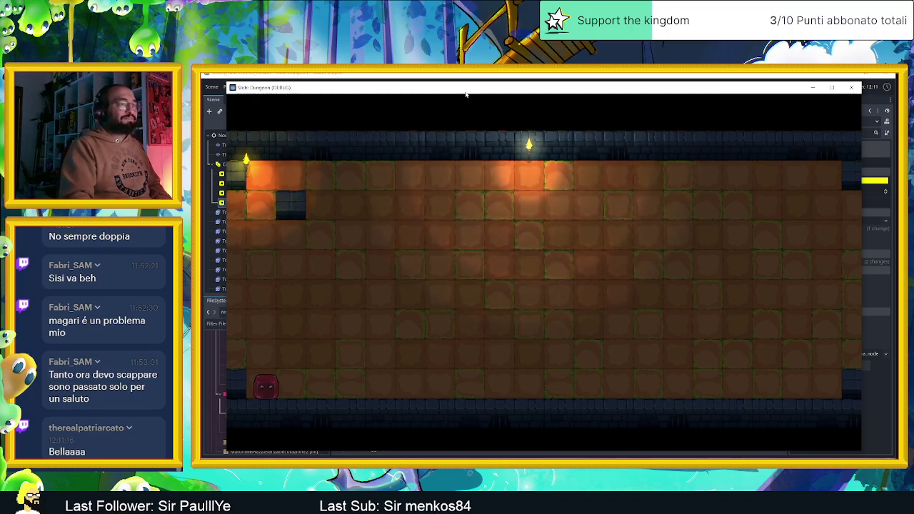
Step: Stop the game and open TileMapLayer2's Pavimento matonelle.tres tile source for tileset editing
click(853, 87)
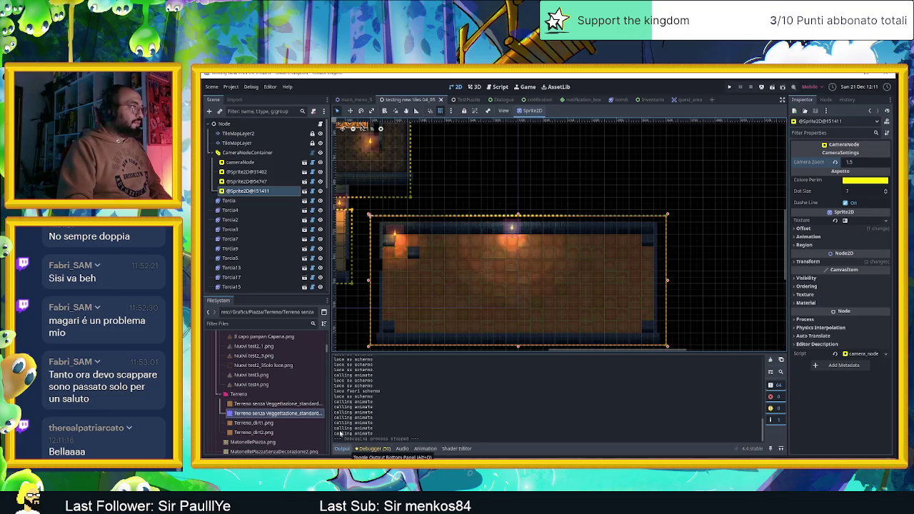
click(256, 134)
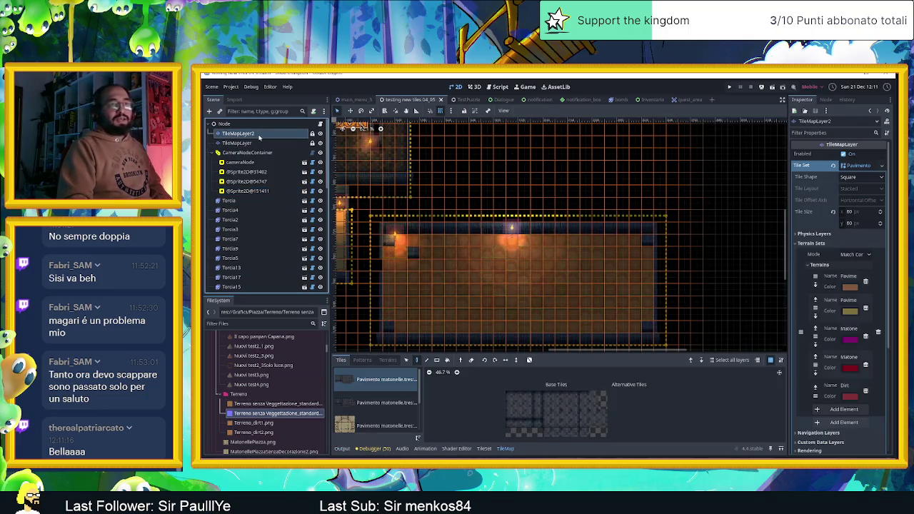
scroll(389, 421, down, 3)
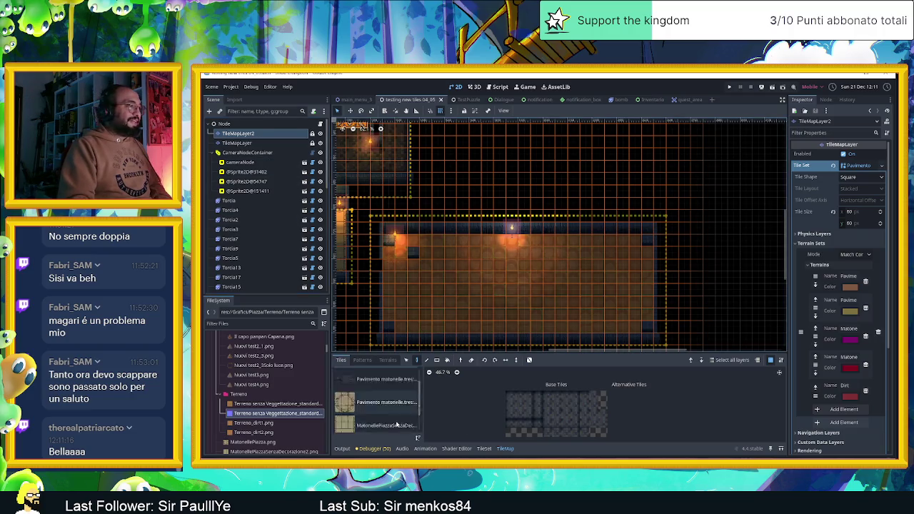
click(396, 423)
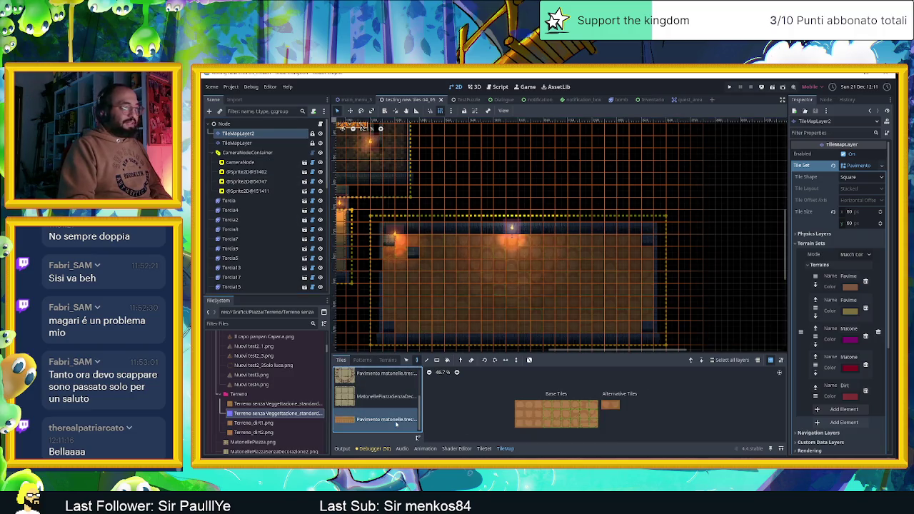
click(483, 448)
Step: Clear the NormalMap from the tile texture and save the scene
scroll(462, 431, up, 5)
click(531, 420)
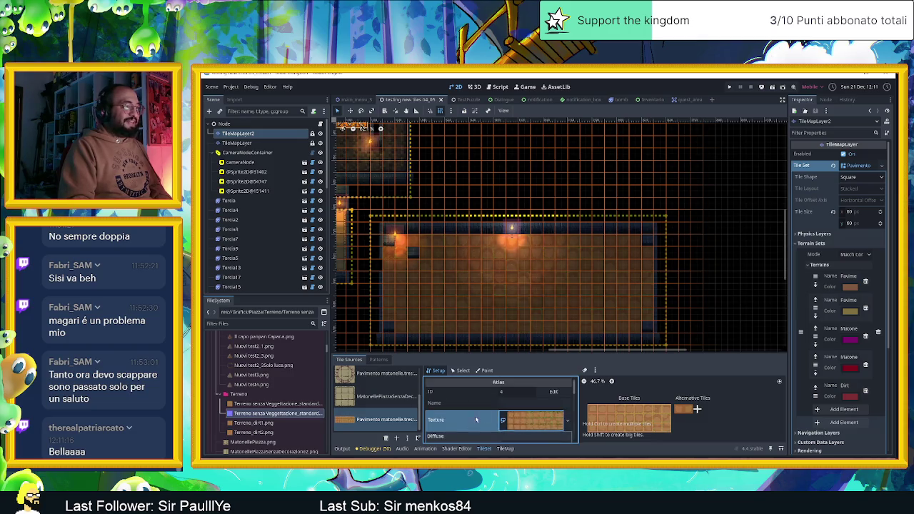
scroll(508, 422, down, 2)
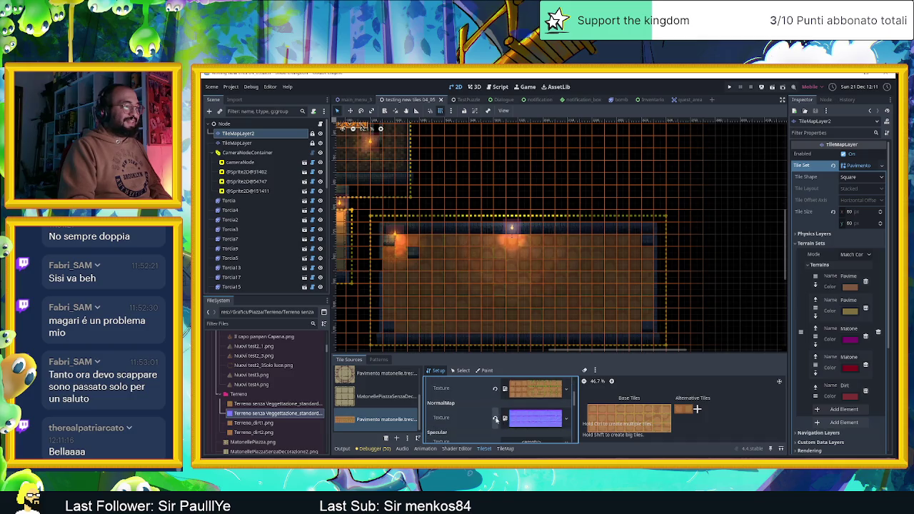
click(495, 420)
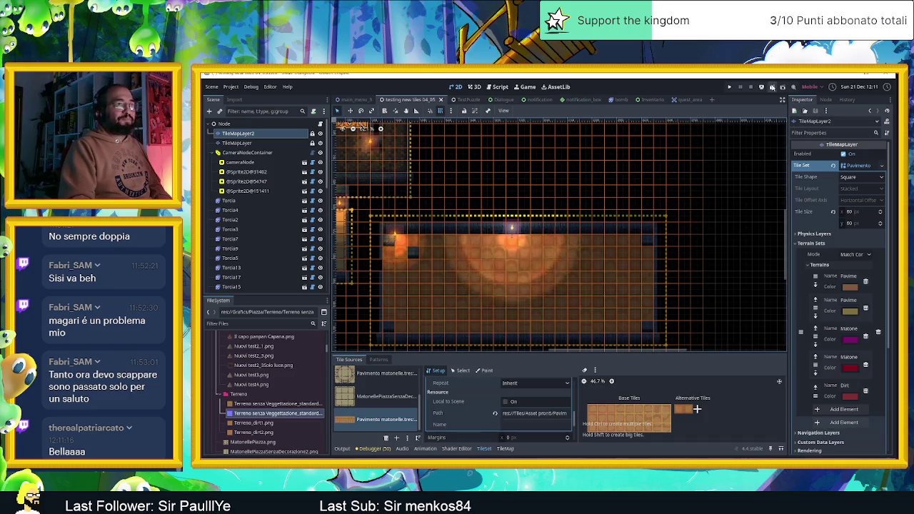
key(ctrl+s)
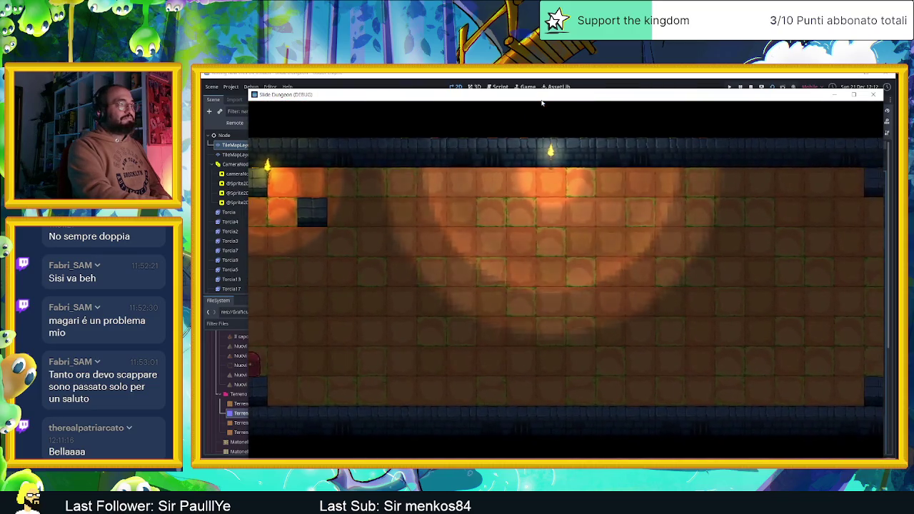
Step: Slide the player up and right across the floor to view the torch glow
key(Up)
key(Right)
key(Up)
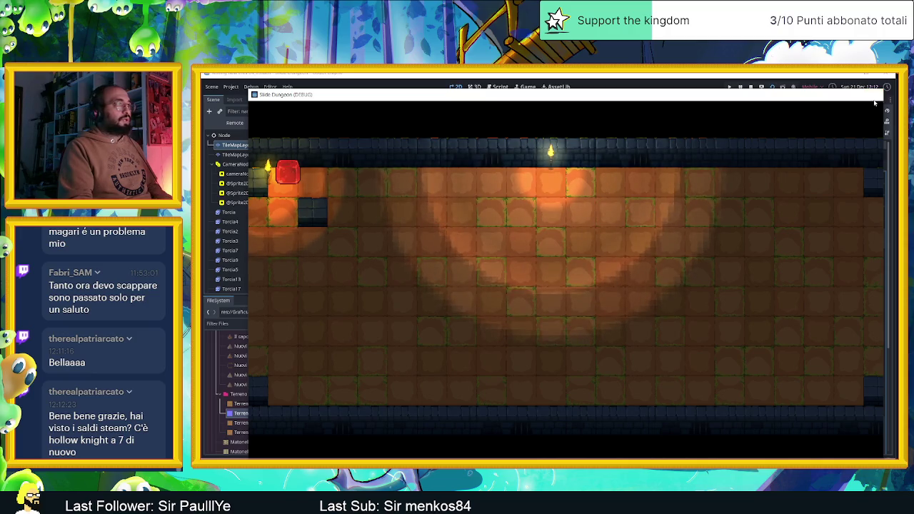
Step: Close the Slide Dungeon (DEBUG) game window
click(874, 103)
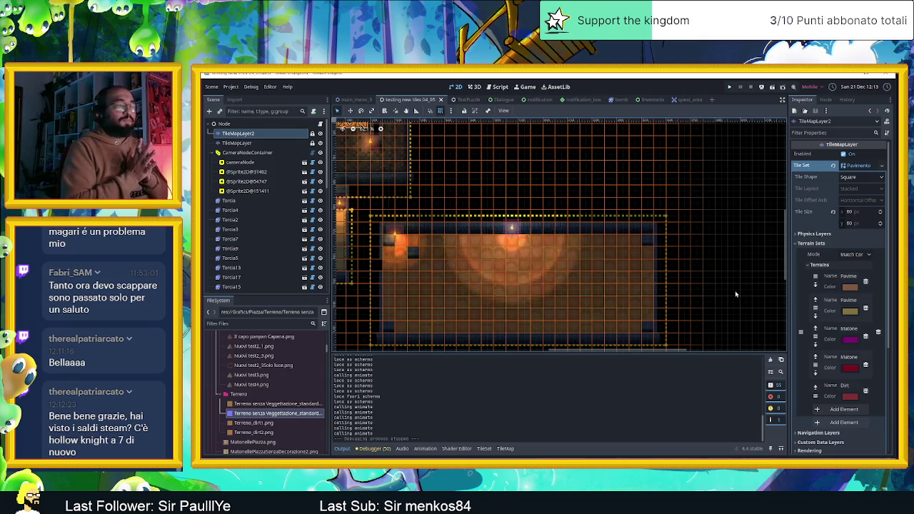
Step: Deselect the tile layer, then minimize the Godot editor and the HomeTown folder window
click(721, 223)
click(212, 87)
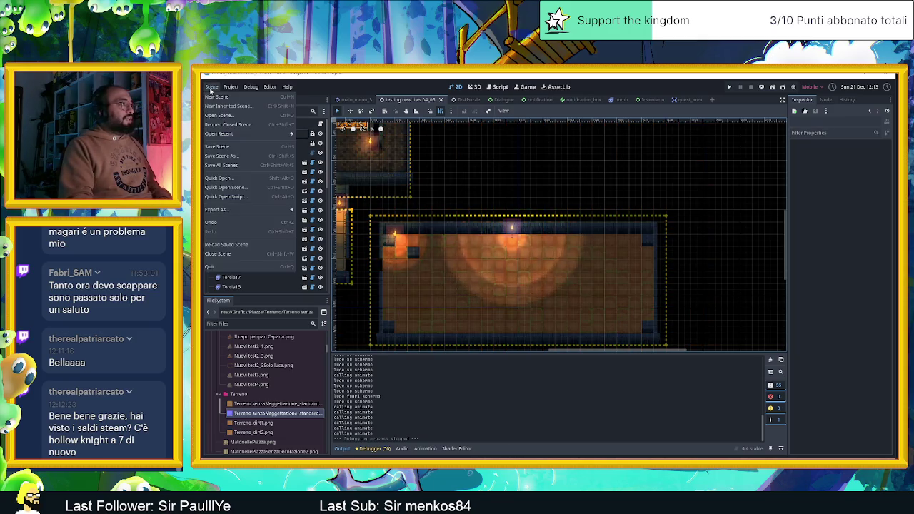
click(212, 91)
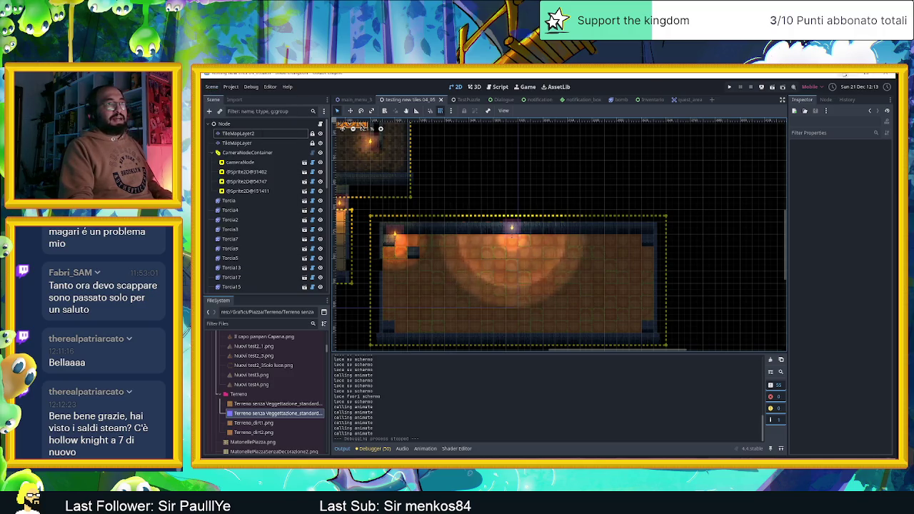
click(843, 74)
click(850, 76)
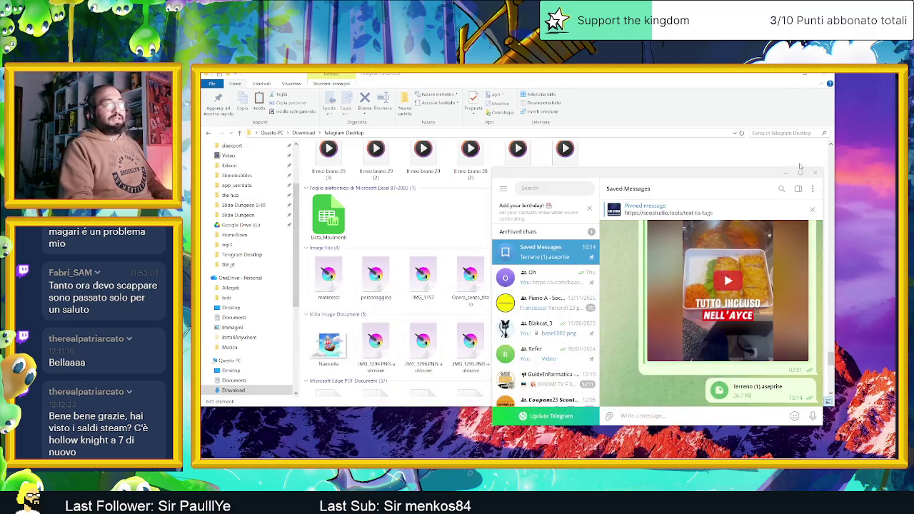
Step: Close Telegram and minimize the Telegram Desktop downloads folder window
click(815, 173)
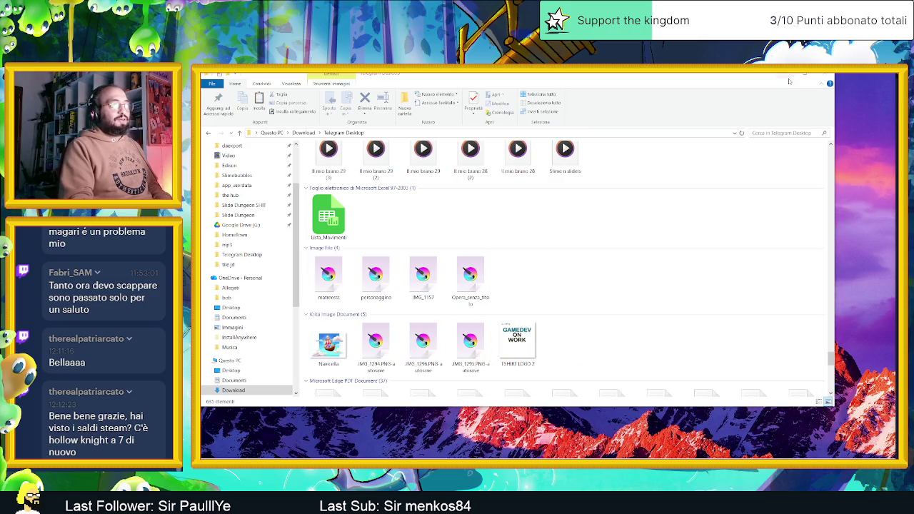
click(792, 78)
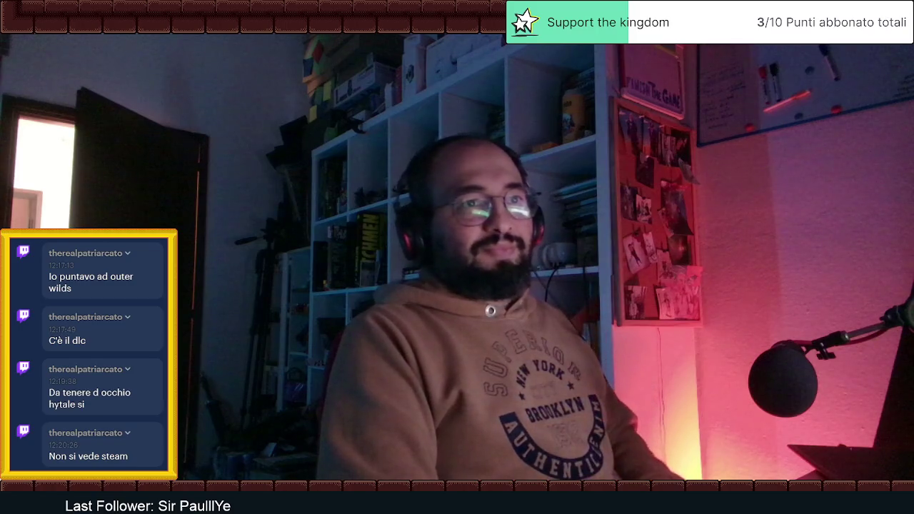
mouse_move(592, 363)
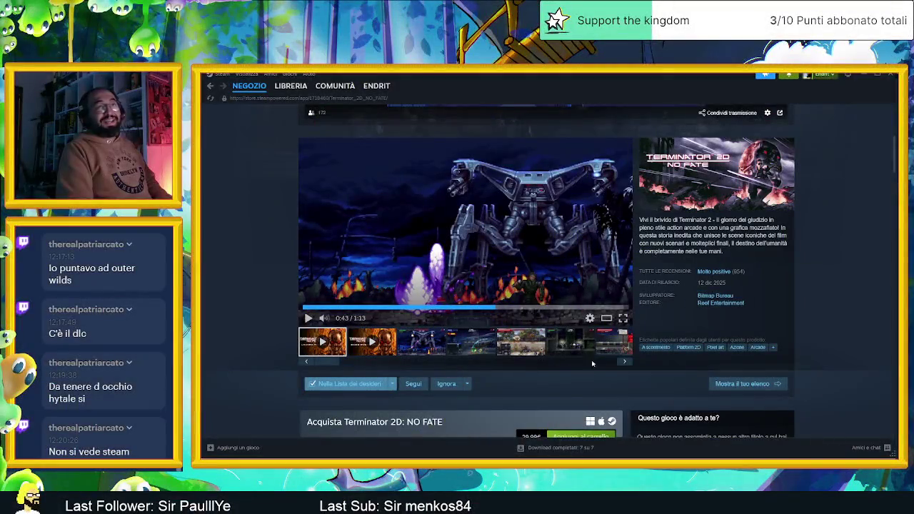
Step: Play the trailer from 0:13, jump ahead to 0:56 and 1:02, then back to 0:13
click(305, 318)
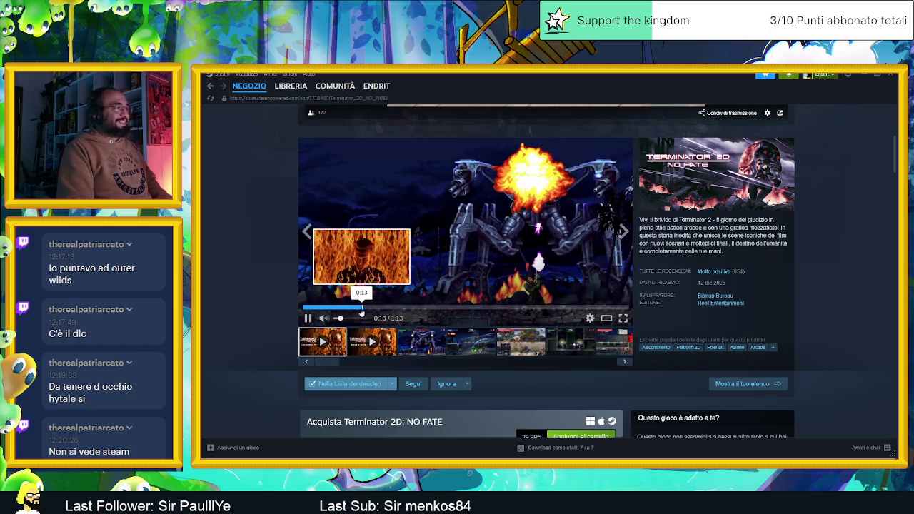
click(360, 308)
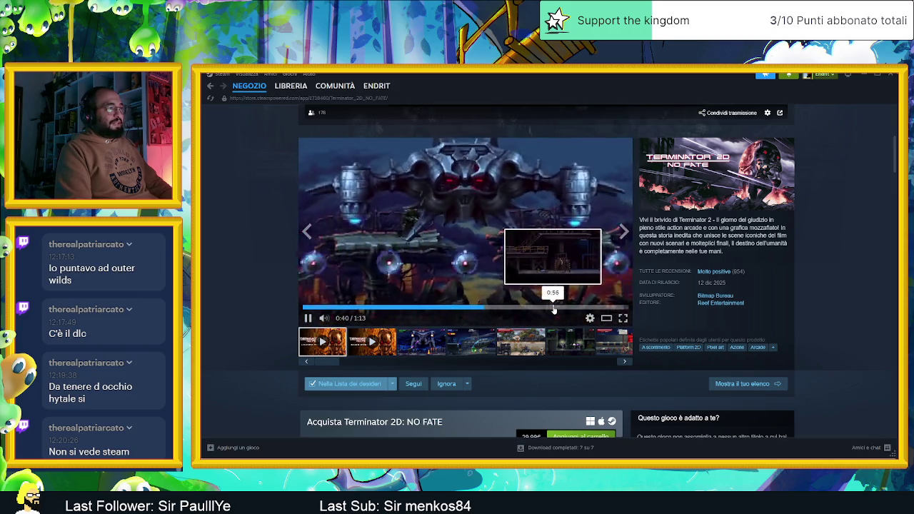
click(554, 310)
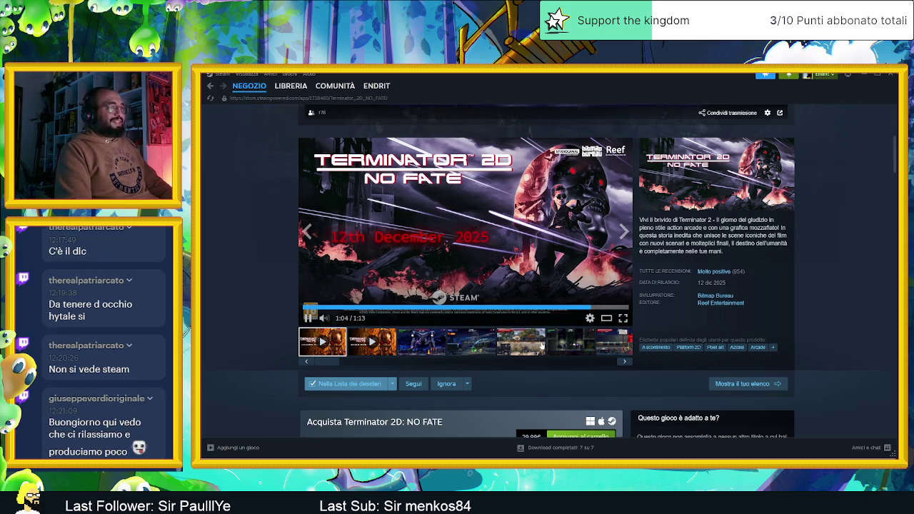
click(585, 309)
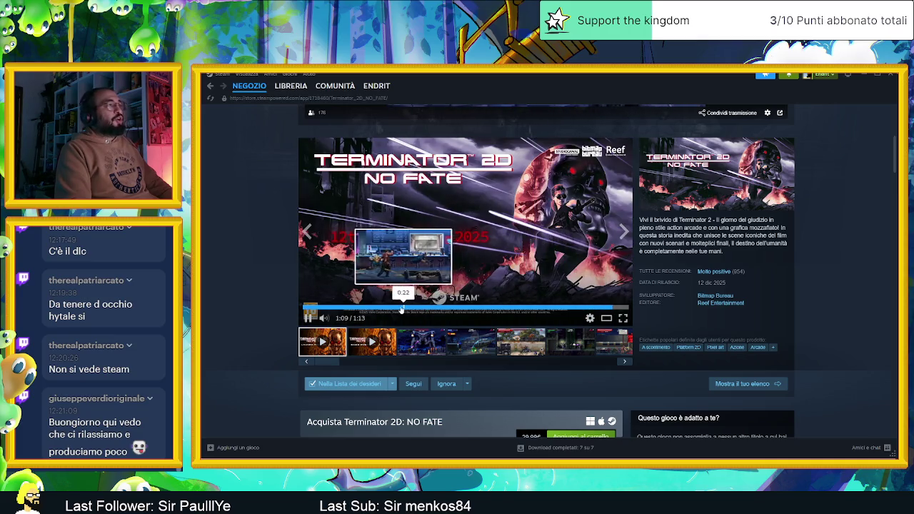
click(366, 309)
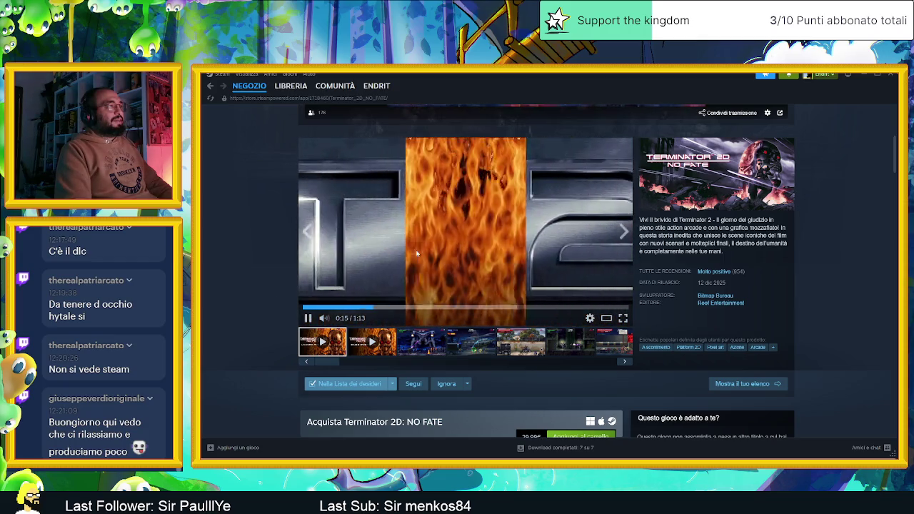
Step: Rewind to 0:08, pause at 0:14, go back to the opening logo, then start the 3:13 overview trailer
click(338, 307)
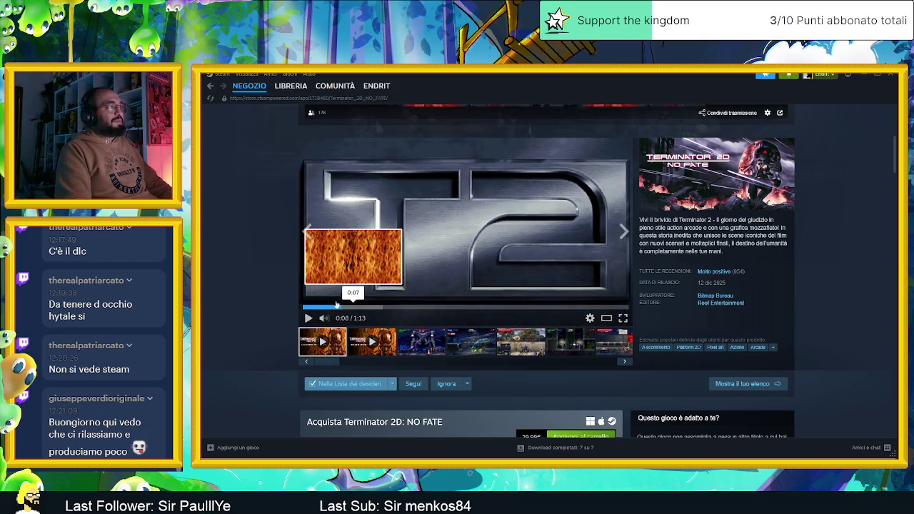
click(437, 265)
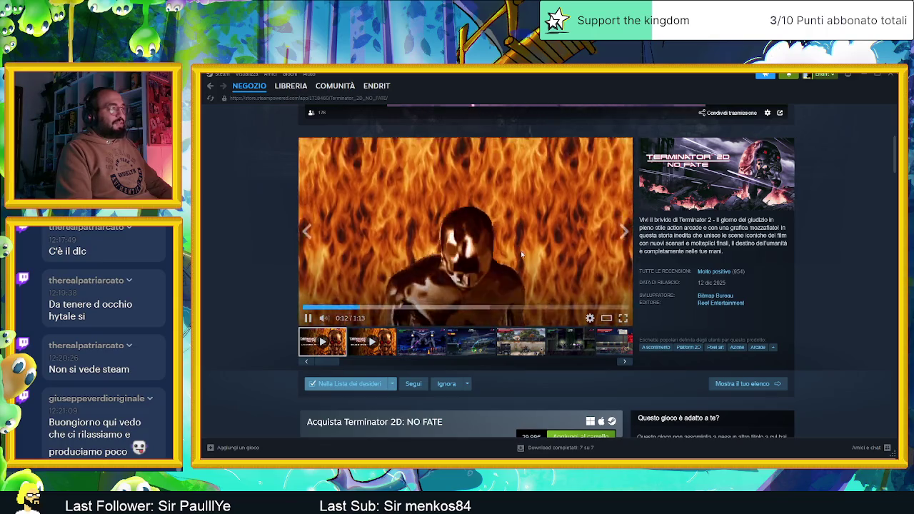
click(520, 250)
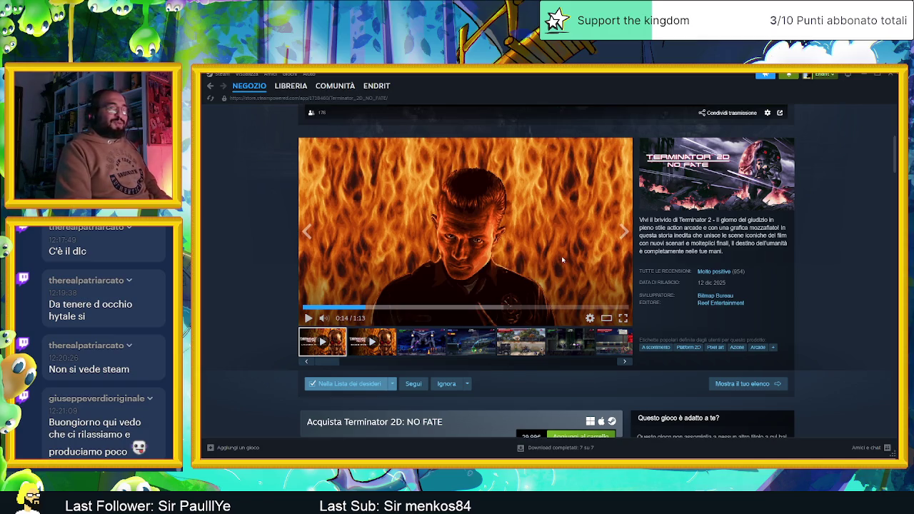
click(356, 307)
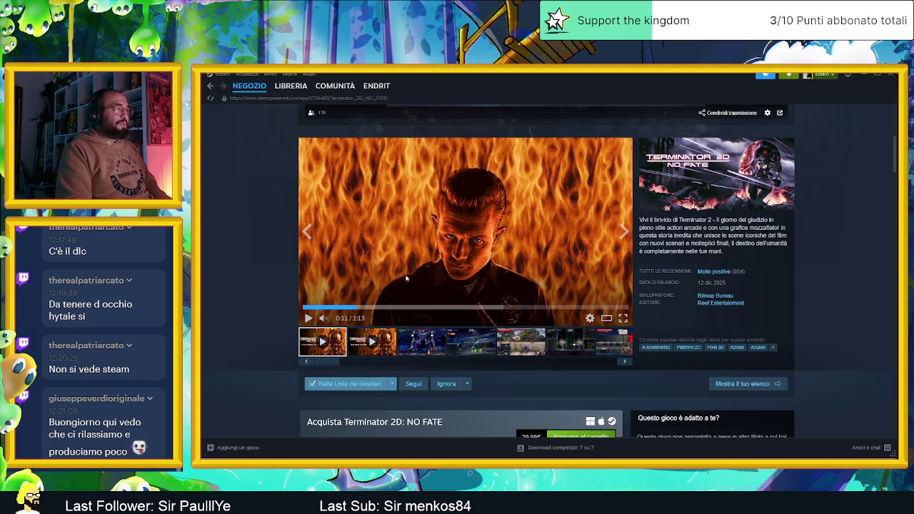
click(324, 306)
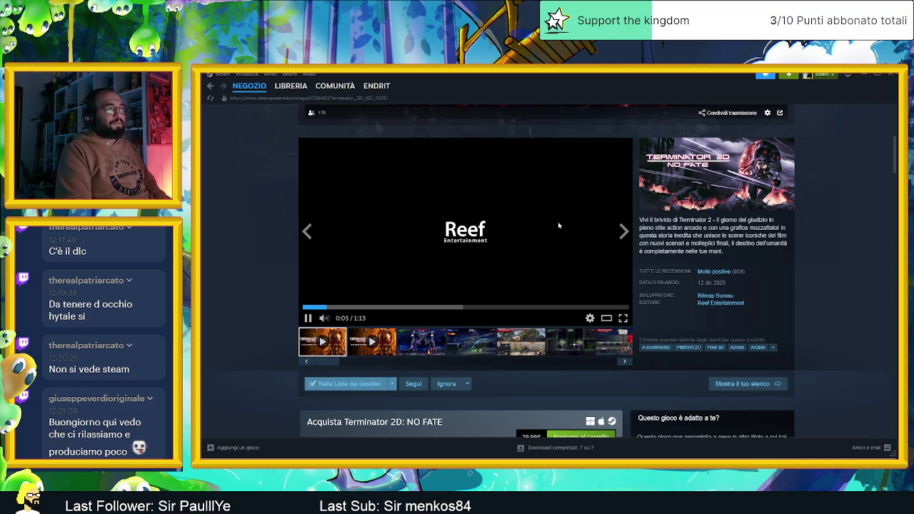
click(386, 342)
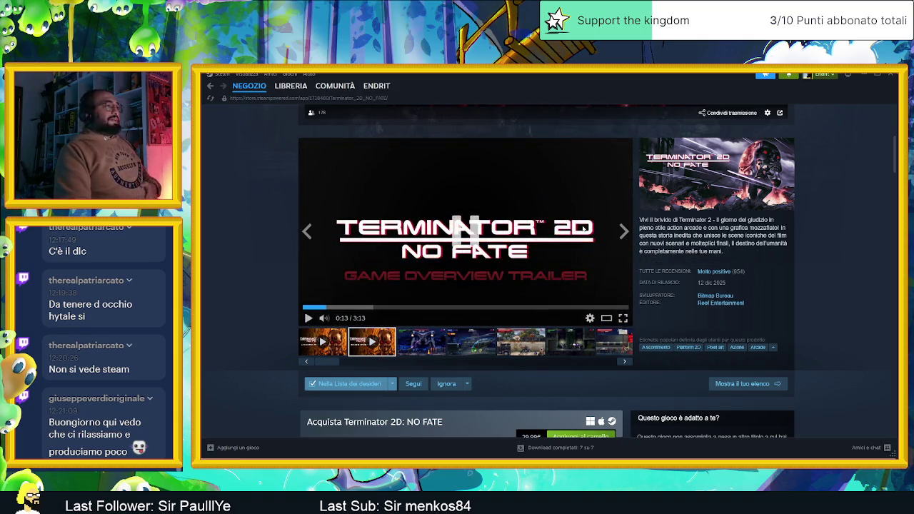
Step: Scroll the store page down to the purchase section showing the 29,99€ price
scroll(583, 227, down, 2)
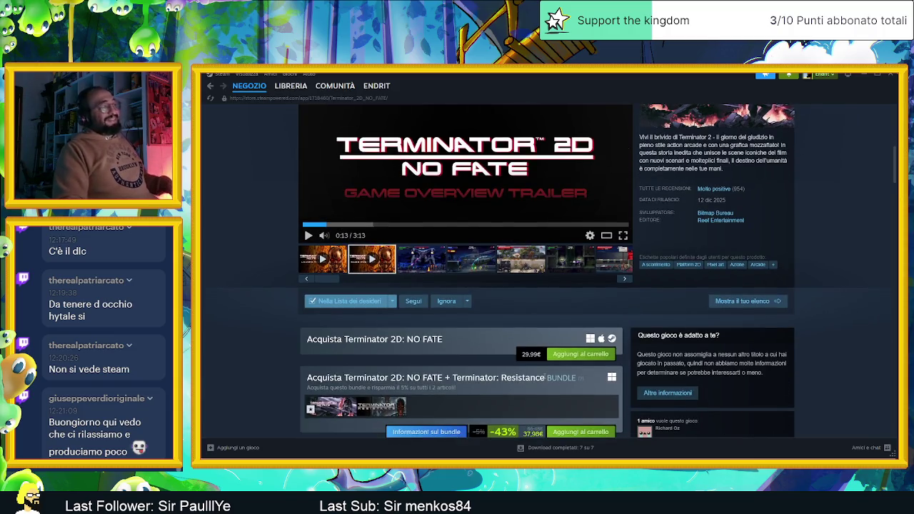